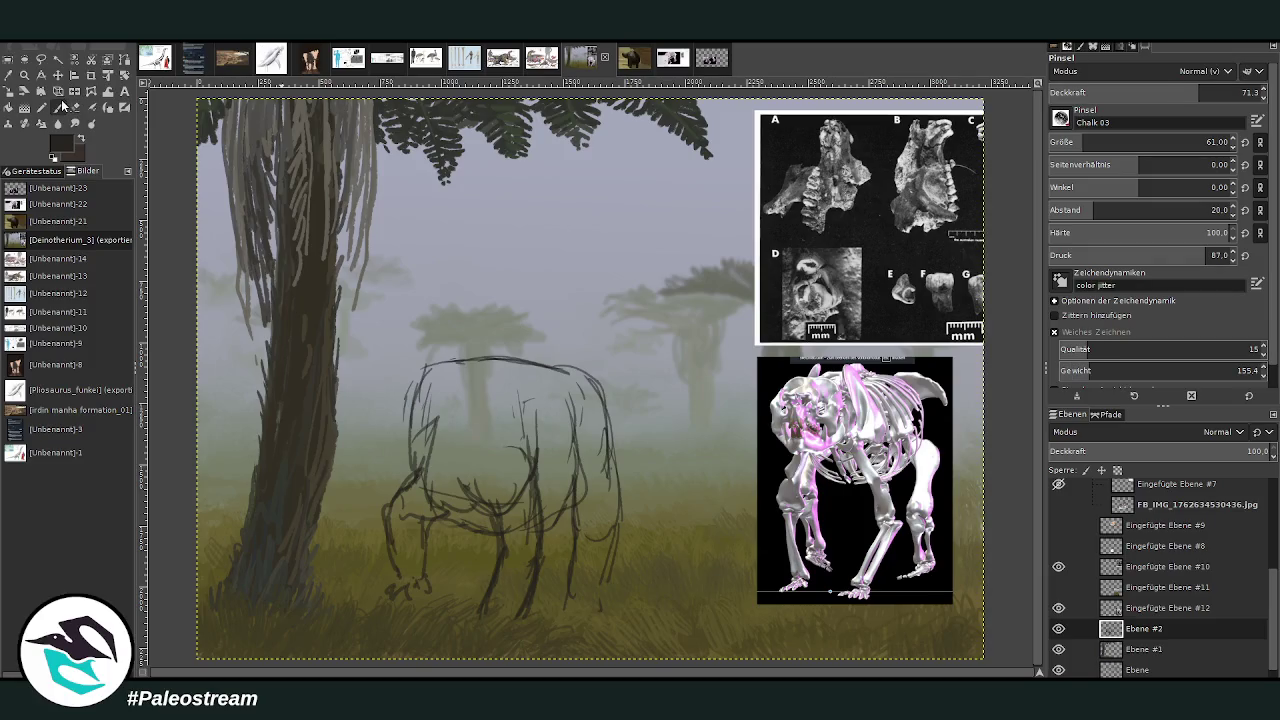
Redraw the rump and rear-leg contour with Chalk 03, extending the leg further down.
mouse_move(570, 397)
left_mouse_down()
mouse_move(575, 460)
mouse_move(602, 393)
mouse_move(582, 490)
left_mouse_up()
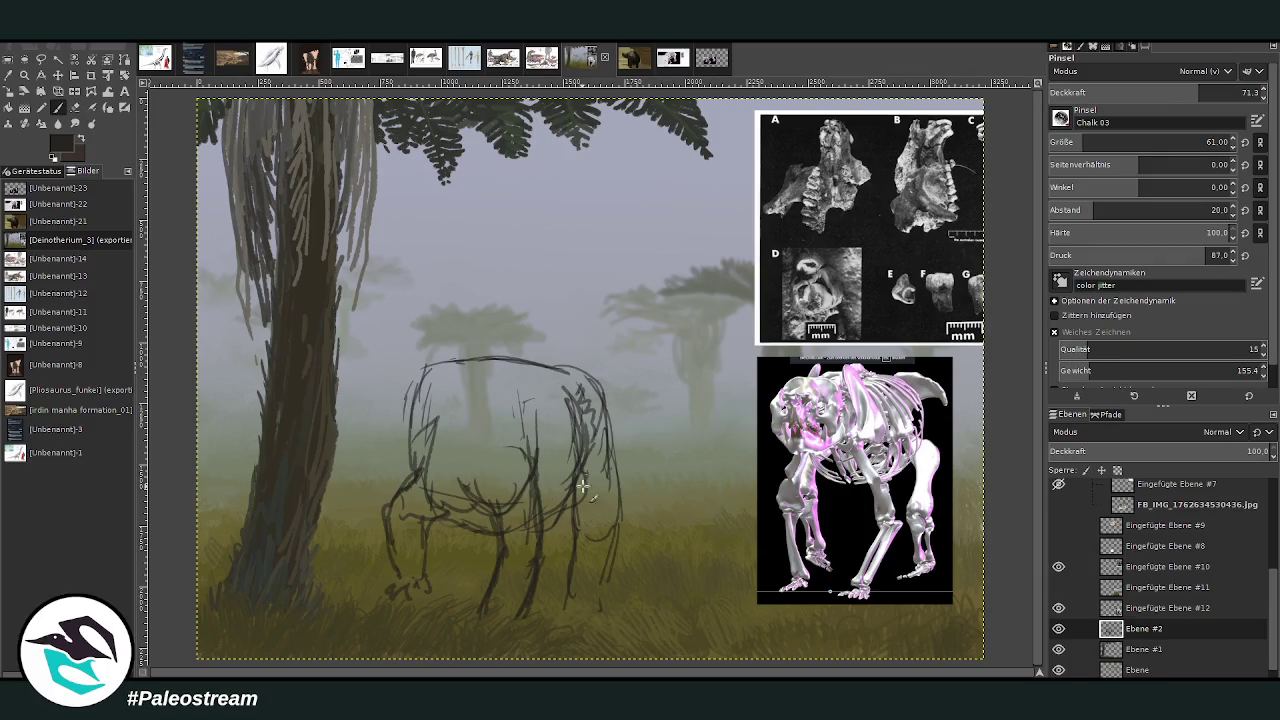
left_click_drag(604, 411, 630, 534)
left_click_drag(612, 460, 600, 604)
mouse_move(622, 536)
left_mouse_down()
mouse_move(604, 608)
mouse_move(586, 509)
mouse_move(598, 440)
mouse_move(590, 552)
left_mouse_up()
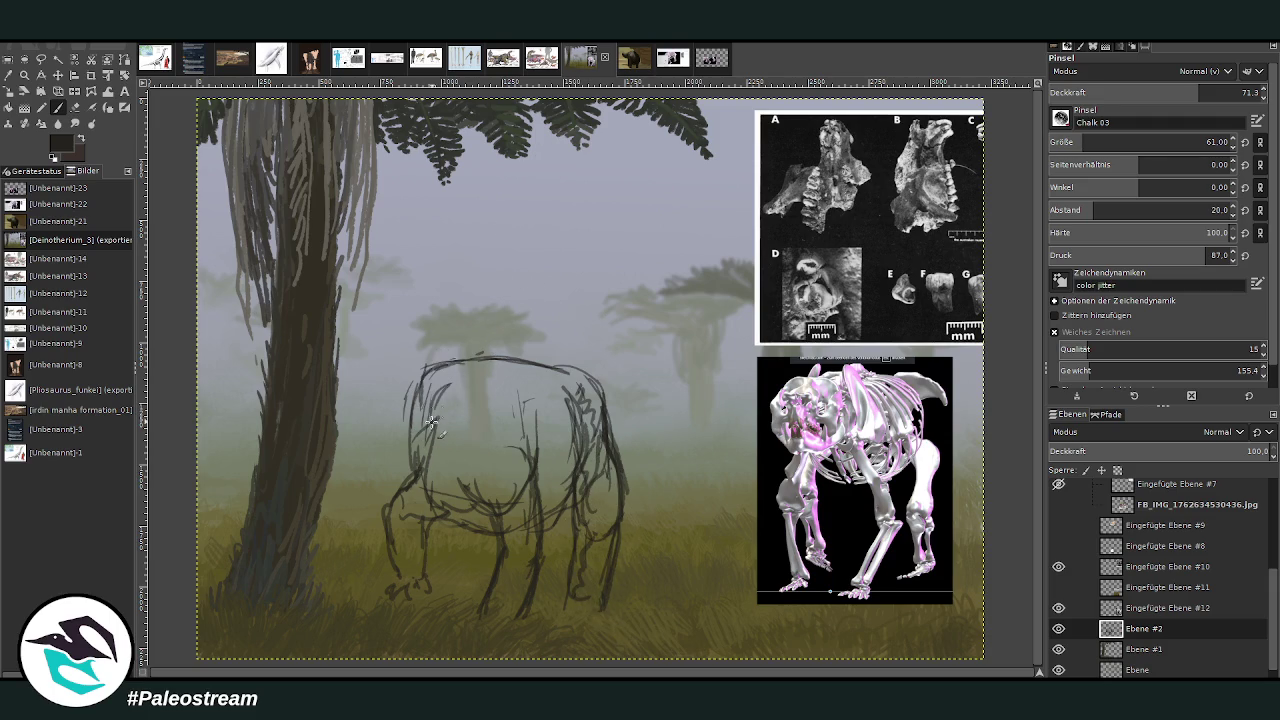
Darken the upper back curve and thicken the head's front, top and side contours.
mouse_move(418, 386)
left_mouse_down()
mouse_move(470, 372)
mouse_move(494, 450)
left_mouse_up()
mouse_move(480, 377)
left_mouse_down()
mouse_move(420, 368)
mouse_move(410, 386)
left_mouse_up()
left_click_drag(500, 384, 490, 452)
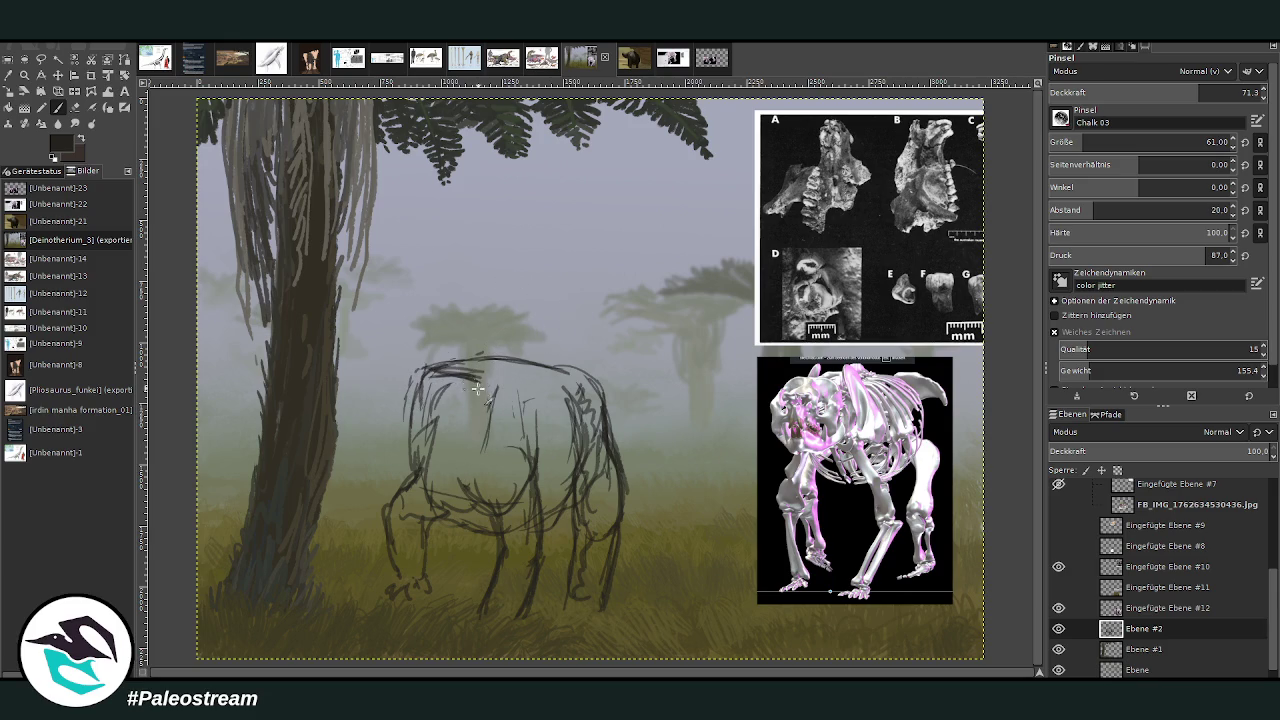
mouse_move(472, 370)
left_mouse_down()
mouse_move(500, 422)
mouse_move(480, 440)
mouse_move(410, 444)
left_mouse_up()
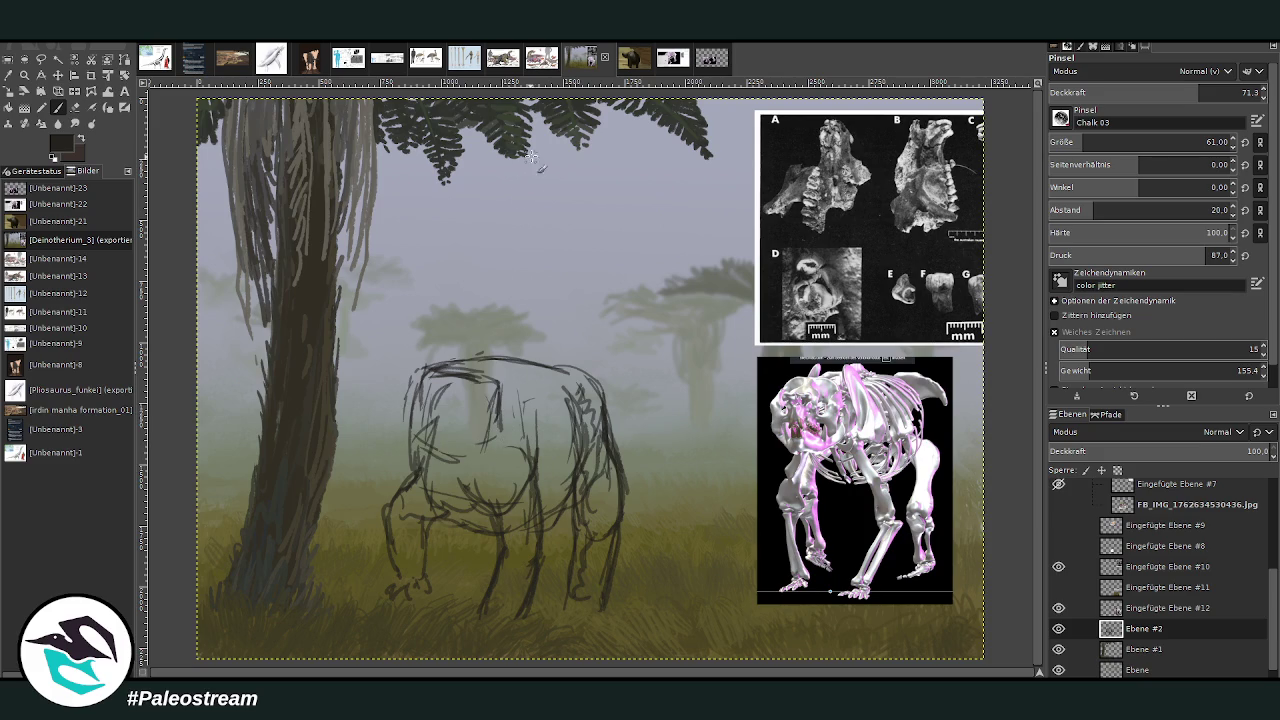
mouse_move(434, 384)
left_mouse_down()
mouse_move(438, 414)
mouse_move(432, 388)
mouse_move(436, 408)
mouse_move(406, 420)
left_mouse_up()
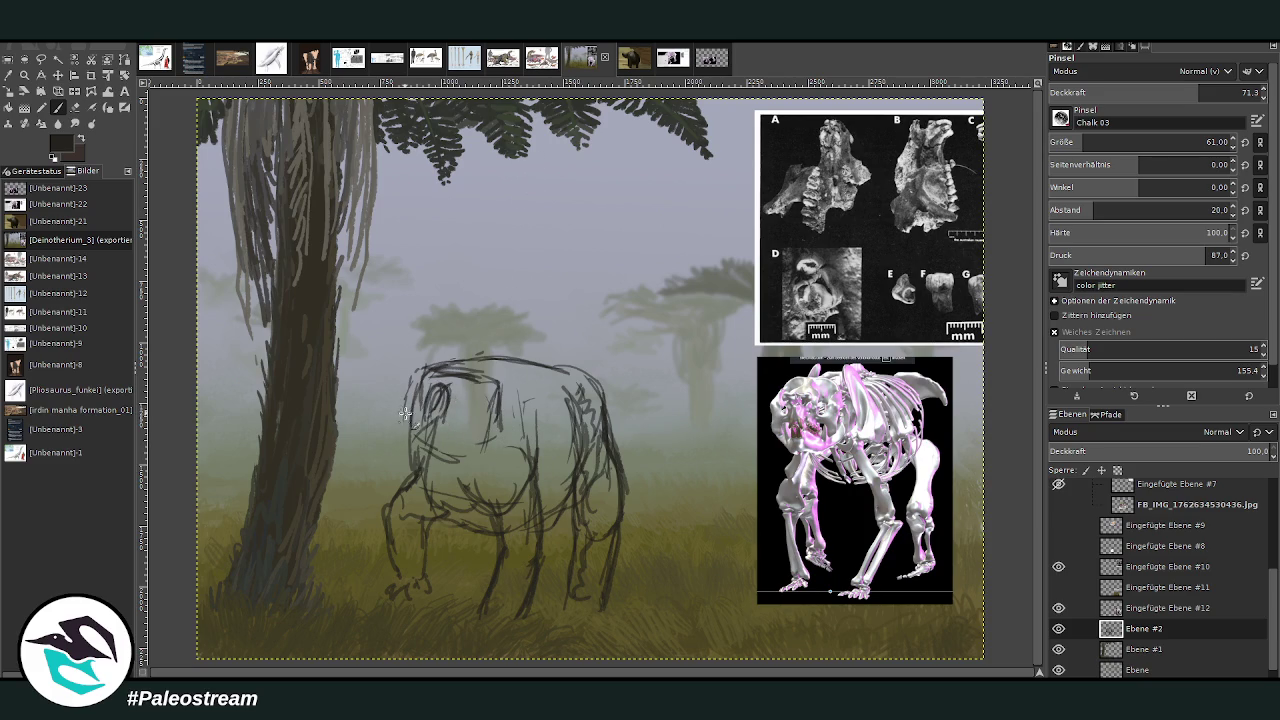
left_click_drag(476, 376, 485, 440)
left_click_drag(408, 368, 478, 362)
left_click(75, 108)
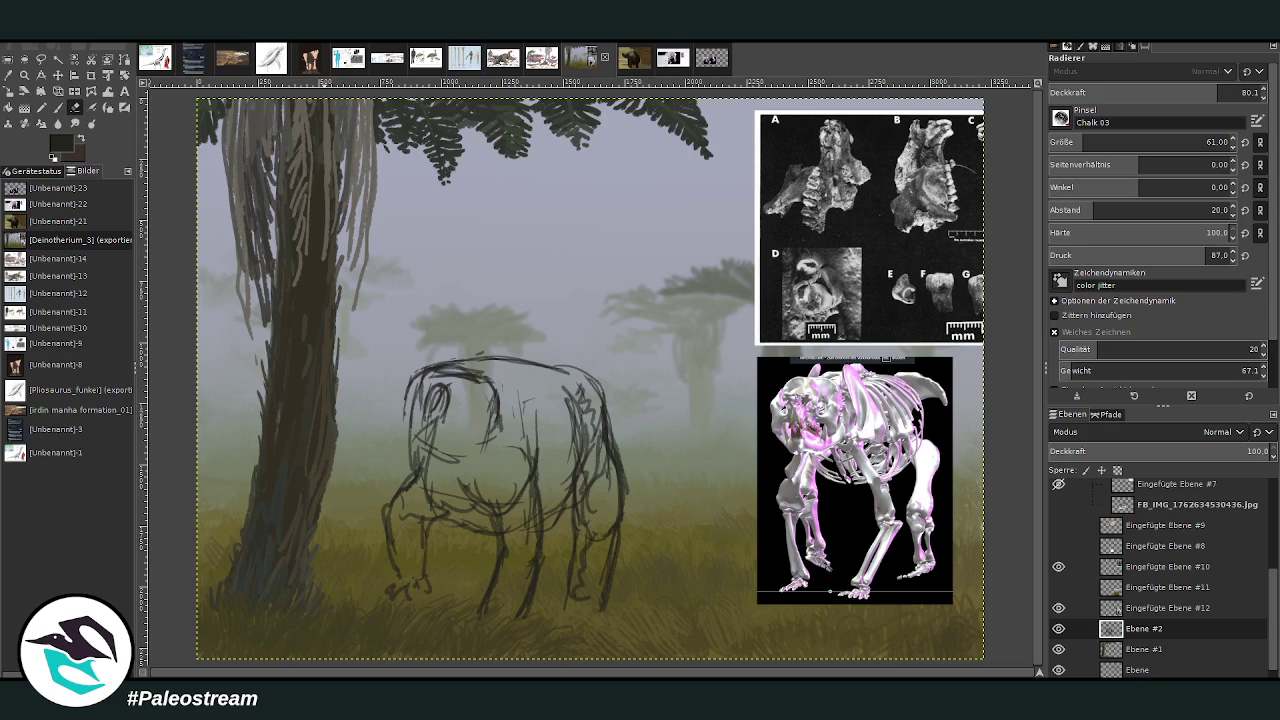
Sample the light grey fog colour, then paste the skull reference and move it upward.
key("o")
left_click(530, 370)
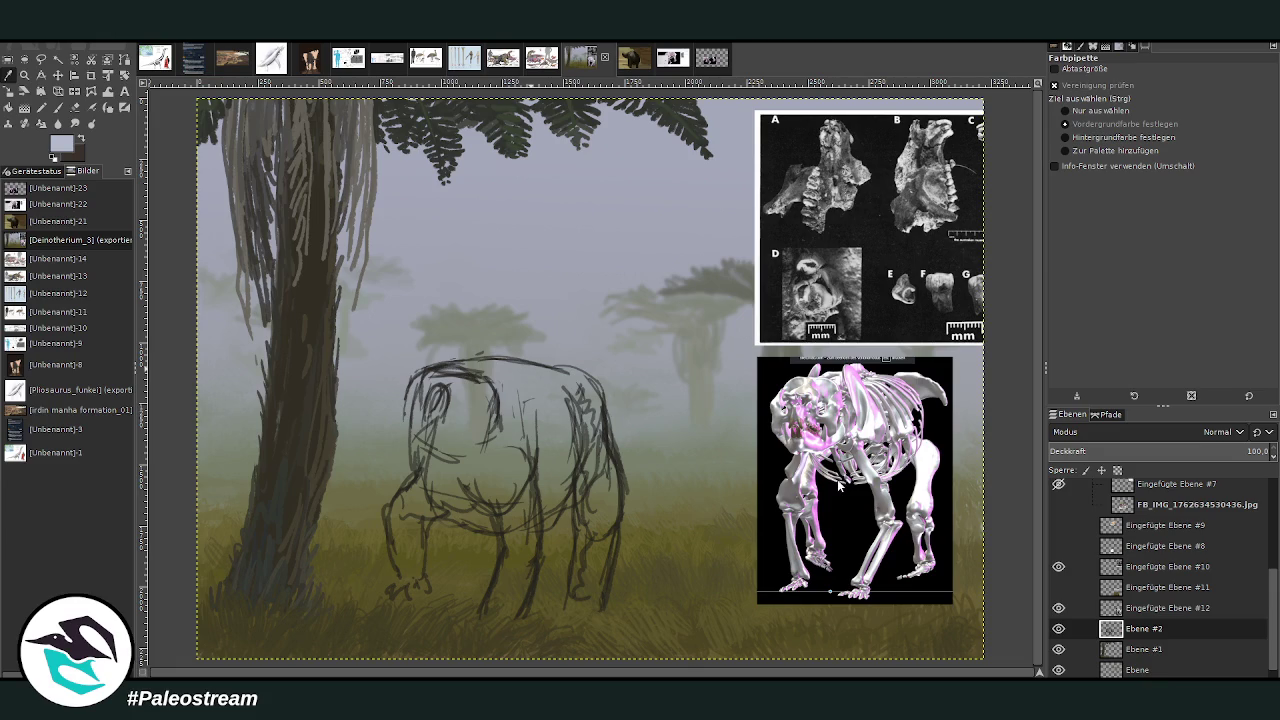
key("ctrl+v")
key("m")
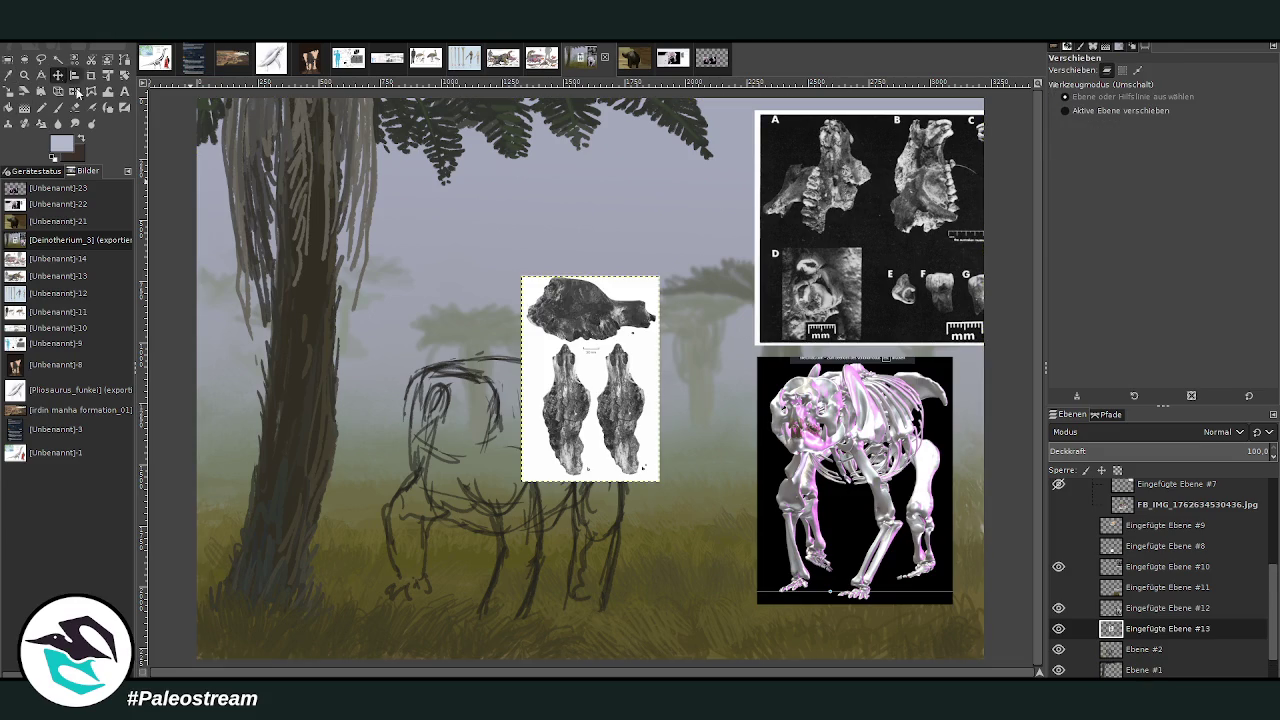
left_click_drag(630, 380, 707, 223)
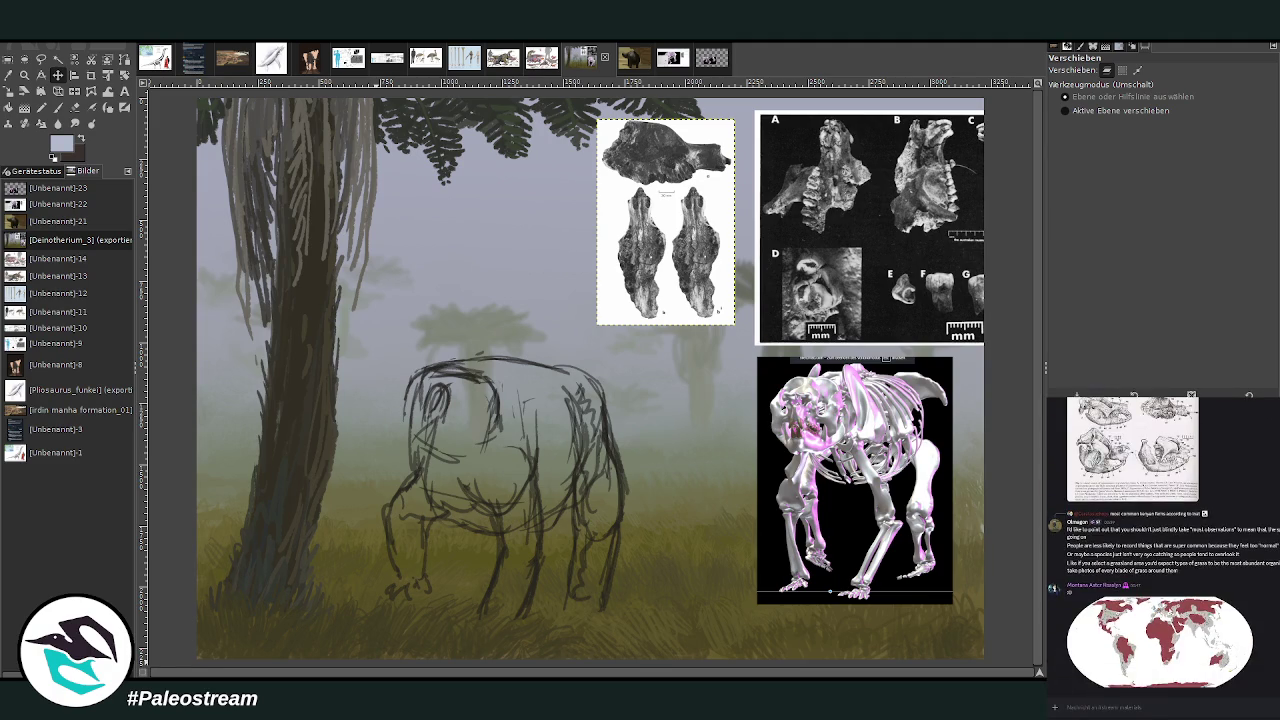
Paste the shared skull-drawing plate and shift it, the top-view skull and A–G plates left.
left_click(1125, 581)
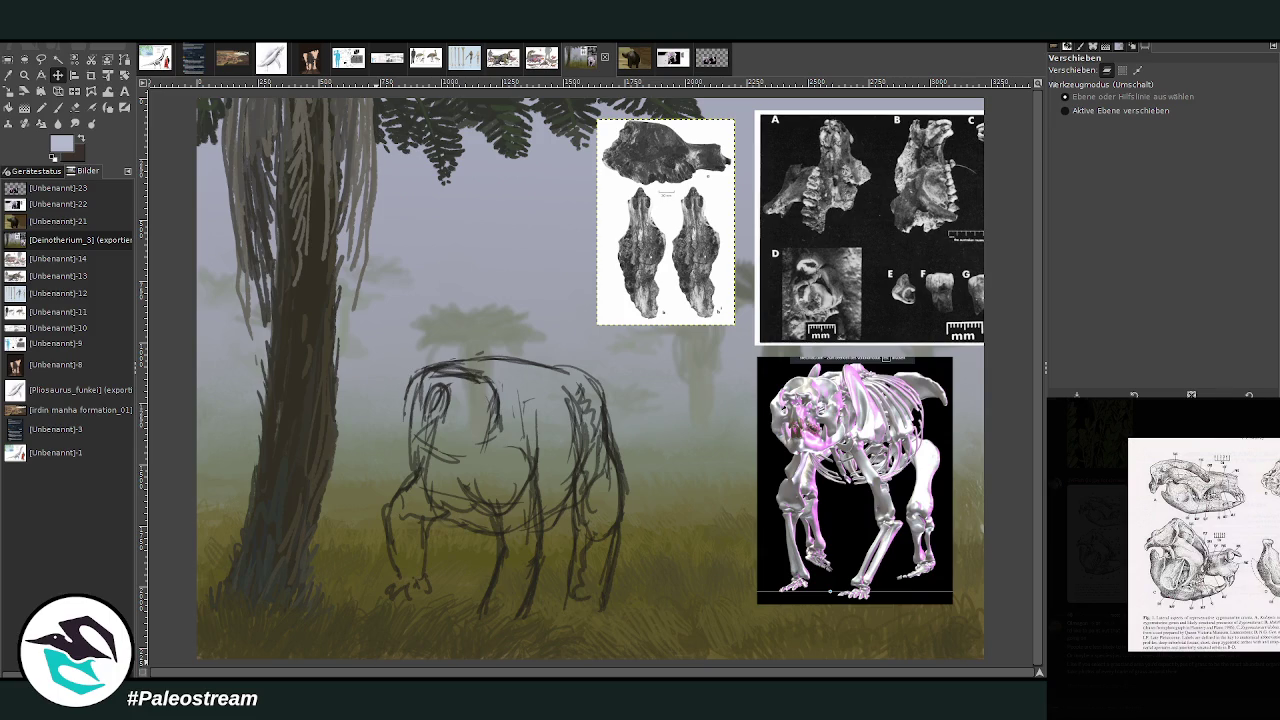
left_click(1118, 703)
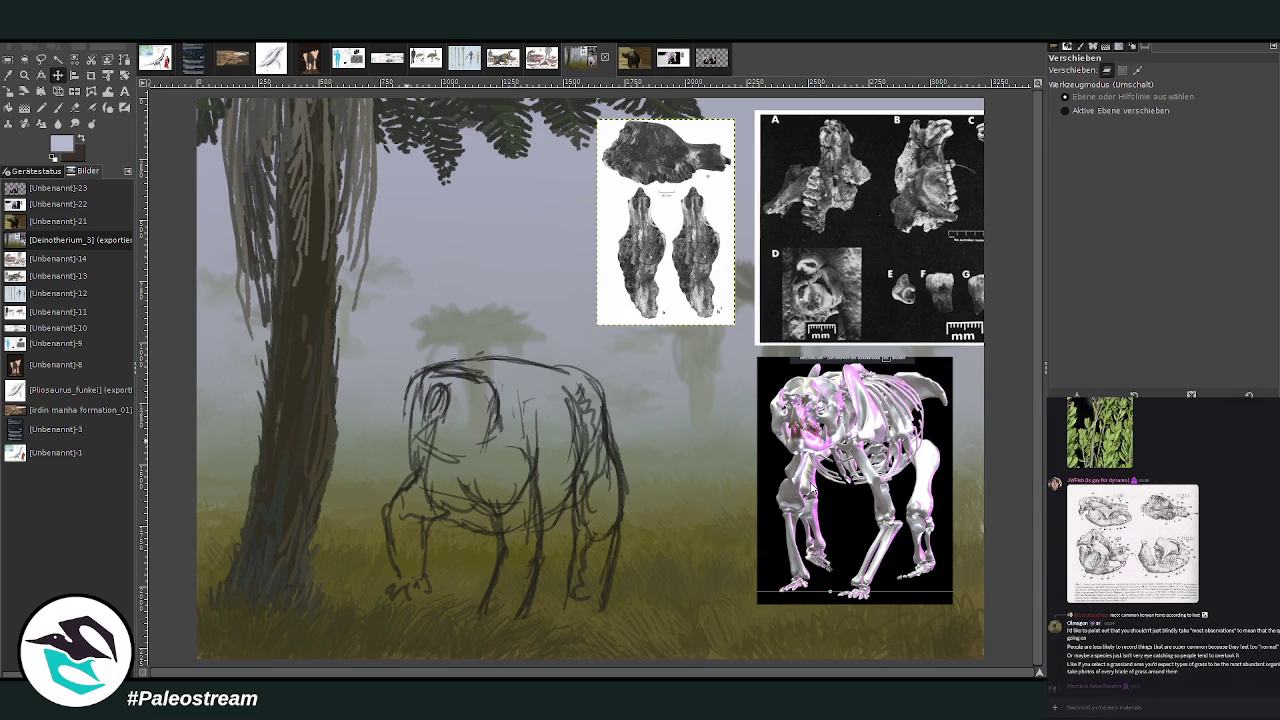
key("ctrl+v")
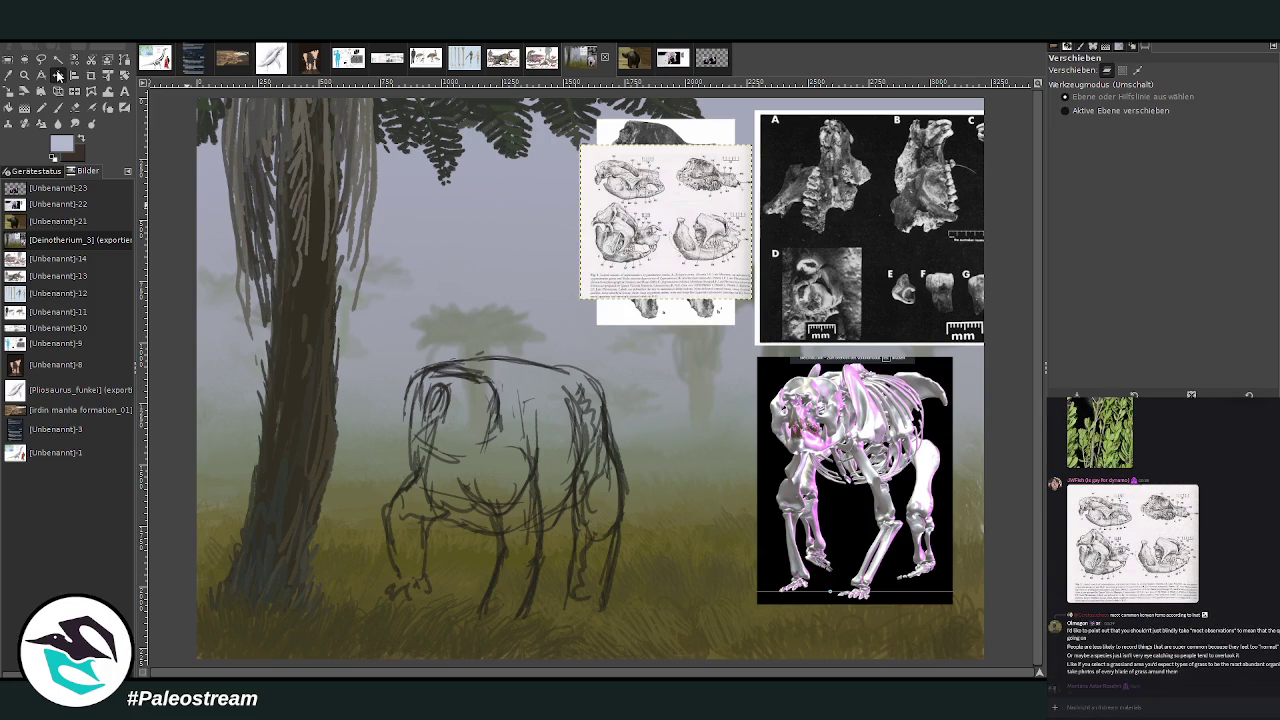
left_click_drag(684, 296, 432, 322)
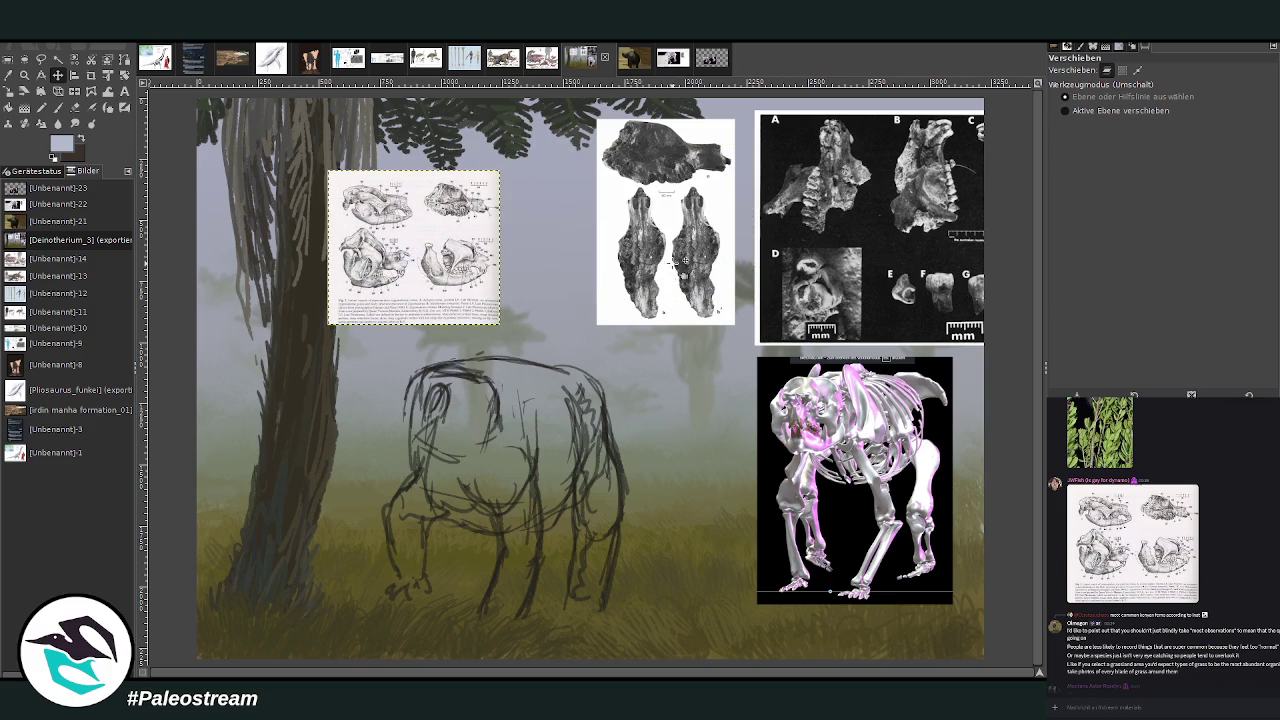
left_click_drag(680, 270, 595, 283)
left_click_drag(846, 263, 741, 268)
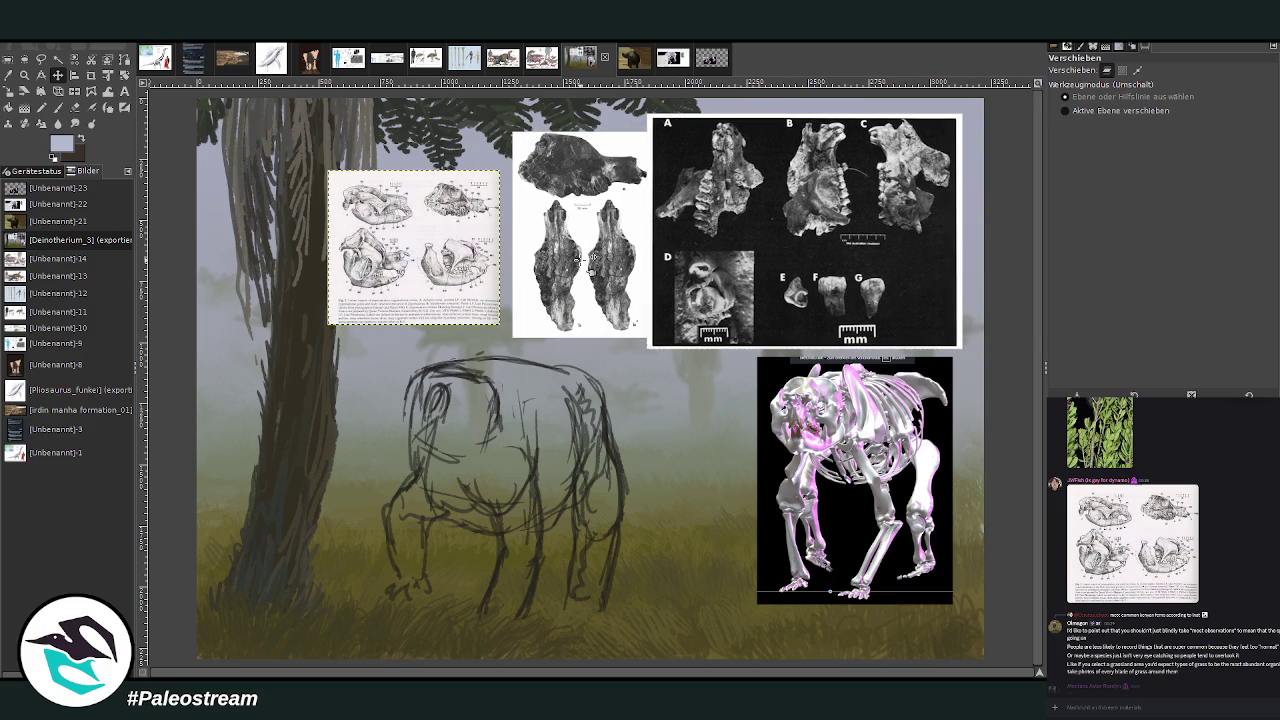
left_click_drag(592, 273, 583, 273)
left_click_drag(440, 309, 426, 309)
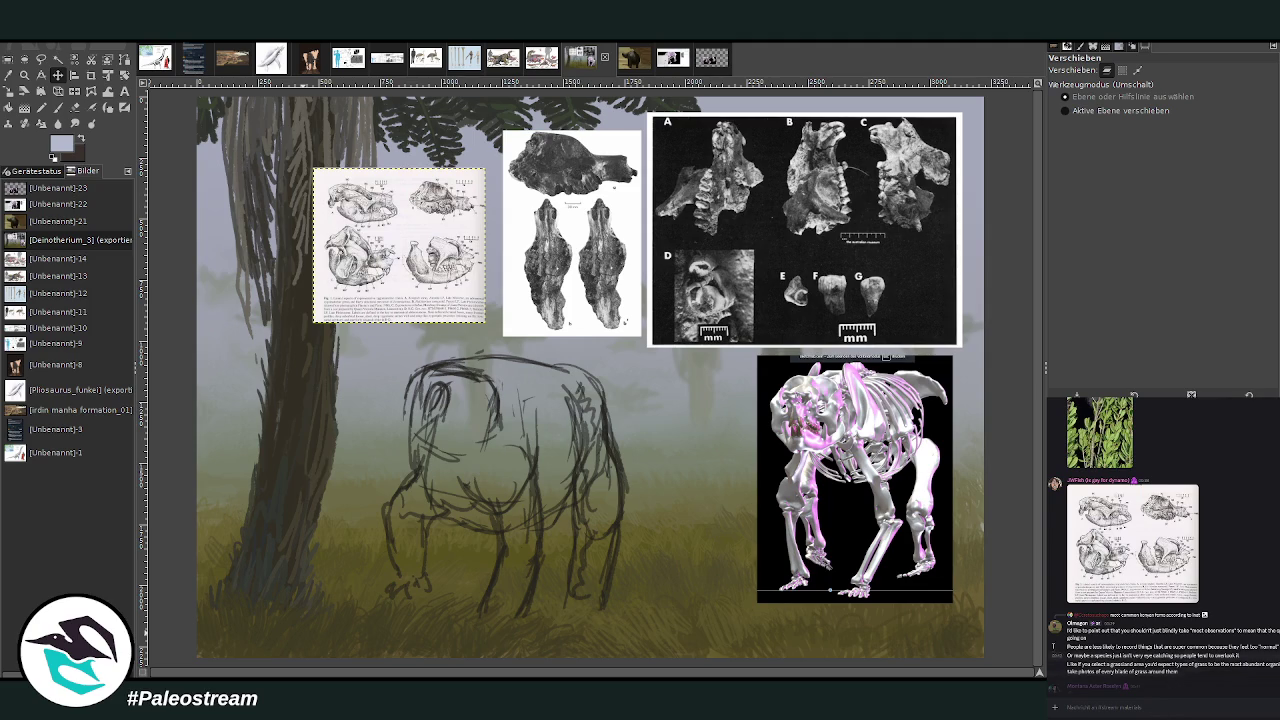
scroll(1117, 633, "down", 5)
scroll(1117, 633, "down", 3)
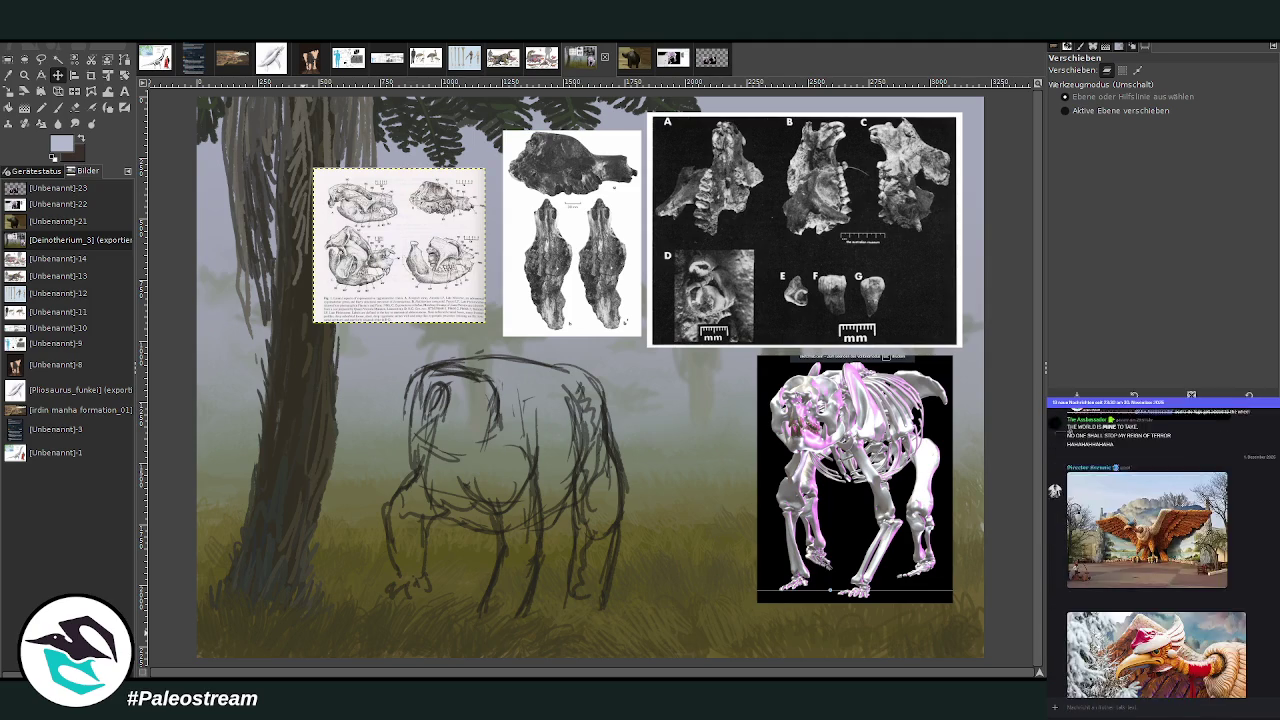
scroll(1117, 633, "down", 5)
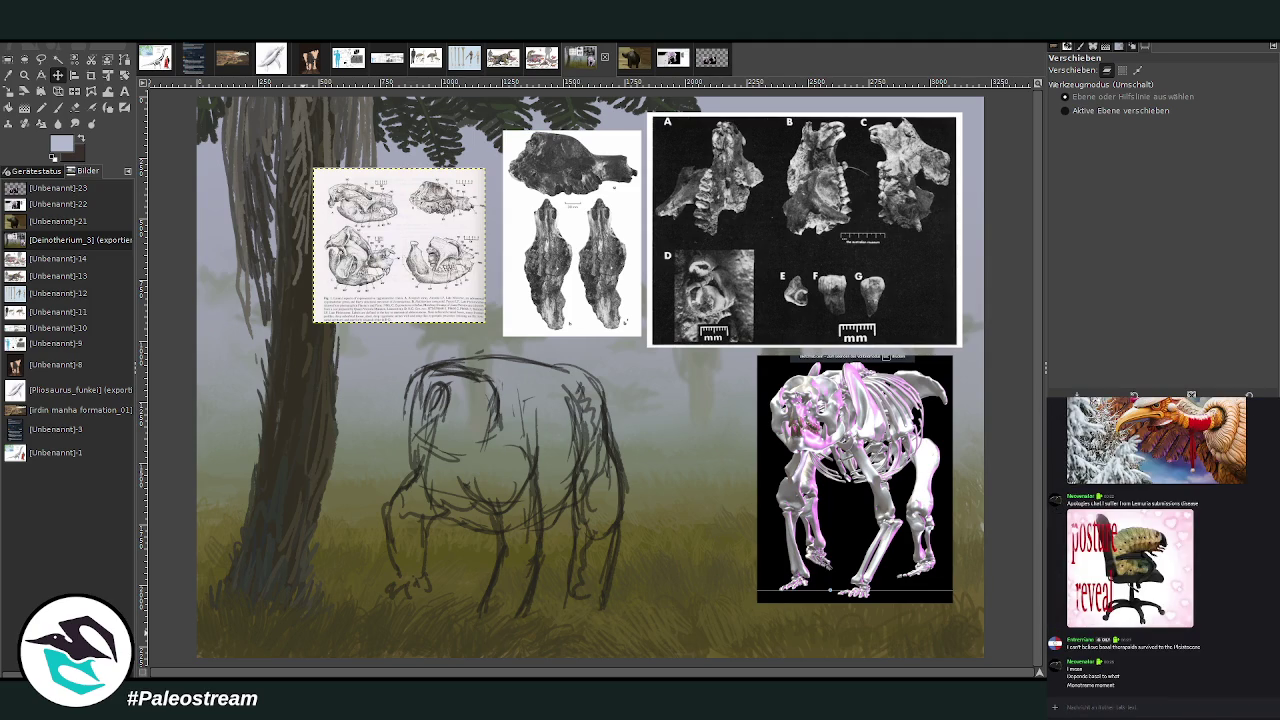
scroll(1222, 606, "down", 3)
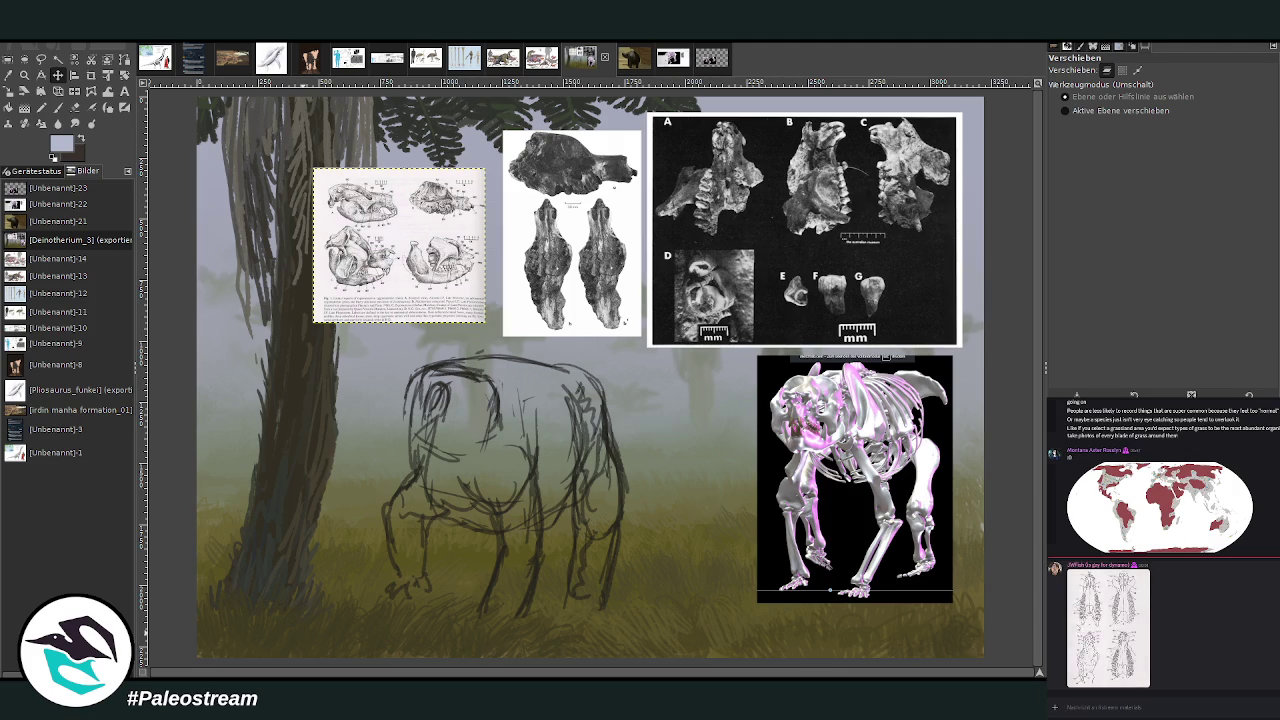
left_click(1140, 621)
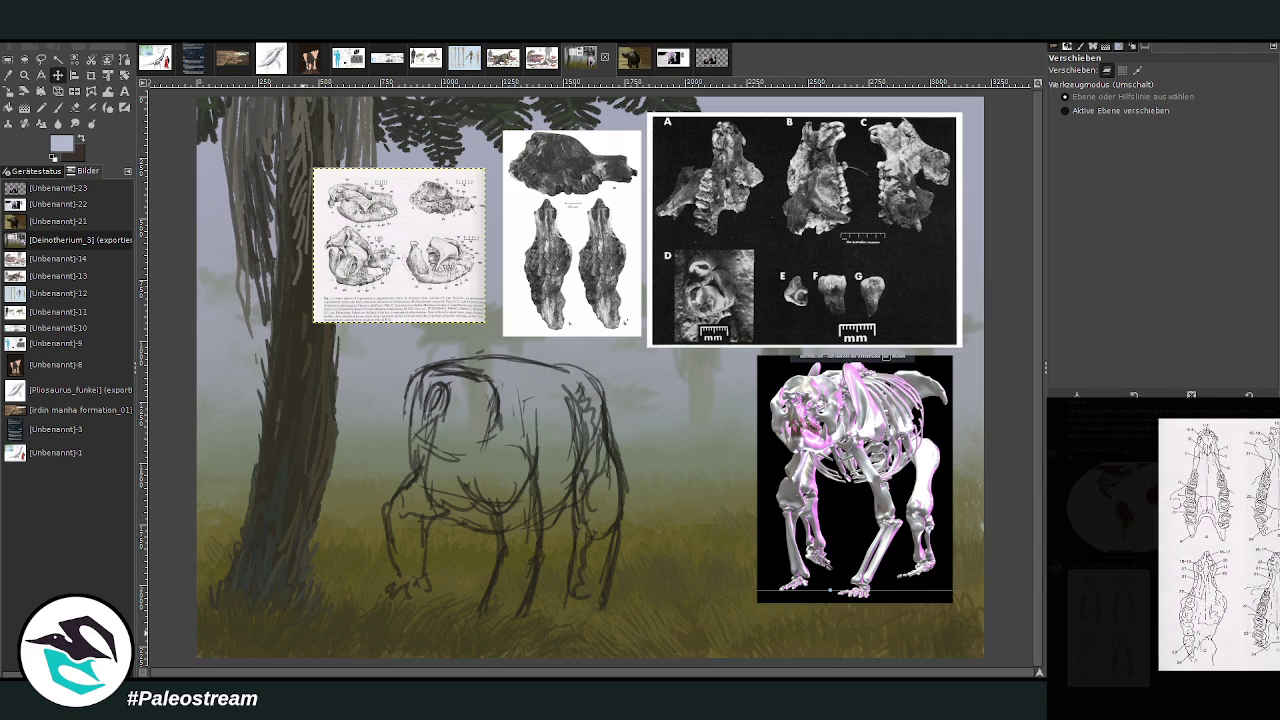
left_click(1112, 688)
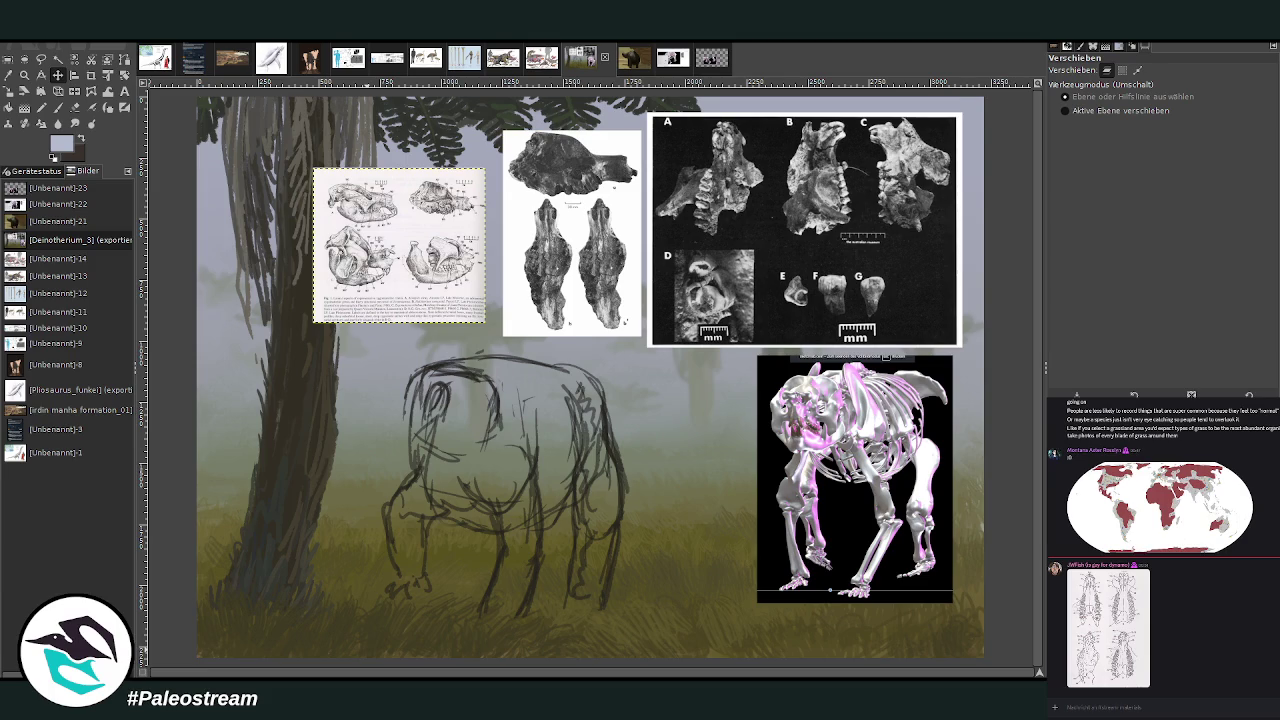
key("z")
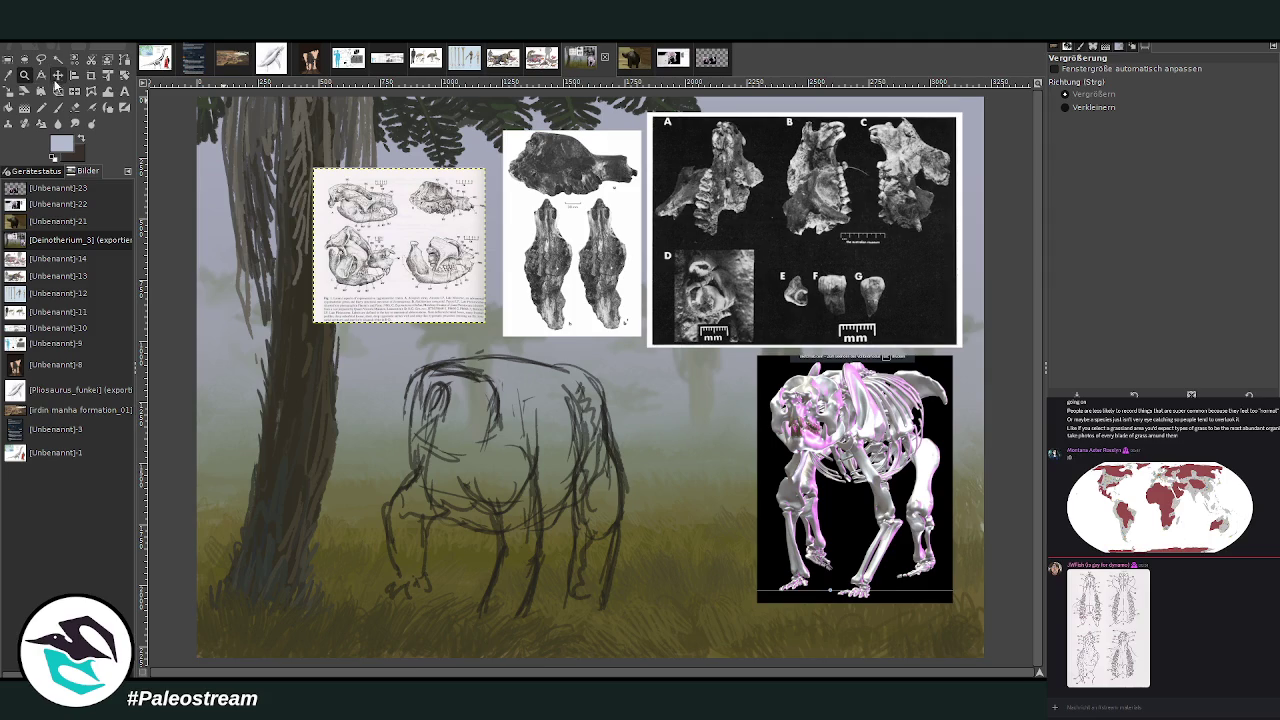
Shift the skull-drawing, two-skull, A–G and skeleton plates left, then zoom in on the sketch.
left_click(56, 76)
left_click_drag(400, 245, 329, 240)
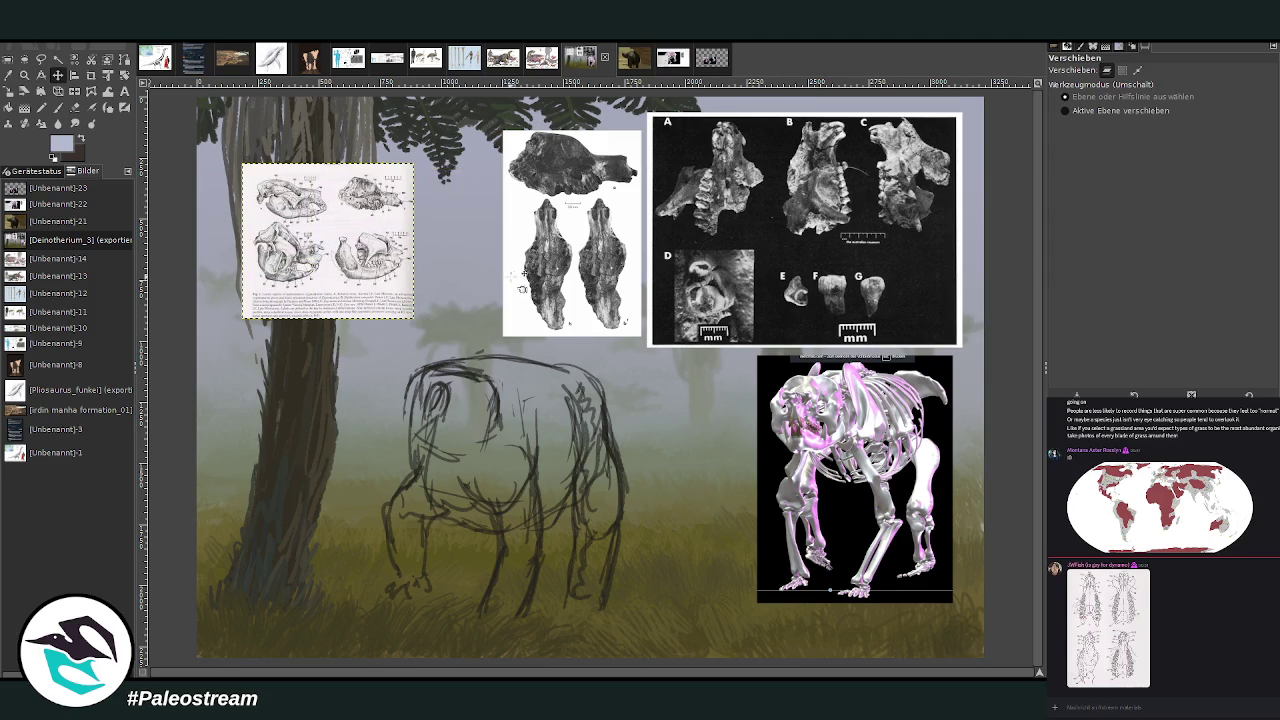
left_click_drag(572, 233, 470, 229)
left_click_drag(741, 302, 633, 302)
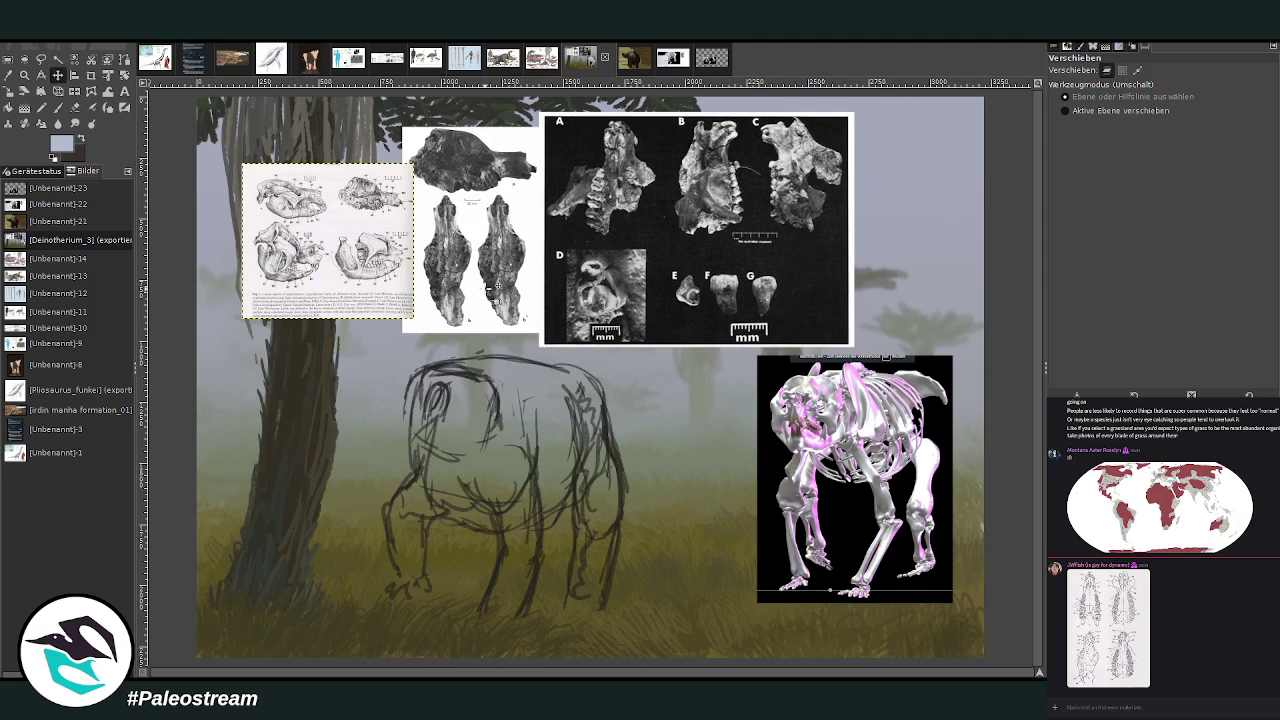
left_click_drag(414, 290, 387, 304)
left_click_drag(749, 395, 689, 395)
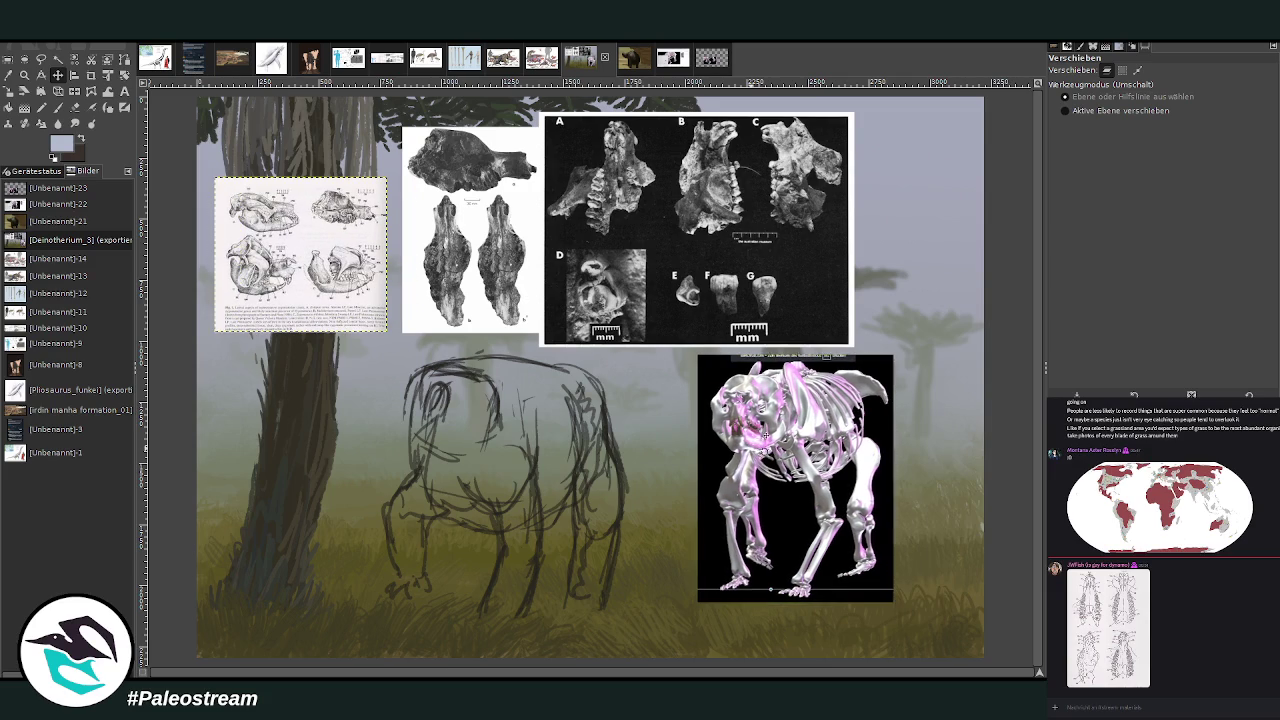
left_click(22, 76)
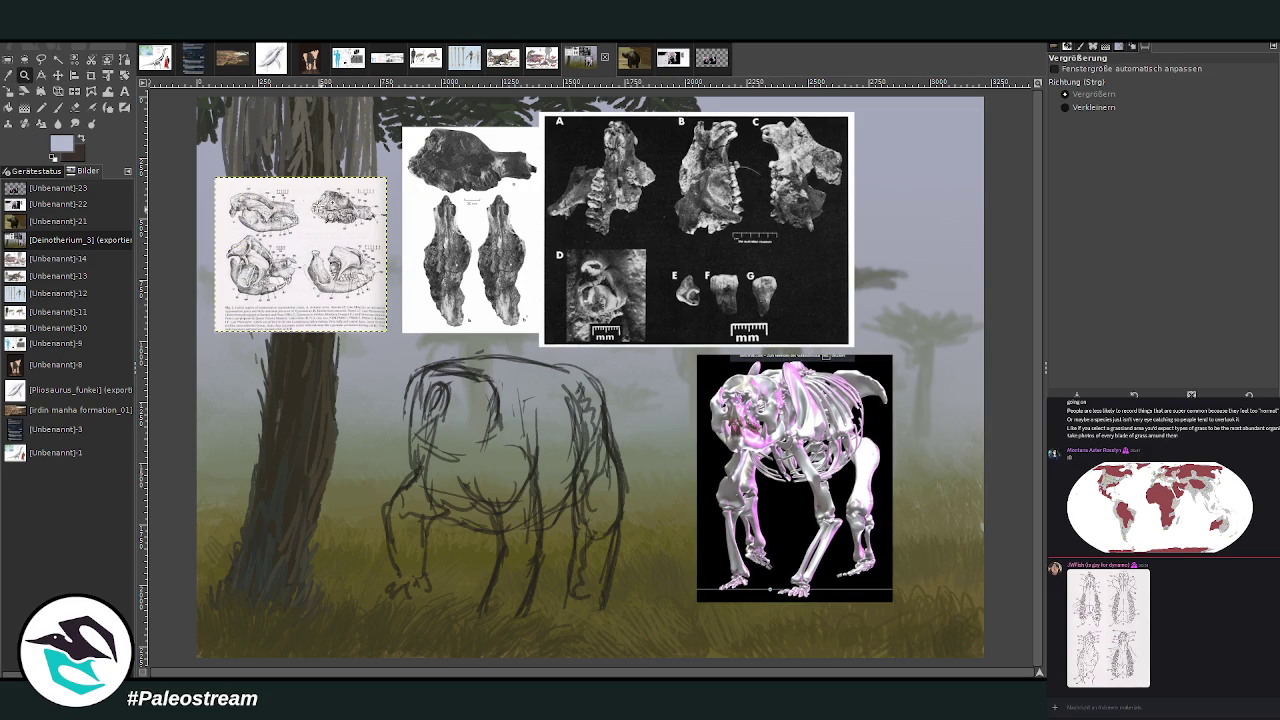
left_click_drag(300, 203, 872, 608)
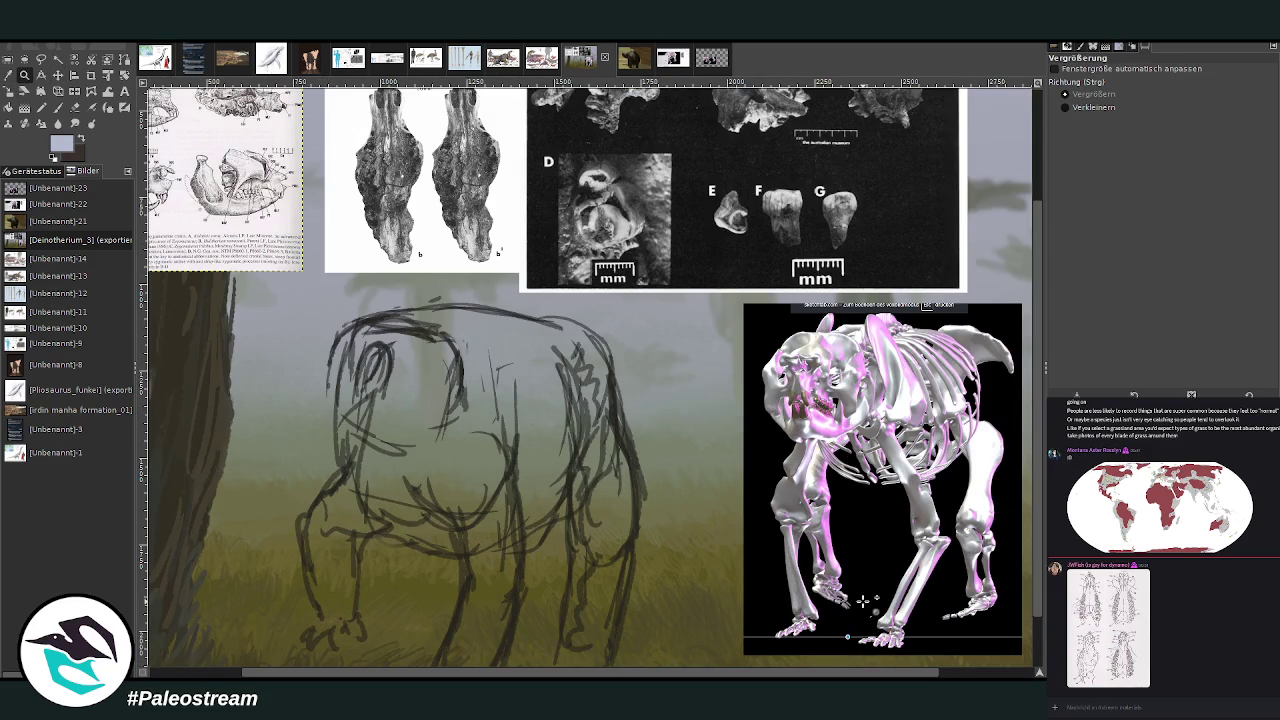
key("p")
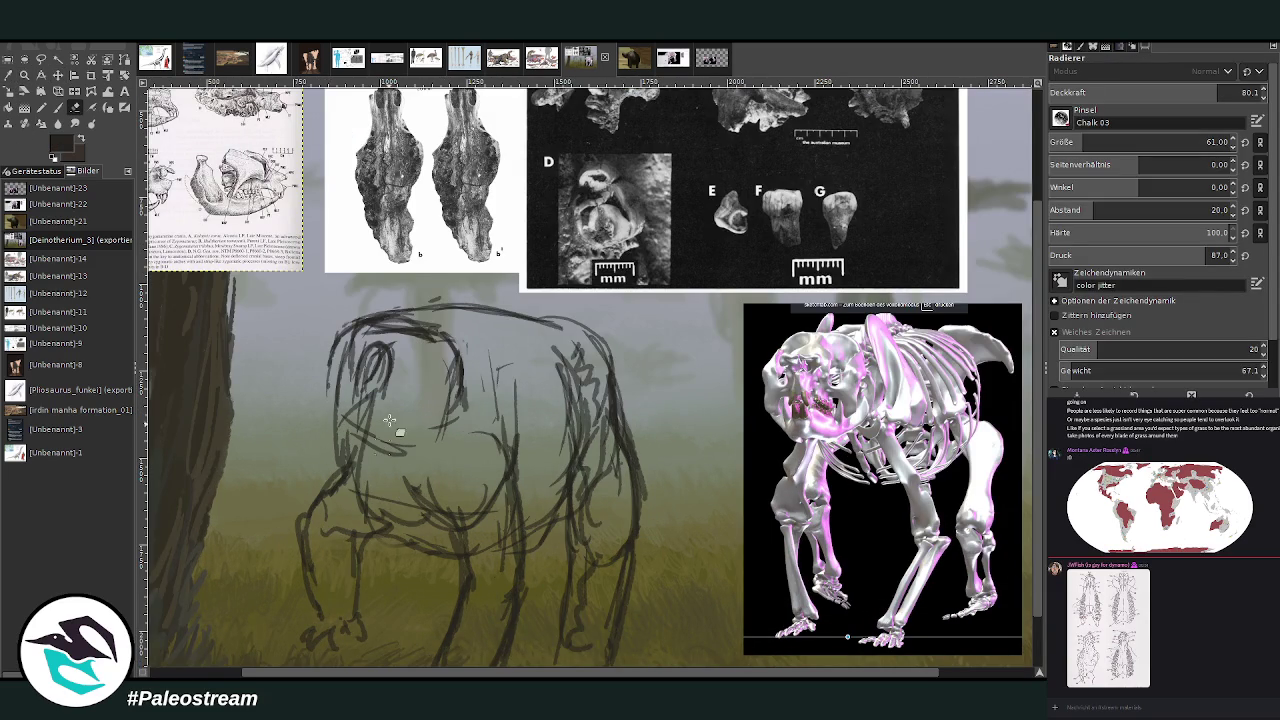
scroll(590, 380, "up", 1)
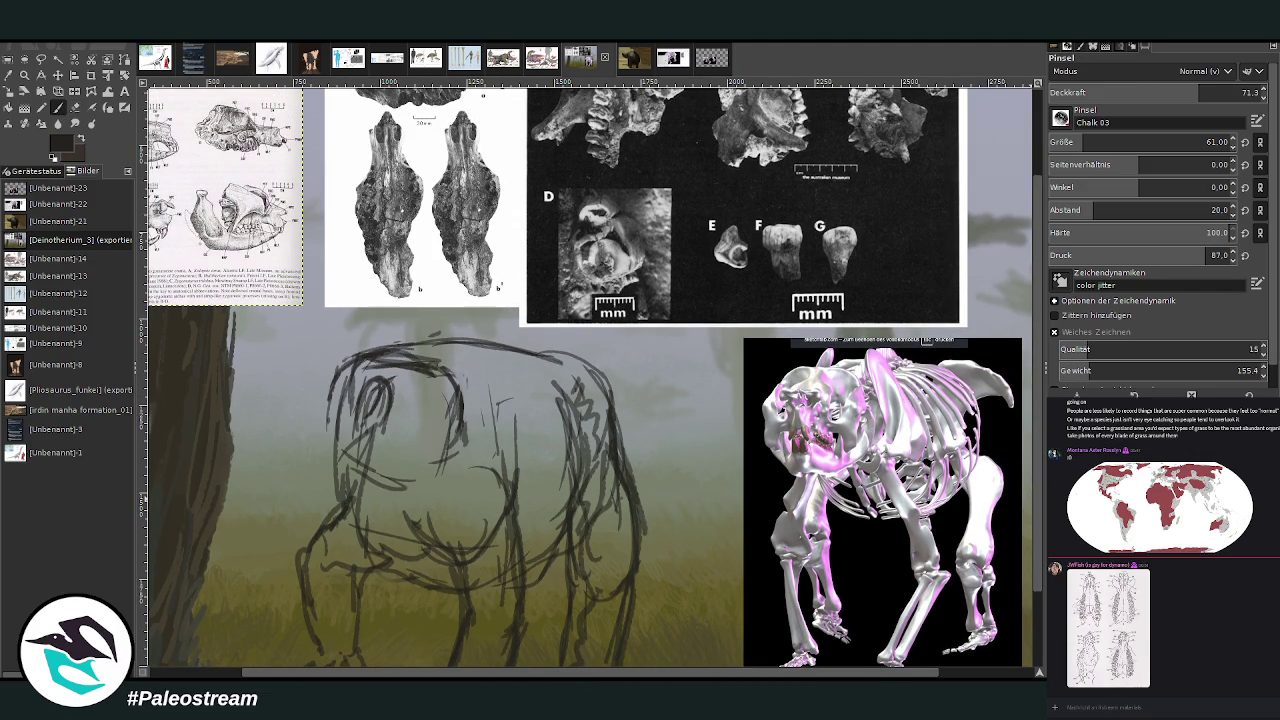
key("ctrl+shift+a")
Move the fossil-teeth plate down beside the sketch and push the skeleton render further right.
left_click(58, 74)
left_click_drag(385, 200, 355, 208)
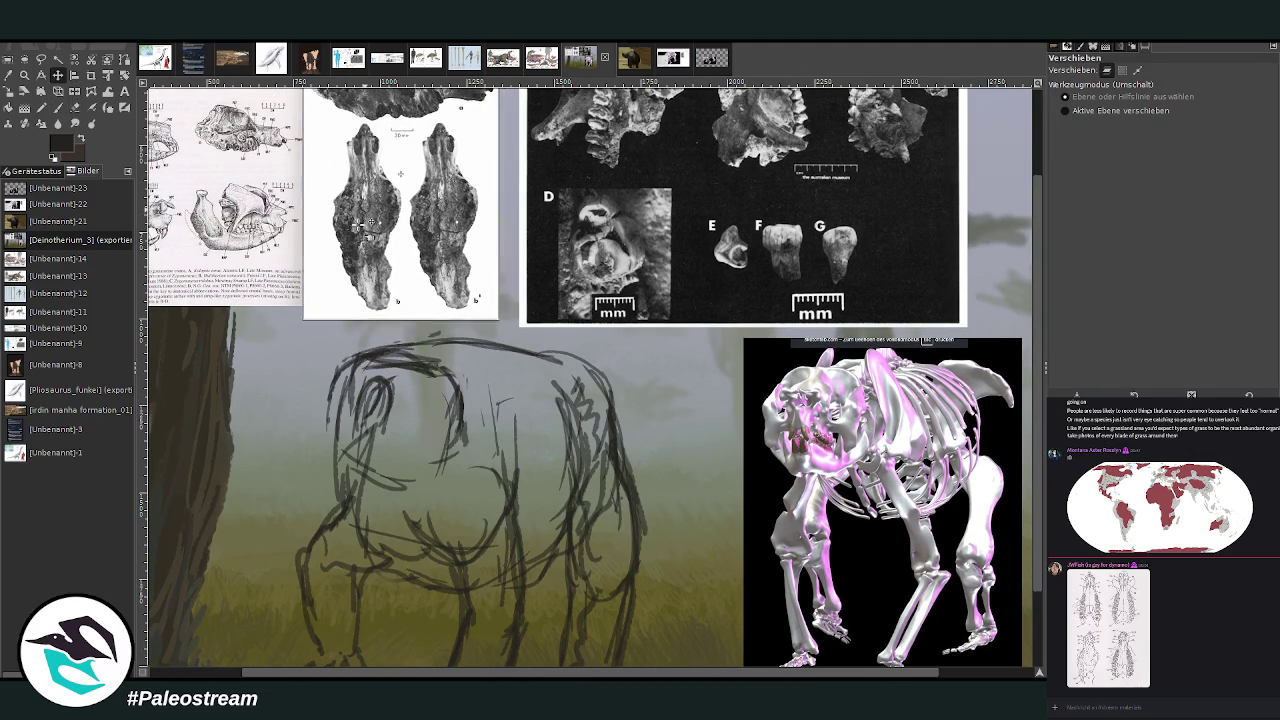
left_click_drag(800, 420, 885, 420)
left_click_drag(620, 204, 665, 410)
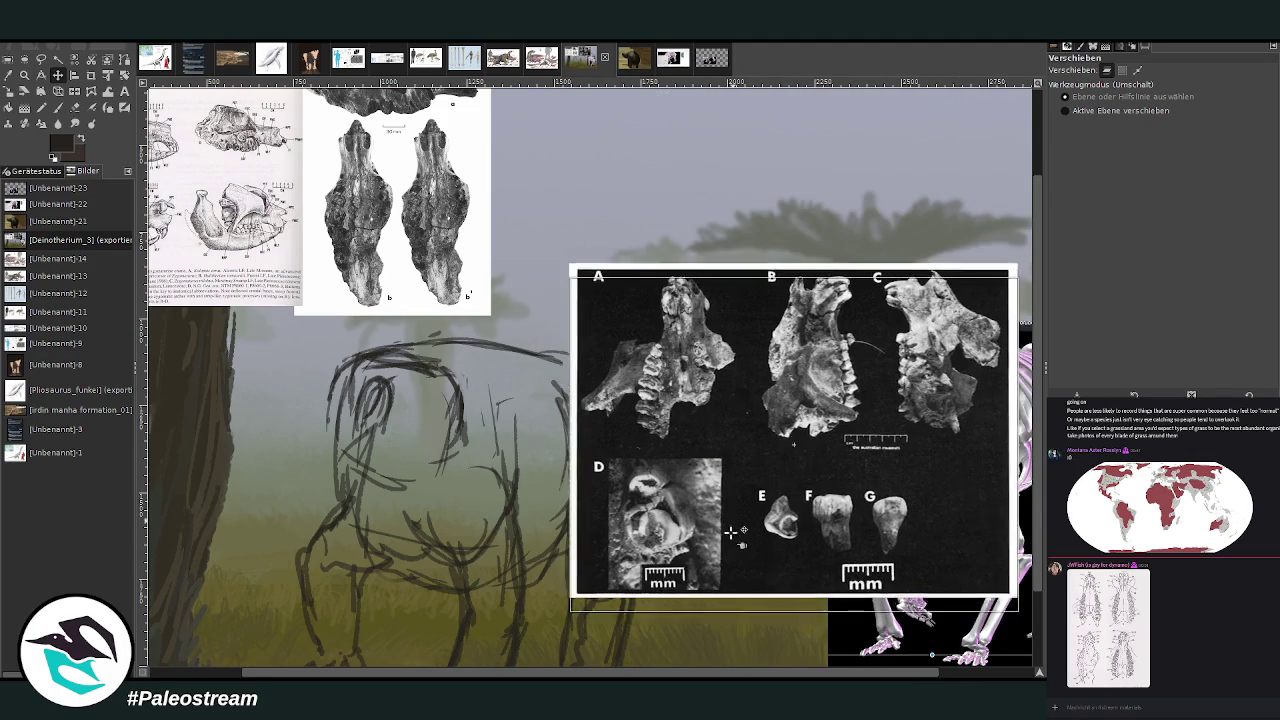
left_click(58, 107)
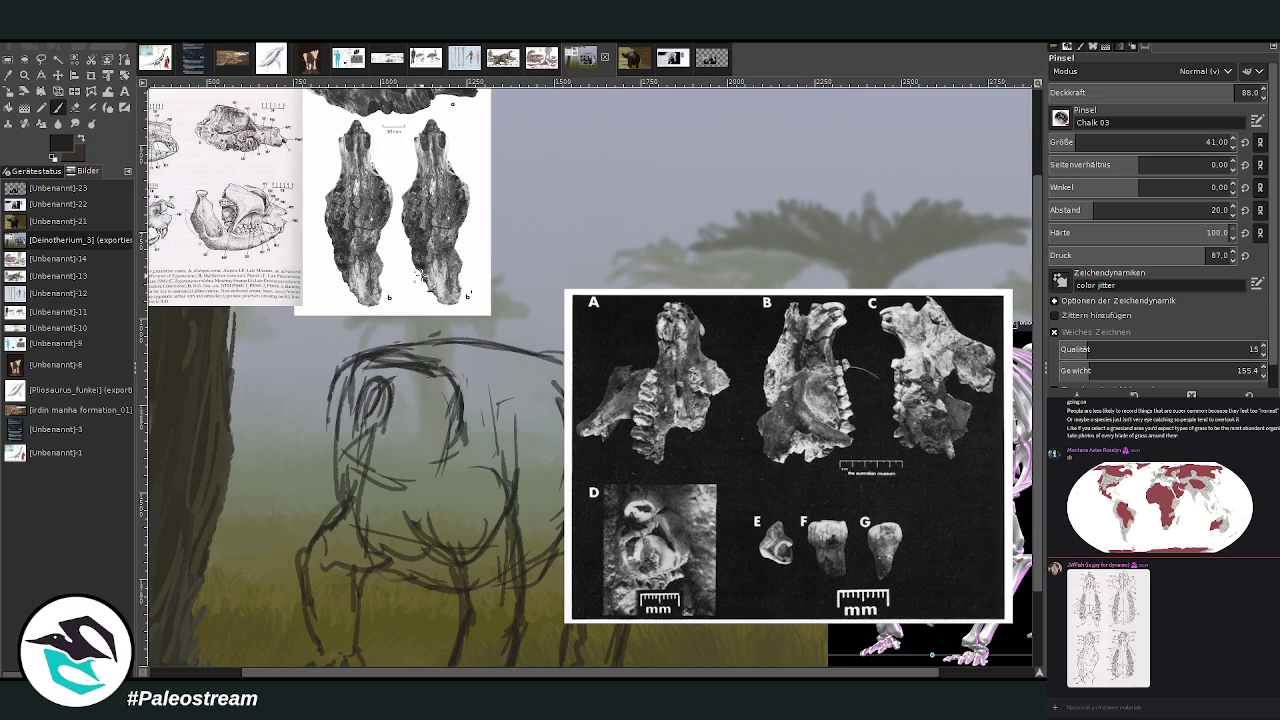
Darken the head's ear lines, shade around the eye, and sketch the snout below it.
mouse_move(392, 388)
left_mouse_down()
mouse_move(360, 375)
mouse_move(398, 368)
mouse_move(350, 420)
left_mouse_up()
left_click_drag(356, 402, 359, 446)
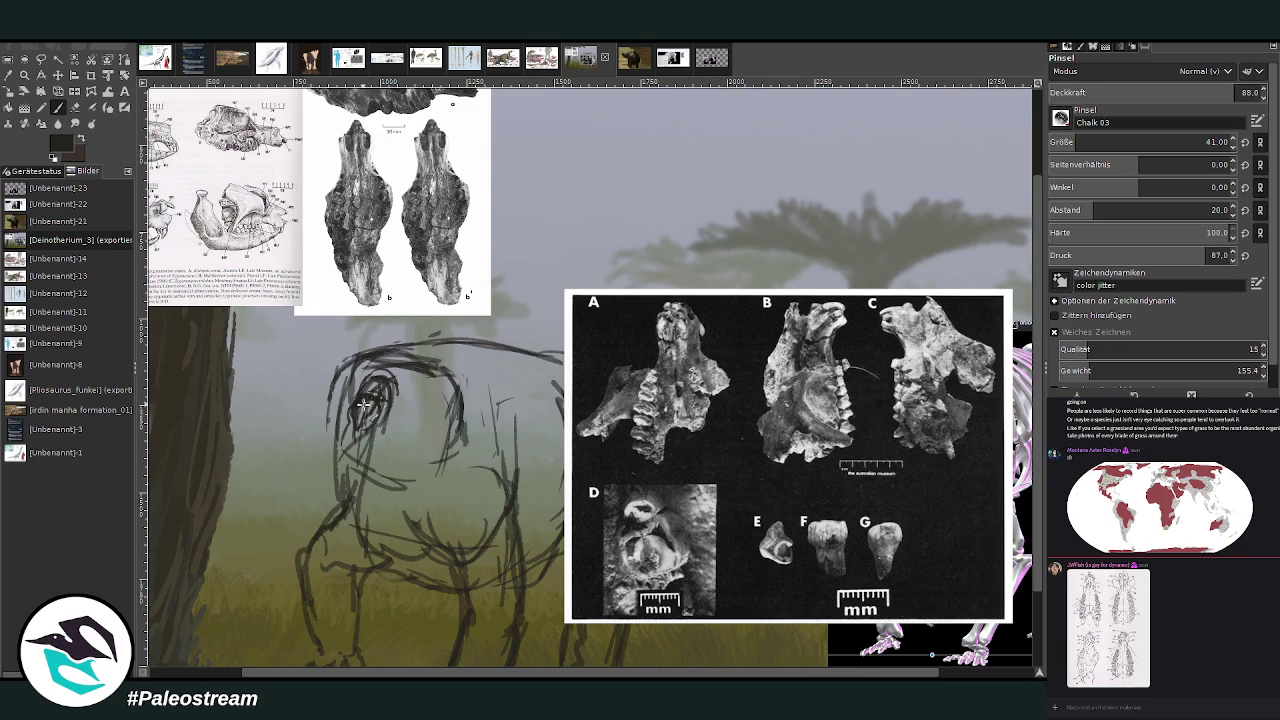
mouse_move(362, 402)
left_mouse_down()
mouse_move(368, 430)
mouse_move(376, 400)
mouse_move(350, 418)
mouse_move(360, 432)
mouse_move(380, 404)
mouse_move(386, 432)
mouse_move(368, 376)
left_mouse_up()
mouse_move(356, 444)
left_mouse_down()
mouse_move(352, 416)
mouse_move(358, 457)
mouse_move(378, 470)
left_mouse_up()
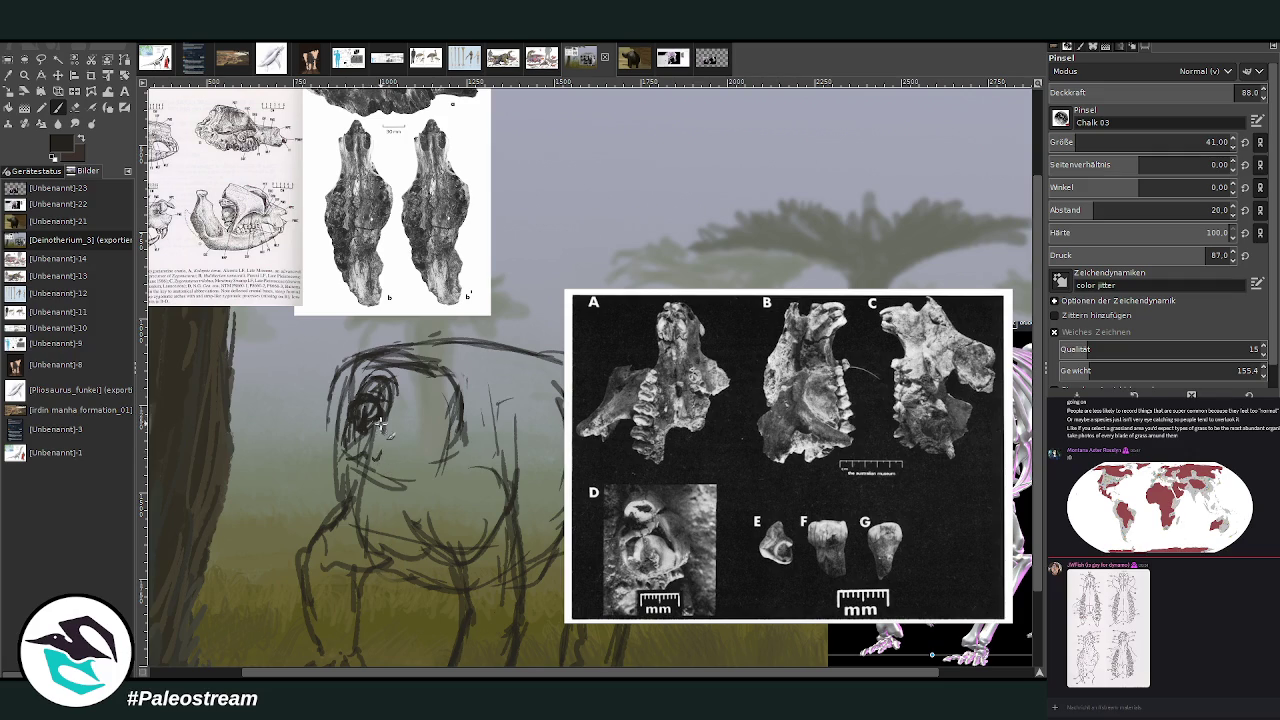
mouse_move(380, 420)
left_mouse_down()
mouse_move(390, 470)
mouse_move(351, 418)
mouse_move(362, 458)
mouse_move(385, 404)
left_mouse_up()
left_click_drag(366, 448, 426, 488)
Move the fossil plate up and left and the skeleton render down and left.
left_click(58, 75)
left_click_drag(660, 368, 623, 167)
left_click_drag(870, 490, 708, 640)
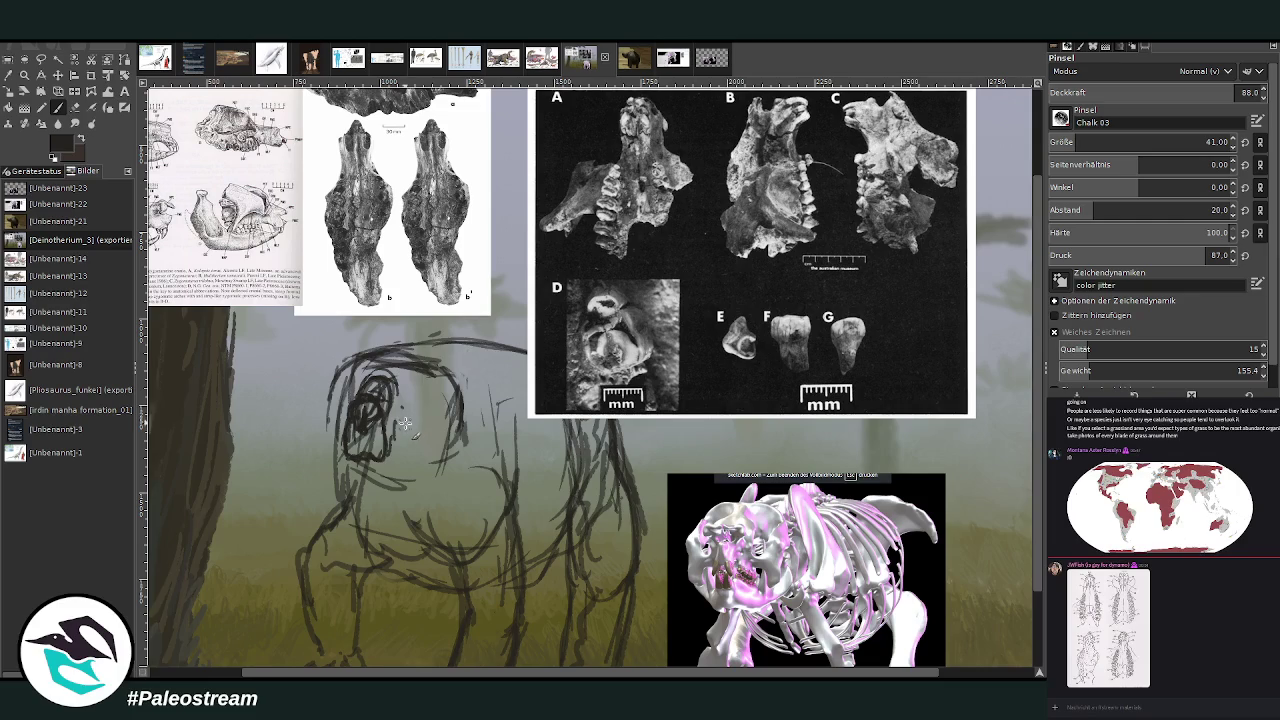
Dab a dark eye, hatch the face around and below it, and darken the head's left contour.
mouse_move(408, 426)
left_mouse_down()
mouse_move(418, 436)
mouse_move(408, 426)
mouse_move(428, 414)
left_mouse_up()
left_click_drag(436, 396, 448, 420)
left_click_drag(454, 402, 456, 426)
left_click_drag(362, 356, 367, 370)
left_click_drag(420, 418, 436, 458)
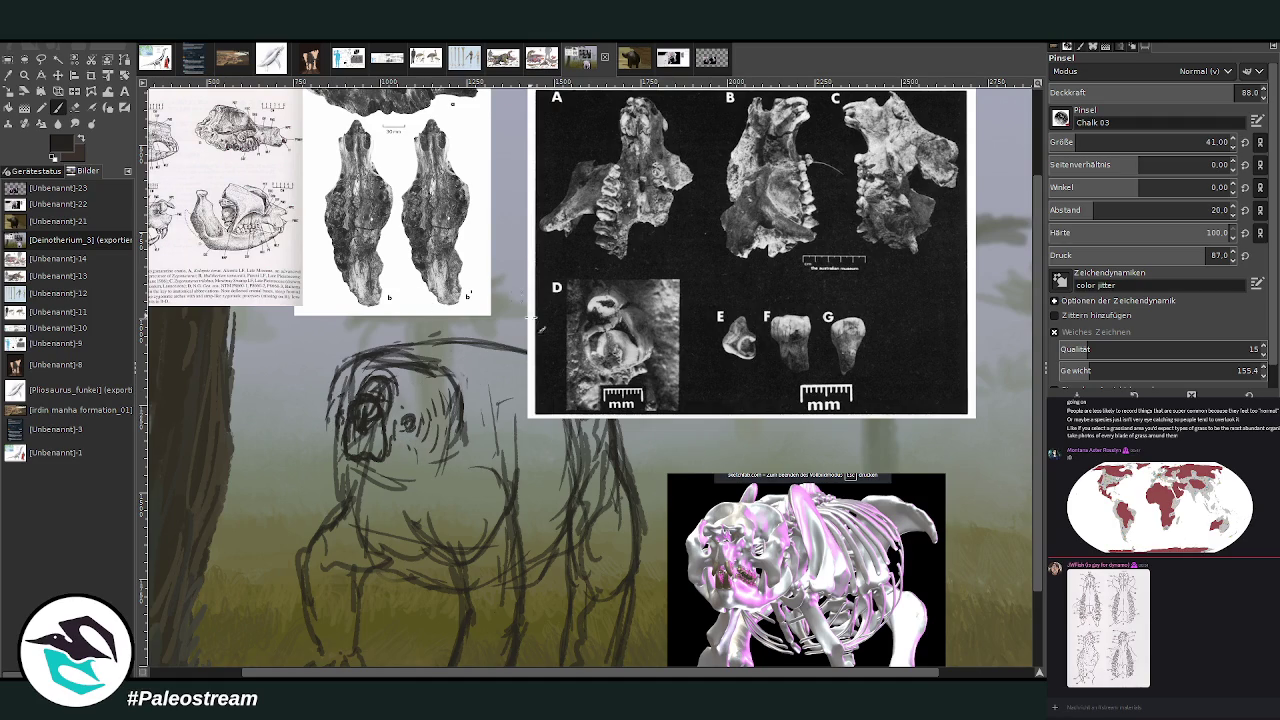
mouse_move(414, 456)
left_mouse_down()
mouse_move(440, 524)
mouse_move(458, 482)
left_mouse_up()
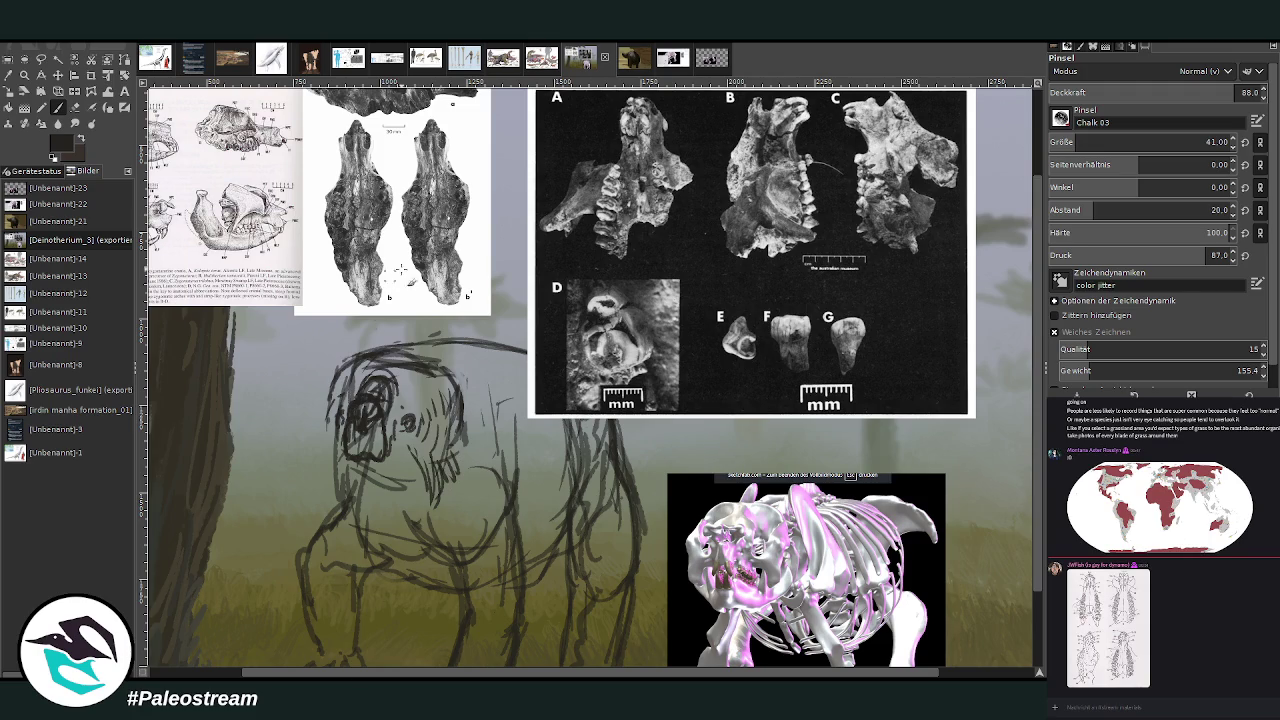
mouse_move(428, 491)
left_mouse_down()
mouse_move(408, 510)
mouse_move(392, 505)
mouse_move(438, 510)
left_mouse_up()
left_click_drag(468, 454, 452, 500)
left_click_drag(478, 446, 465, 450)
mouse_move(330, 410)
left_mouse_down()
mouse_move(308, 464)
mouse_move(386, 516)
left_mouse_up()
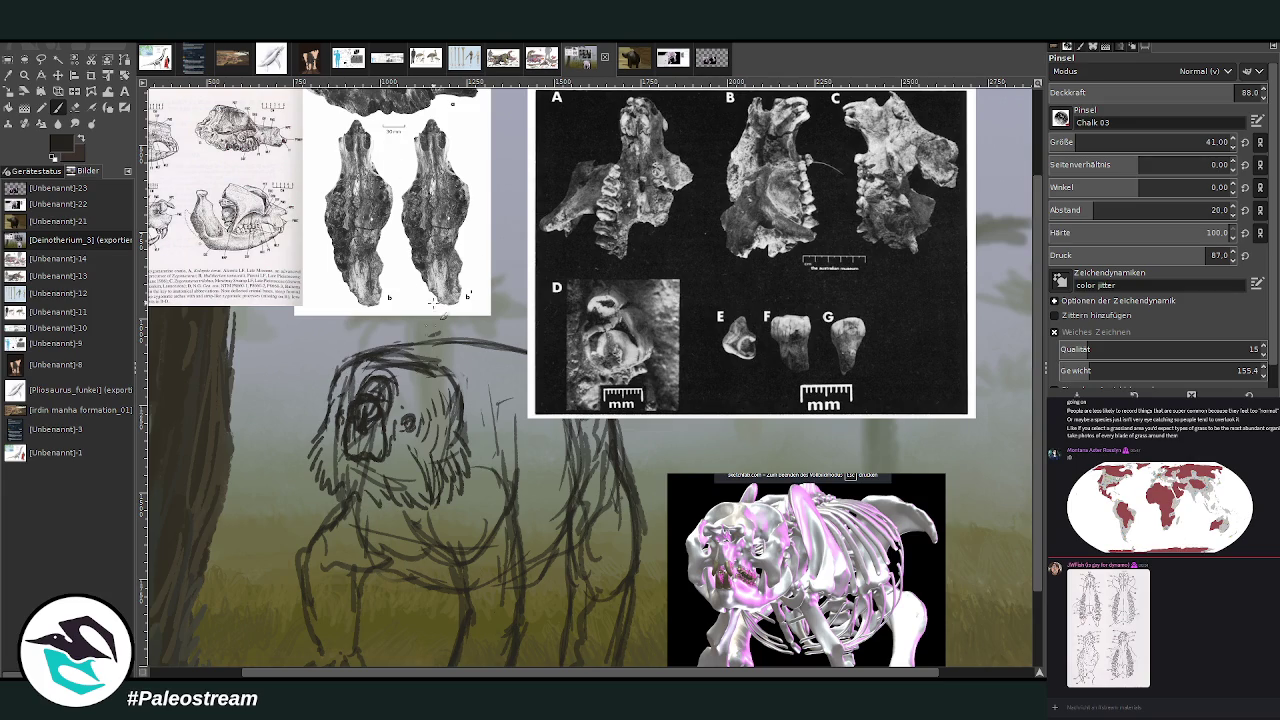
Erase the eye's dark shading and redraw it as a dark outlined socket.
left_click(75, 107)
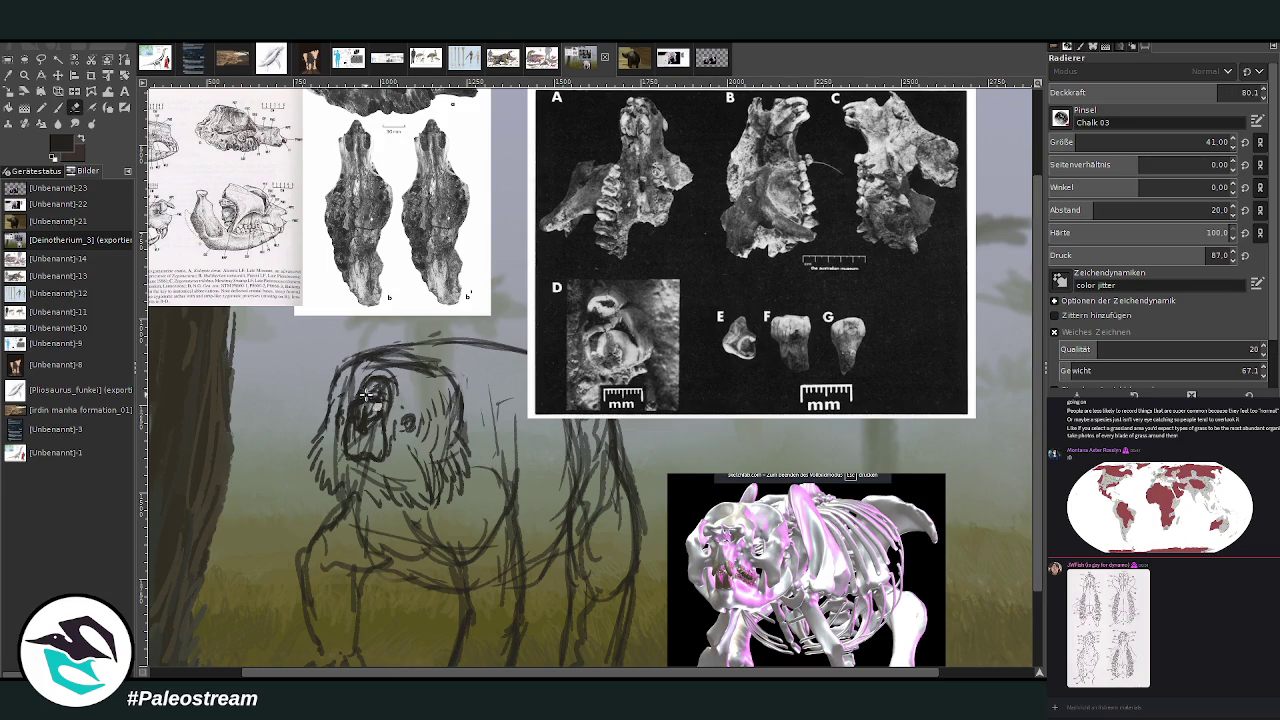
mouse_move(385, 398)
left_mouse_down()
mouse_move(362, 382)
mouse_move(398, 418)
mouse_move(372, 388)
left_mouse_up()
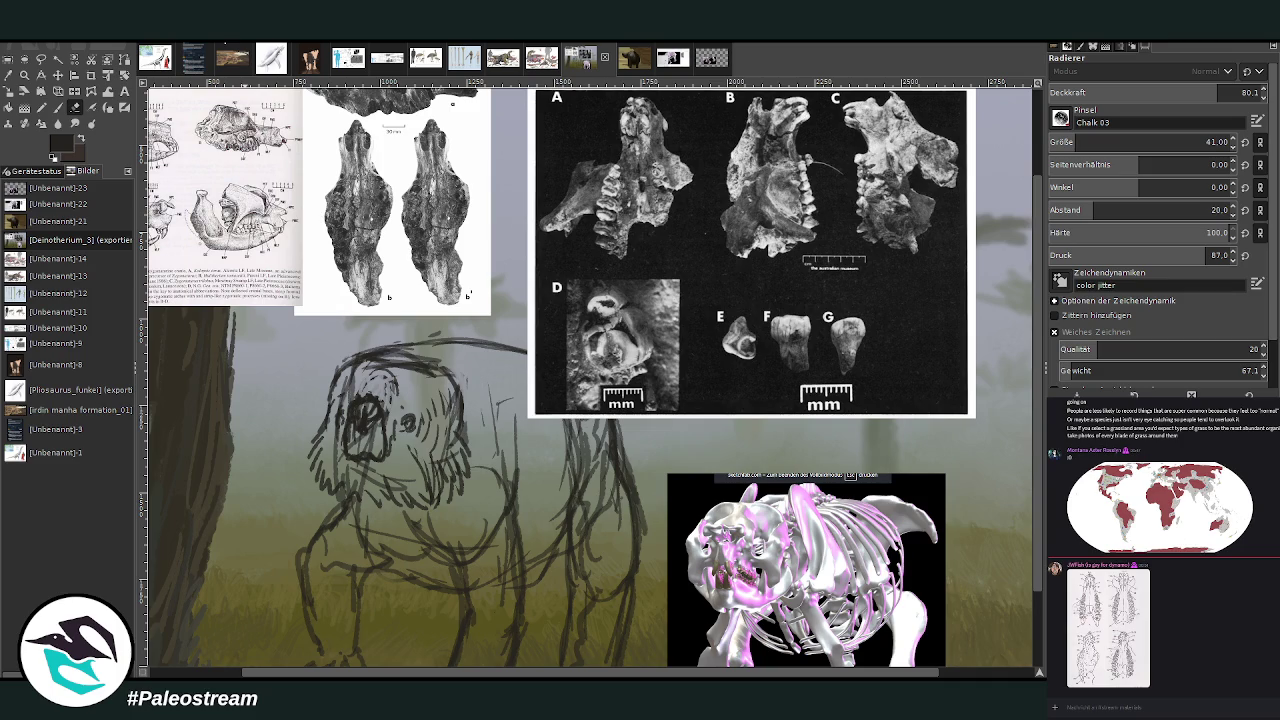
left_click(58, 107)
mouse_move(381, 404)
left_mouse_down()
mouse_move(374, 428)
mouse_move(352, 416)
left_mouse_up()
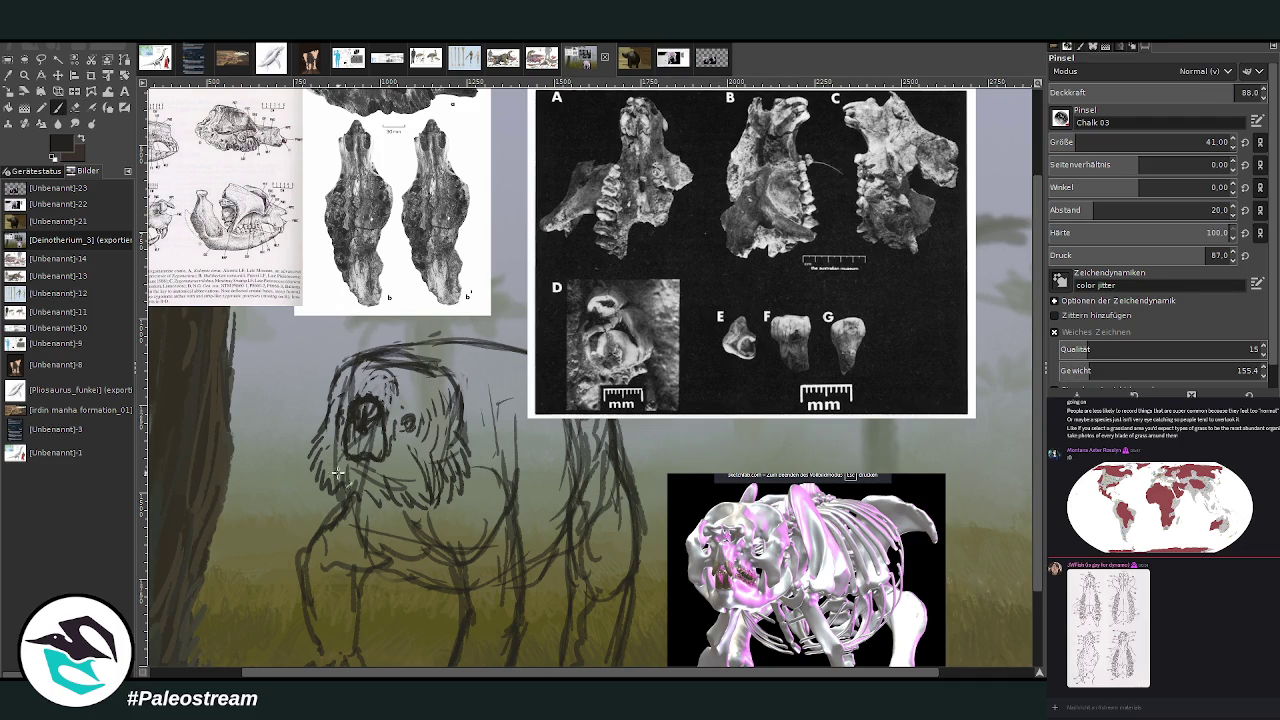
Sketch the chest, belly line toward the hind leg, and the front leg's edges.
mouse_move(338, 473)
left_mouse_down()
mouse_move(356, 510)
mouse_move(330, 506)
mouse_move(342, 510)
mouse_move(305, 531)
left_mouse_up()
scroll(498, 373, "down", 2)
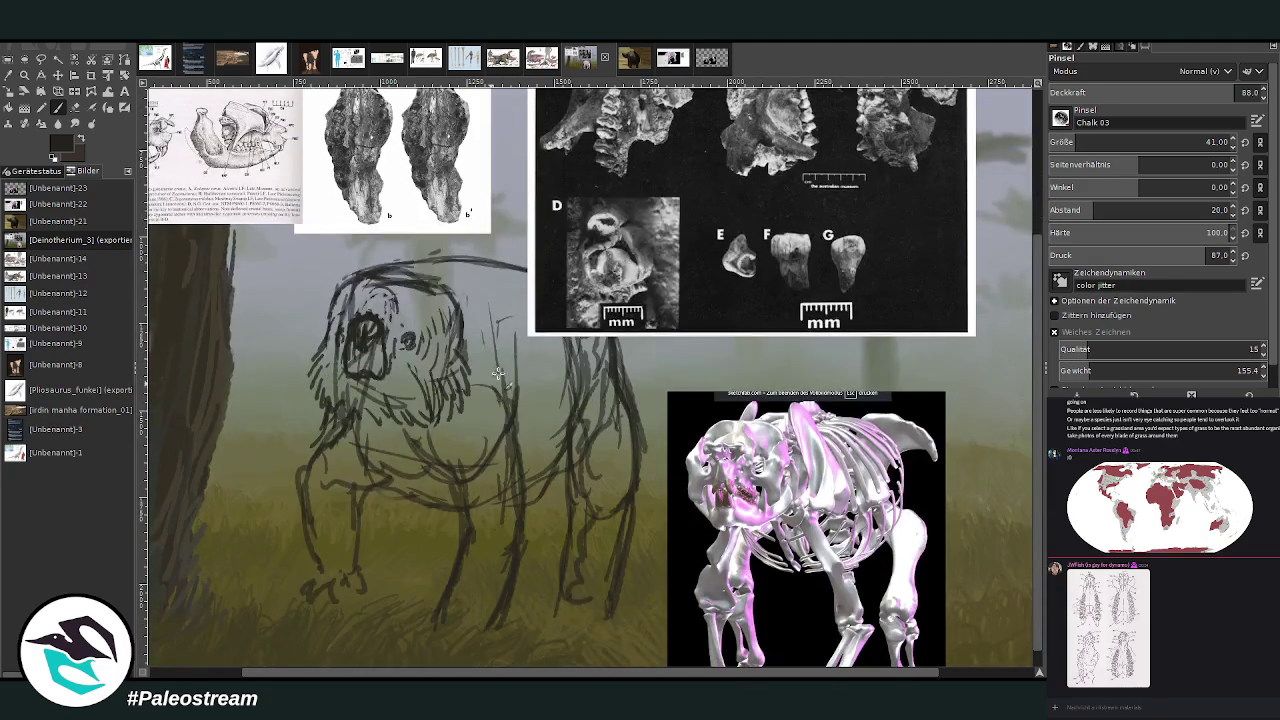
mouse_move(462, 458)
left_mouse_down()
mouse_move(440, 485)
mouse_move(462, 542)
left_mouse_up()
mouse_move(518, 472)
left_mouse_down()
mouse_move(608, 410)
mouse_move(576, 466)
mouse_move(531, 500)
left_mouse_up()
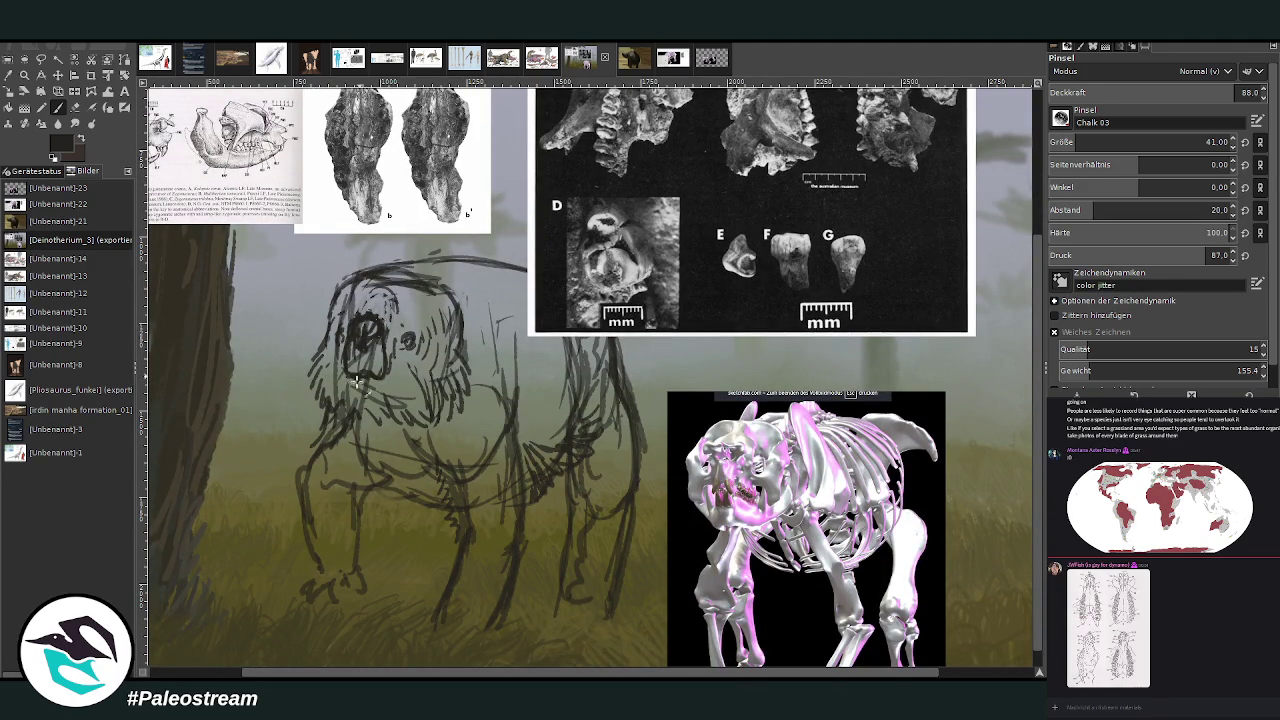
left_click_drag(306, 455, 294, 488)
mouse_move(362, 484)
left_mouse_down()
mouse_move(366, 556)
mouse_move(312, 582)
left_mouse_up()
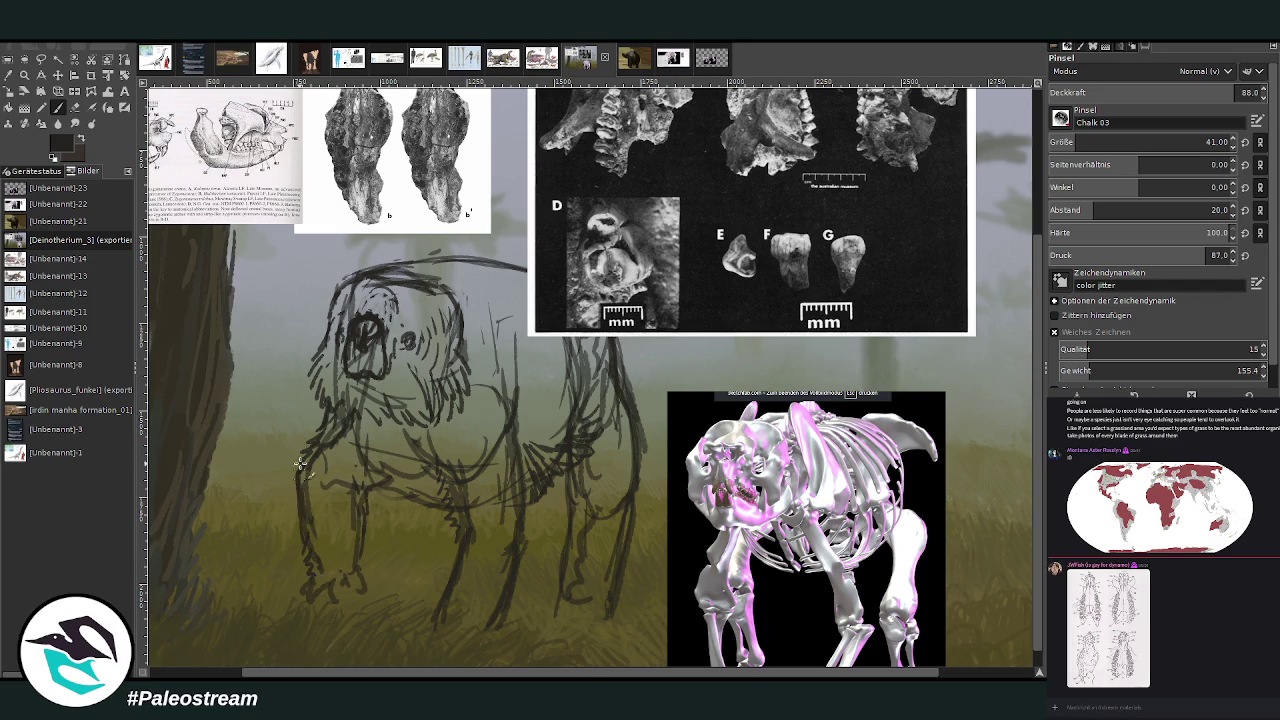
left_click_drag(303, 455, 296, 509)
mouse_move(357, 443)
left_mouse_down()
mouse_move(414, 509)
mouse_move(444, 506)
mouse_move(357, 446)
left_mouse_up()
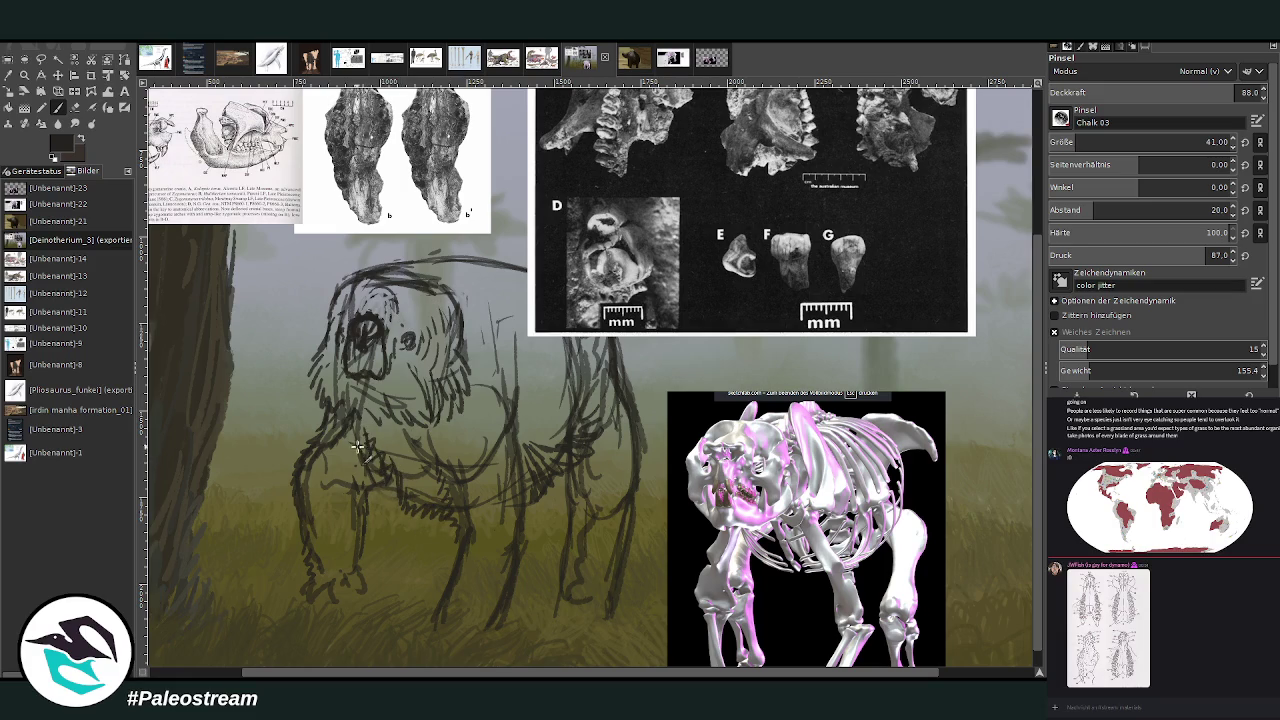
Lighten the head top, then hatch the back of the head and draw rounded ears.
left_click(75, 107)
left_click_drag(1040, 428, 1040, 370)
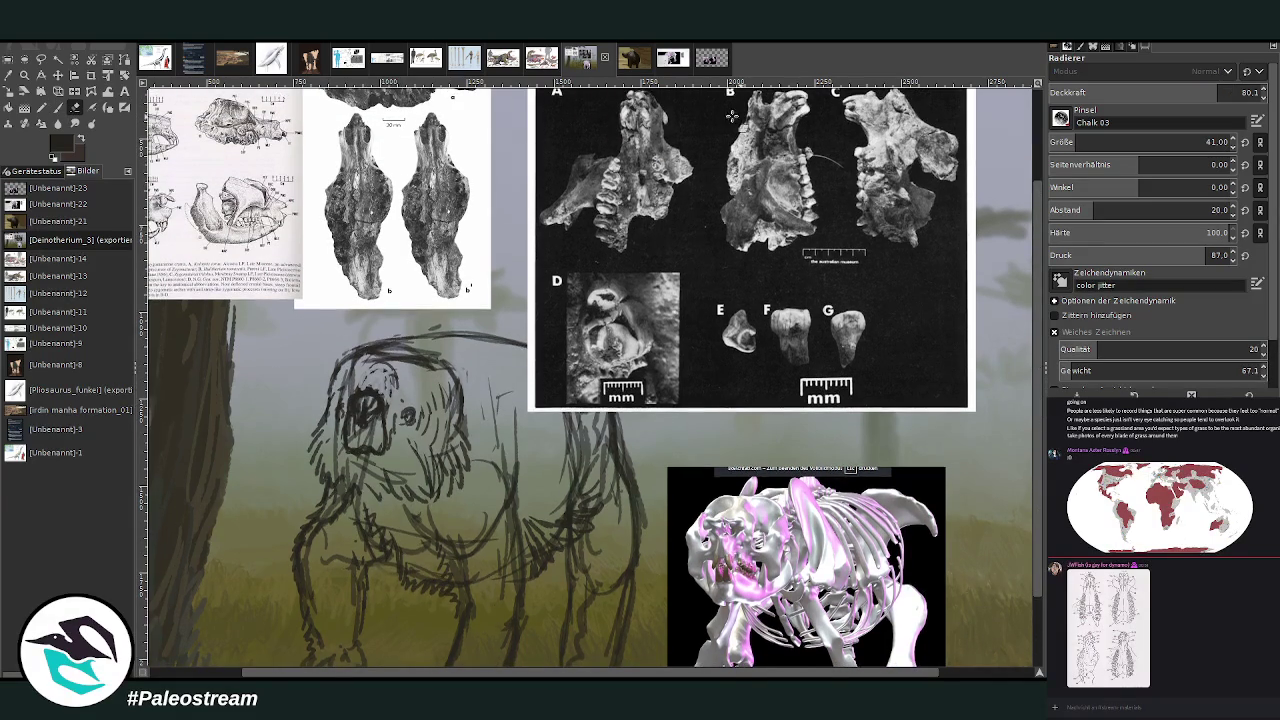
mouse_move(405, 358)
left_mouse_down()
mouse_move(380, 362)
mouse_move(420, 365)
mouse_move(365, 360)
mouse_move(376, 371)
left_mouse_up()
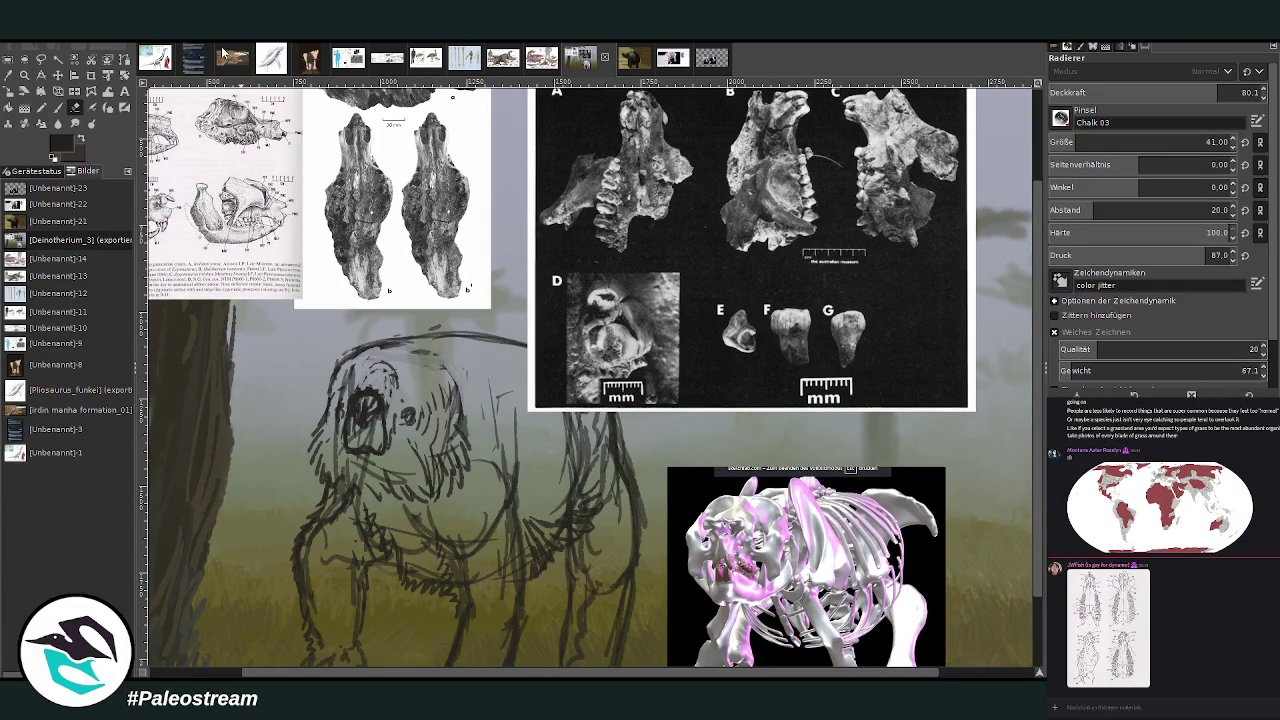
left_click(58, 107)
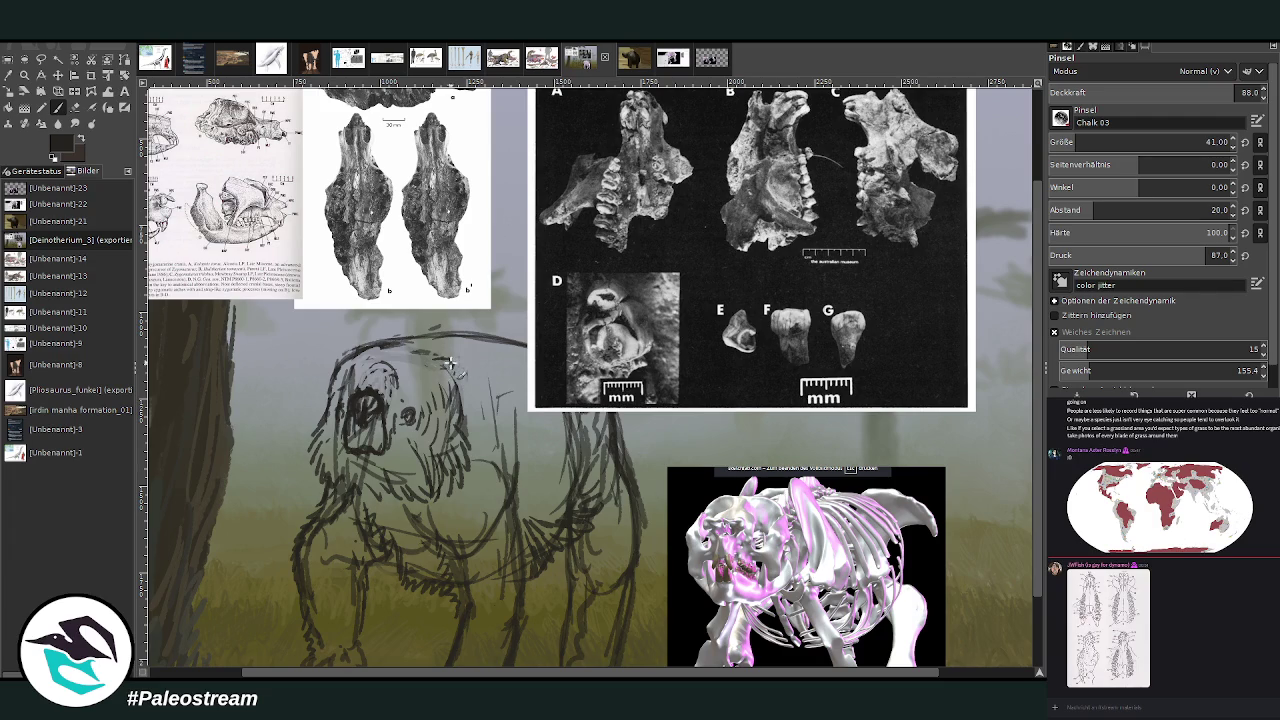
mouse_move(450, 363)
left_mouse_down()
mouse_move(480, 396)
mouse_move(455, 389)
left_mouse_up()
mouse_move(336, 356)
left_mouse_down()
mouse_move(346, 380)
mouse_move(355, 362)
mouse_move(326, 370)
mouse_move(342, 402)
left_mouse_up()
mouse_move(466, 394)
left_mouse_down()
mouse_move(478, 410)
mouse_move(400, 424)
left_mouse_up()
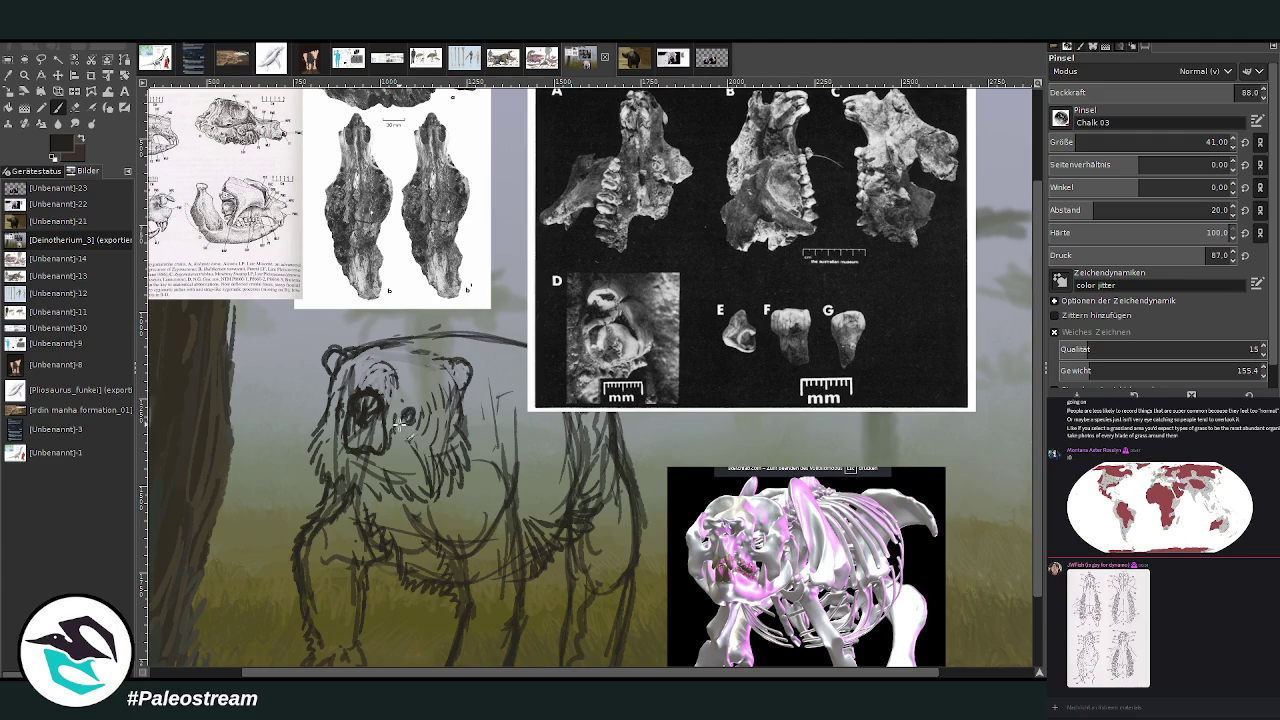
Shape the bear's muzzle and left eye outline, erasing and redrawing the left eye.
left_click(75, 107)
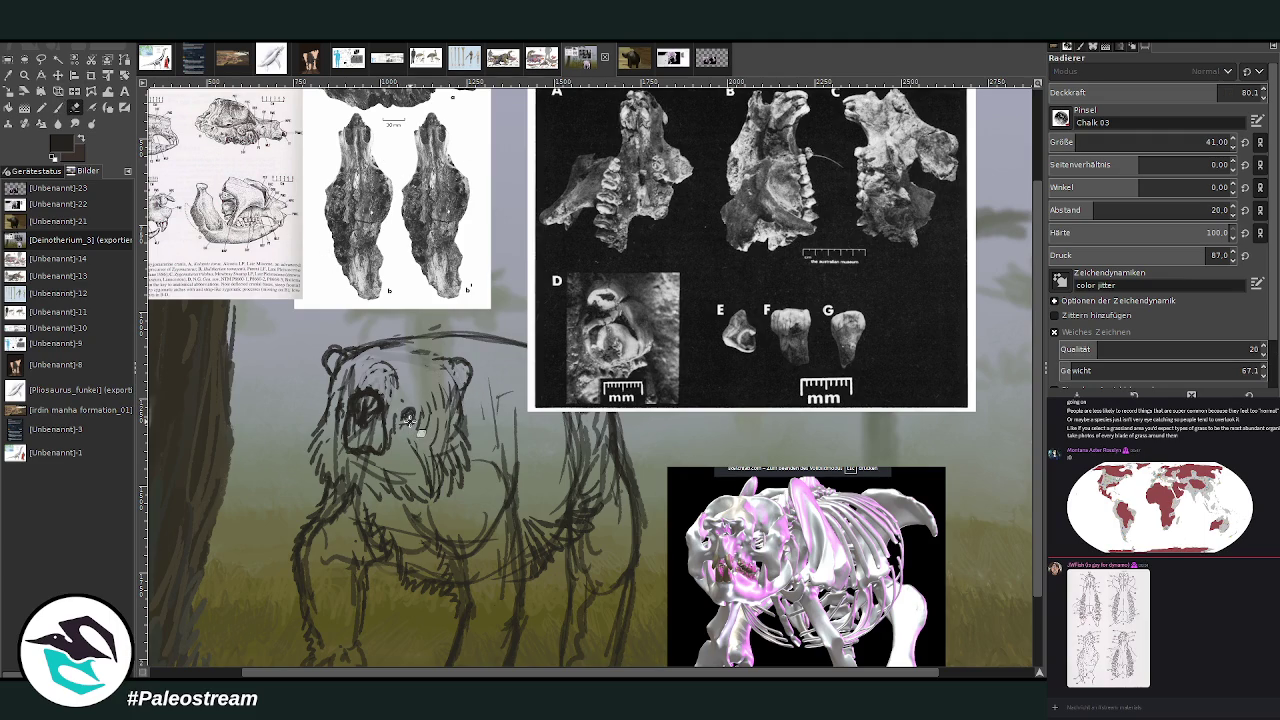
left_click(59, 107)
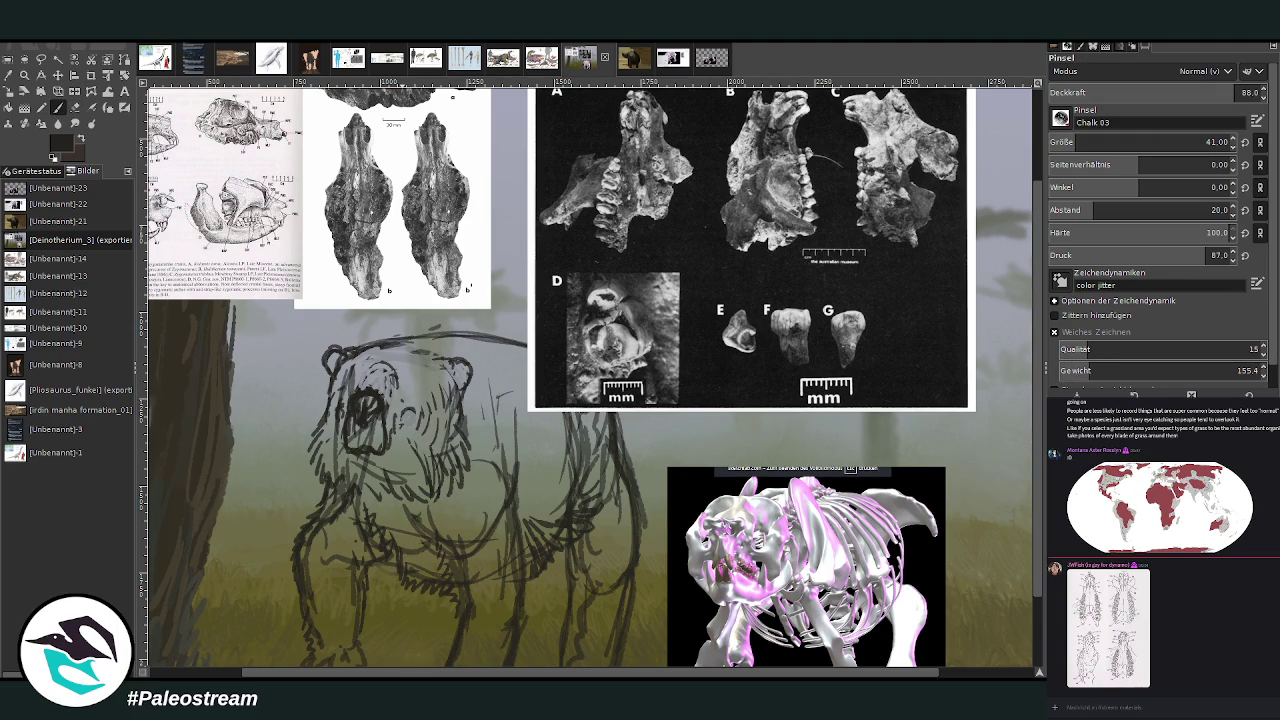
mouse_move(420, 422)
left_mouse_down()
mouse_move(426, 432)
mouse_move(412, 414)
mouse_move(428, 440)
left_mouse_up()
mouse_move(410, 398)
left_mouse_down()
mouse_move(404, 410)
mouse_move(338, 407)
mouse_move(356, 392)
left_mouse_up()
left_click(75, 107)
left_click(58, 107)
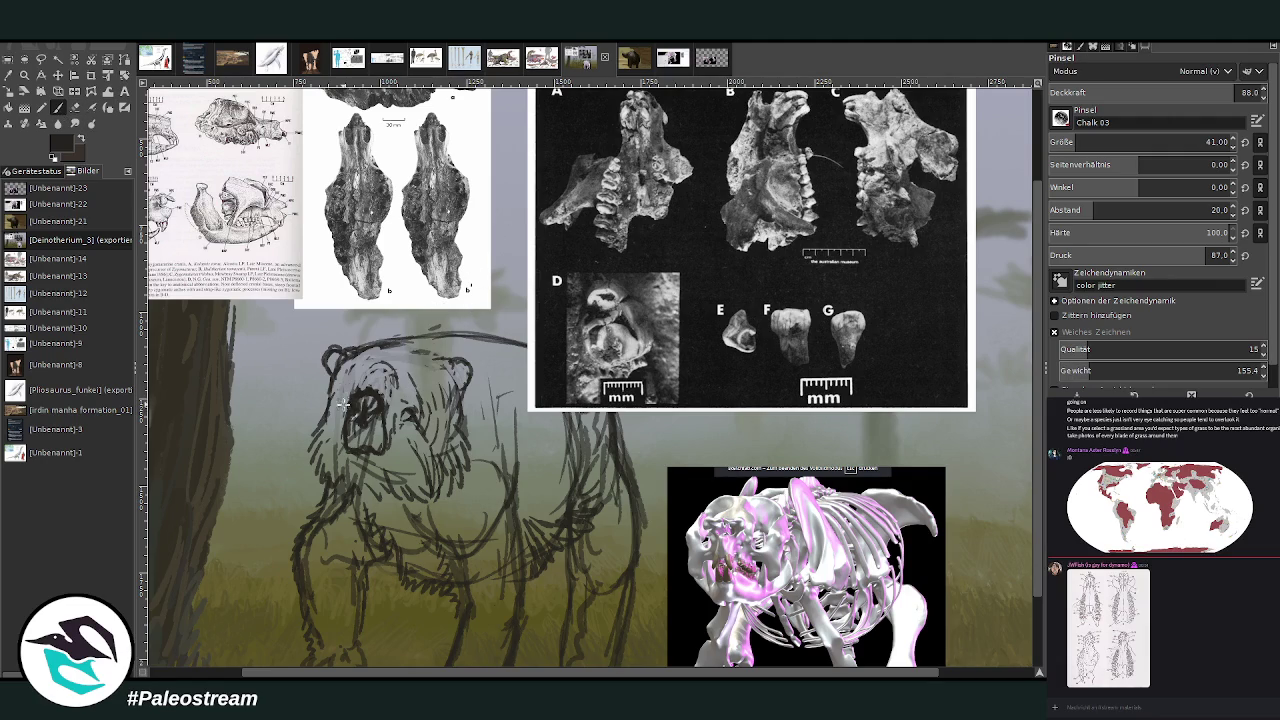
mouse_move(338, 410)
left_mouse_down()
mouse_move(354, 375)
mouse_move(338, 416)
left_mouse_up()
Hatch the chest and left face, darken near the left eye, and outline the head top.
mouse_move(351, 460)
left_mouse_down()
mouse_move(366, 482)
mouse_move(384, 452)
mouse_move(378, 486)
mouse_move(361, 483)
mouse_move(350, 452)
mouse_move(396, 444)
left_mouse_up()
mouse_move(318, 448)
left_mouse_down()
mouse_move(330, 468)
mouse_move(314, 440)
mouse_move(320, 402)
mouse_move(338, 416)
mouse_move(331, 450)
left_mouse_up()
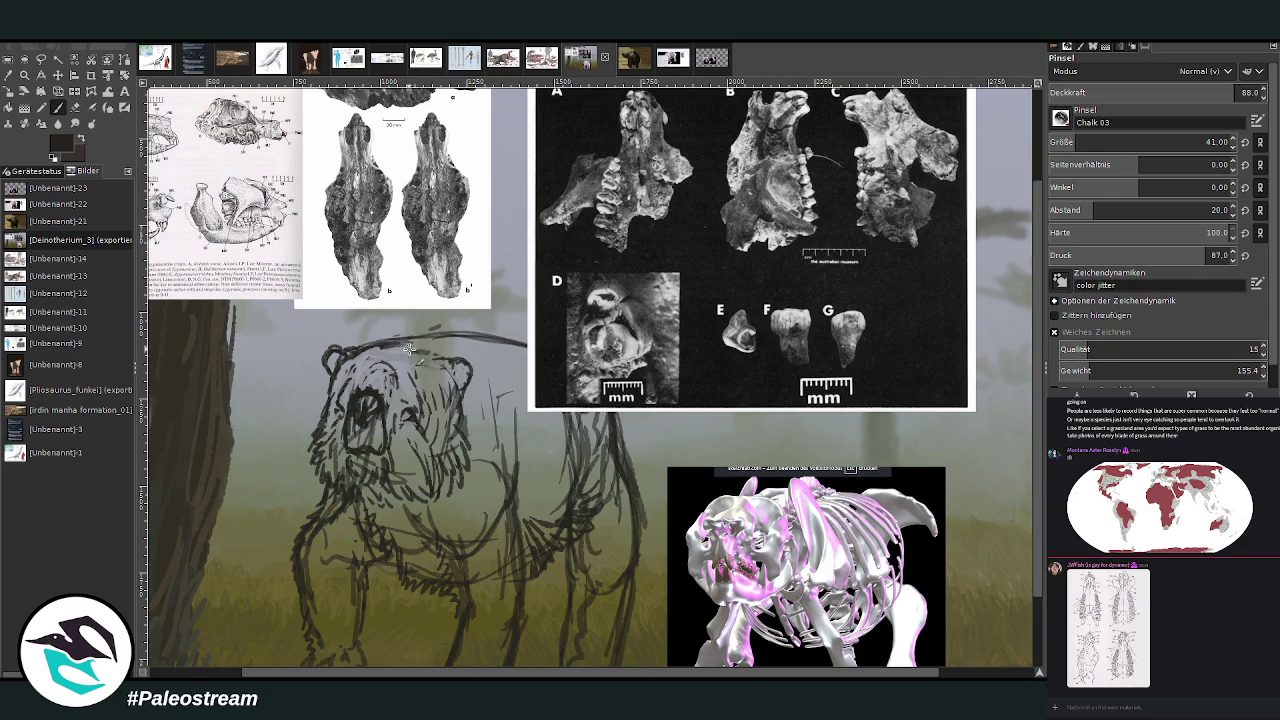
mouse_move(358, 386)
left_mouse_down()
mouse_move(387, 414)
mouse_move(390, 445)
left_mouse_up()
left_click(75, 107)
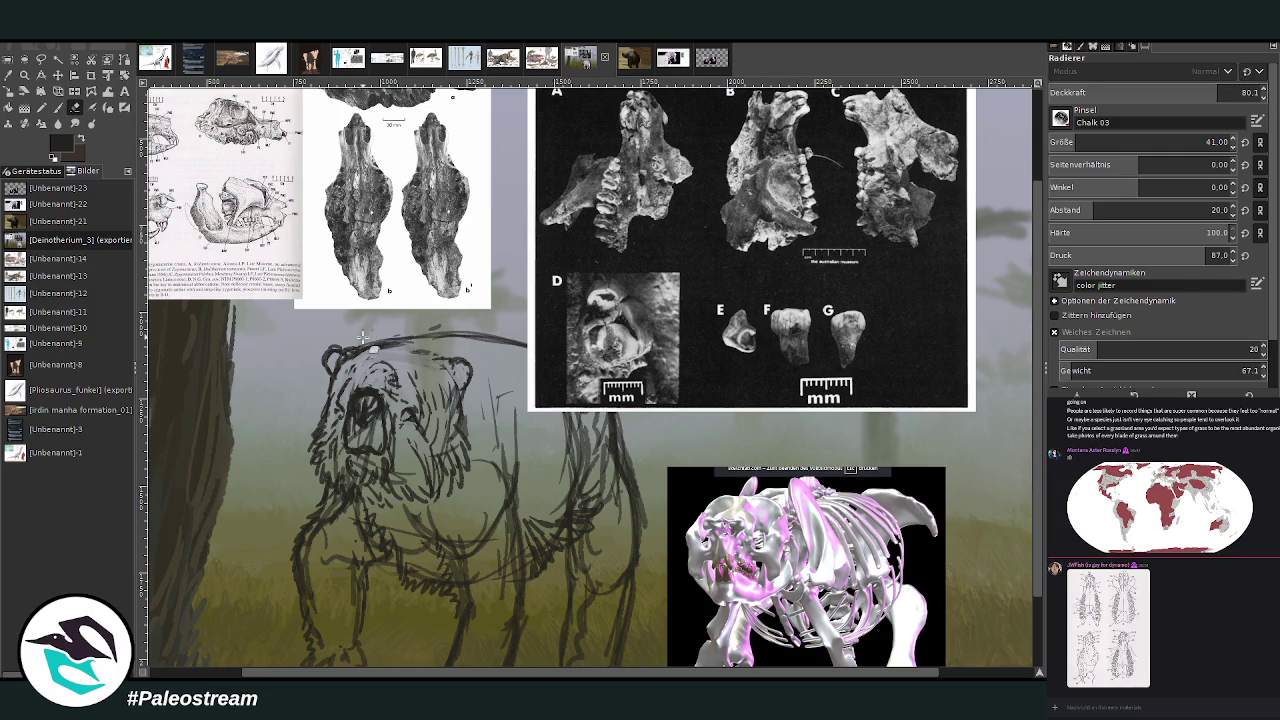
left_click(58, 107)
mouse_move(427, 338)
left_mouse_down()
mouse_move(405, 345)
mouse_move(475, 332)
left_mouse_up()
Move the fossil plate right, then draw a stroke along the bear's back and erase on the rump.
left_click(58, 75)
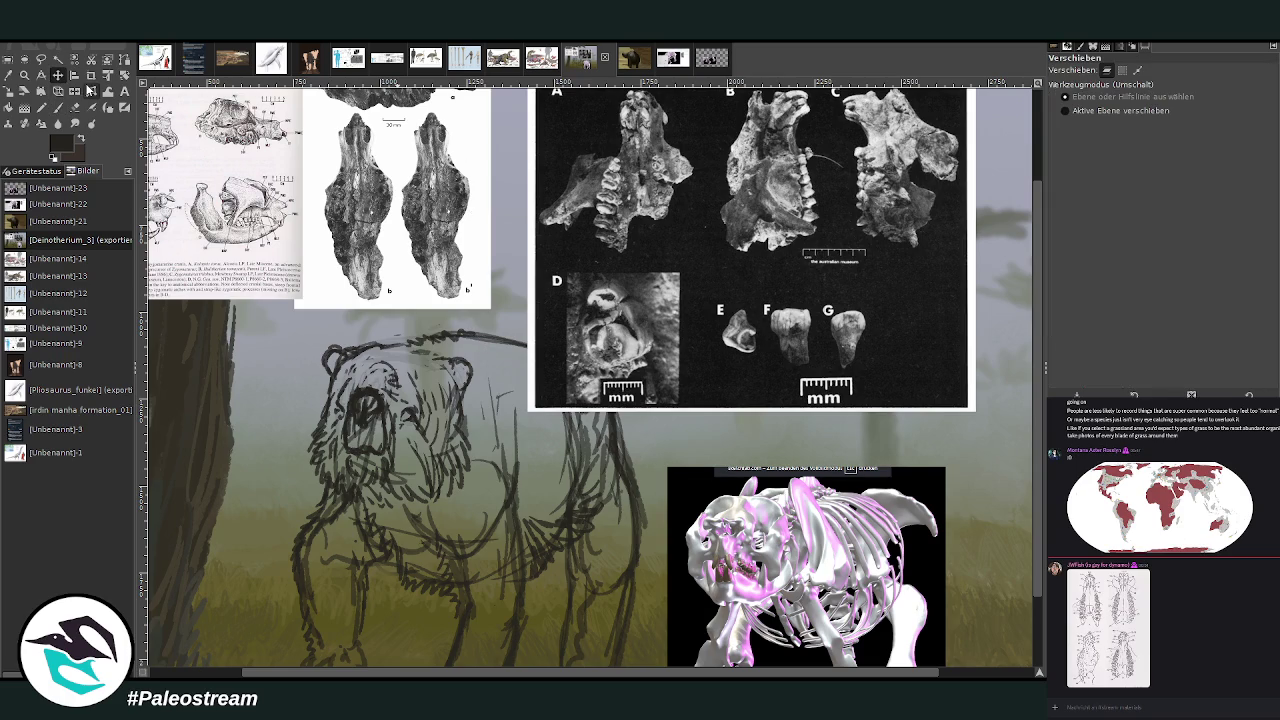
left_click_drag(532, 222, 708, 224)
scroll(1040, 458, "down", 2)
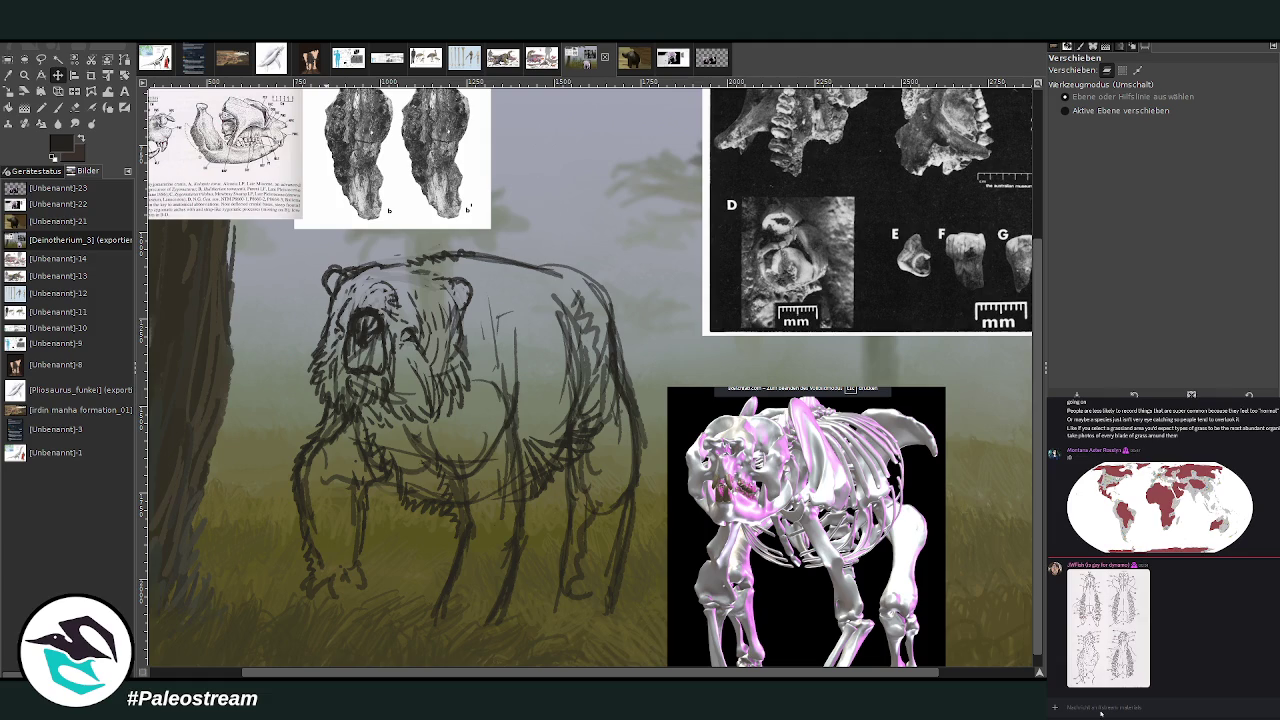
left_click(58, 107)
mouse_move(476, 258)
left_mouse_down()
mouse_move(559, 271)
mouse_move(612, 305)
mouse_move(623, 409)
mouse_move(629, 423)
mouse_move(607, 332)
mouse_move(620, 323)
mouse_move(643, 423)
mouse_move(634, 491)
mouse_move(592, 514)
left_mouse_up()
left_click(75, 108)
left_click(58, 107)
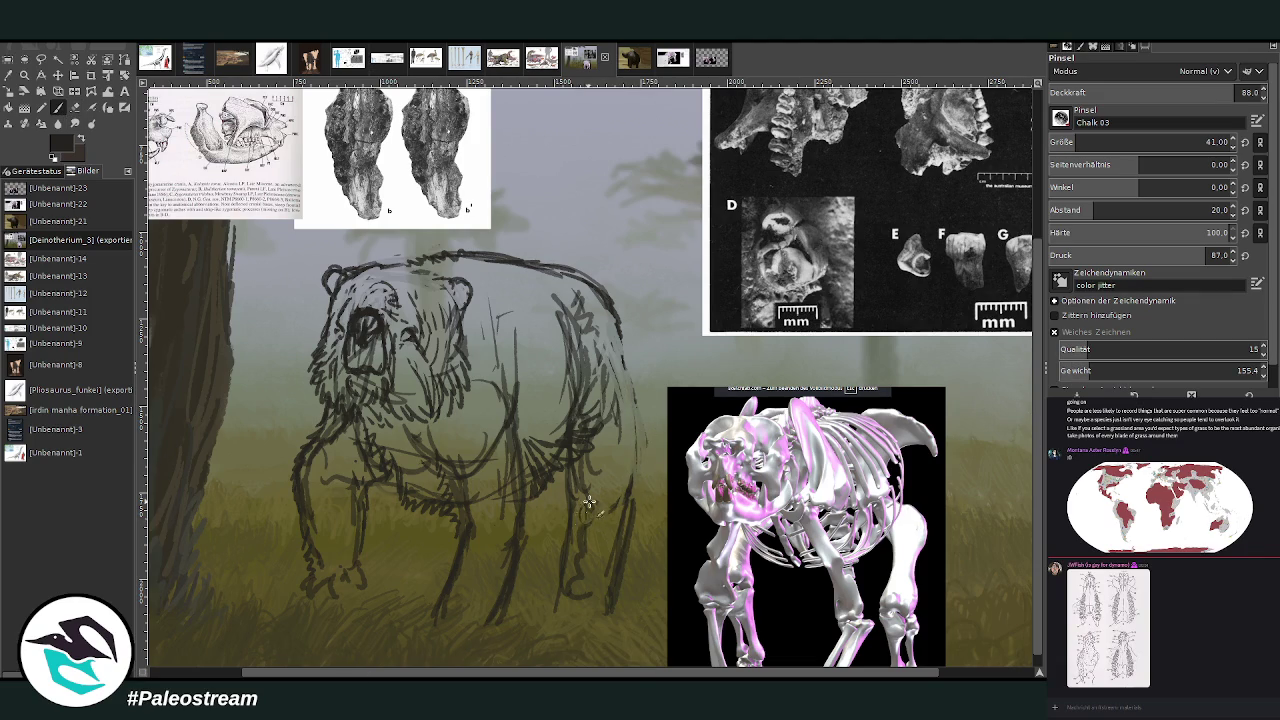
Sketch the hind-leg joint and outline, front and rear leg lines, and belly strokes.
left_click_drag(590, 520, 588, 512)
left_click_drag(555, 578, 562, 600)
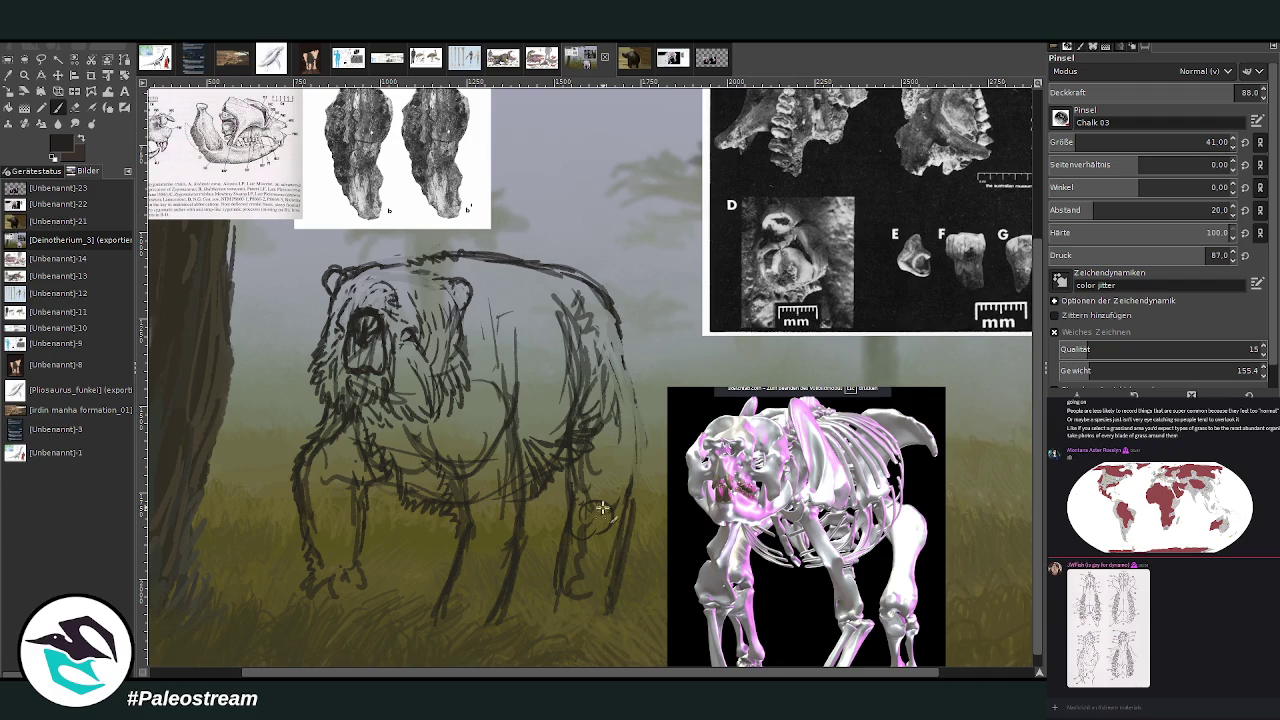
left_click_drag(610, 505, 622, 530)
left_click_drag(458, 534, 443, 595)
mouse_move(532, 528)
left_mouse_down()
mouse_move(490, 625)
mouse_move(460, 516)
left_mouse_up()
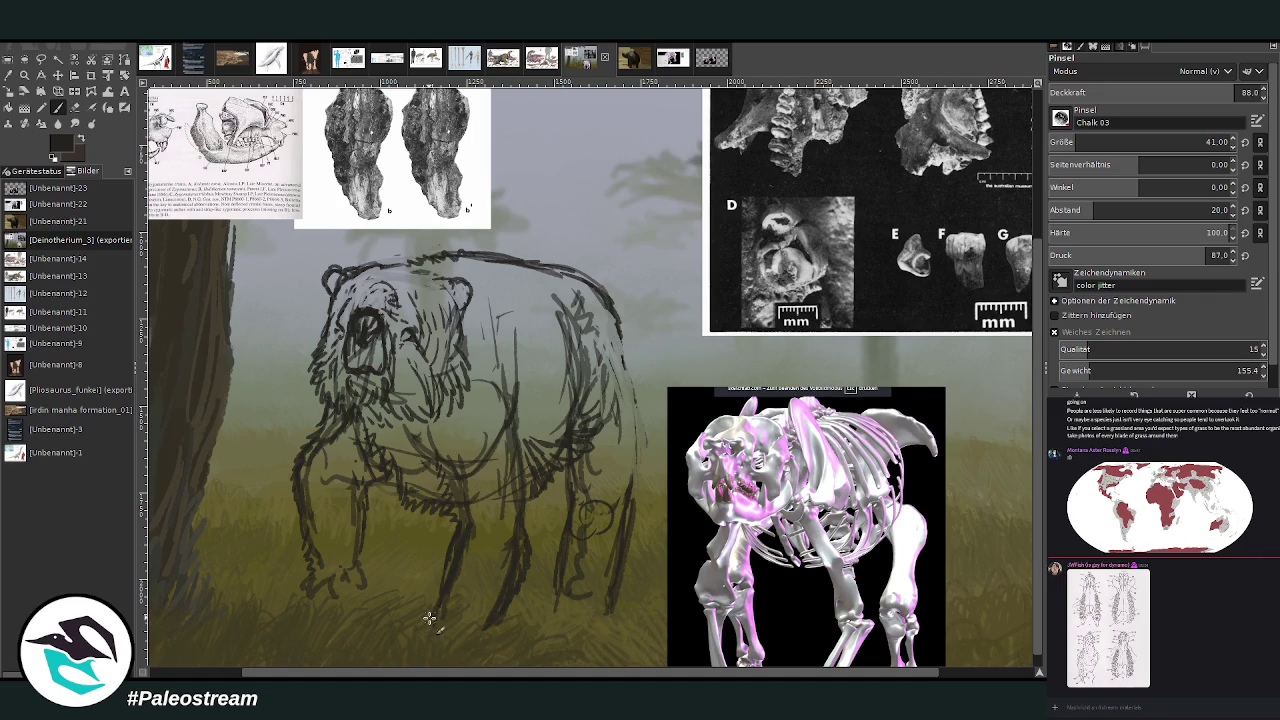
mouse_move(429, 617)
left_mouse_down()
mouse_move(449, 571)
mouse_move(437, 480)
left_mouse_up()
left_click_drag(530, 540, 525, 466)
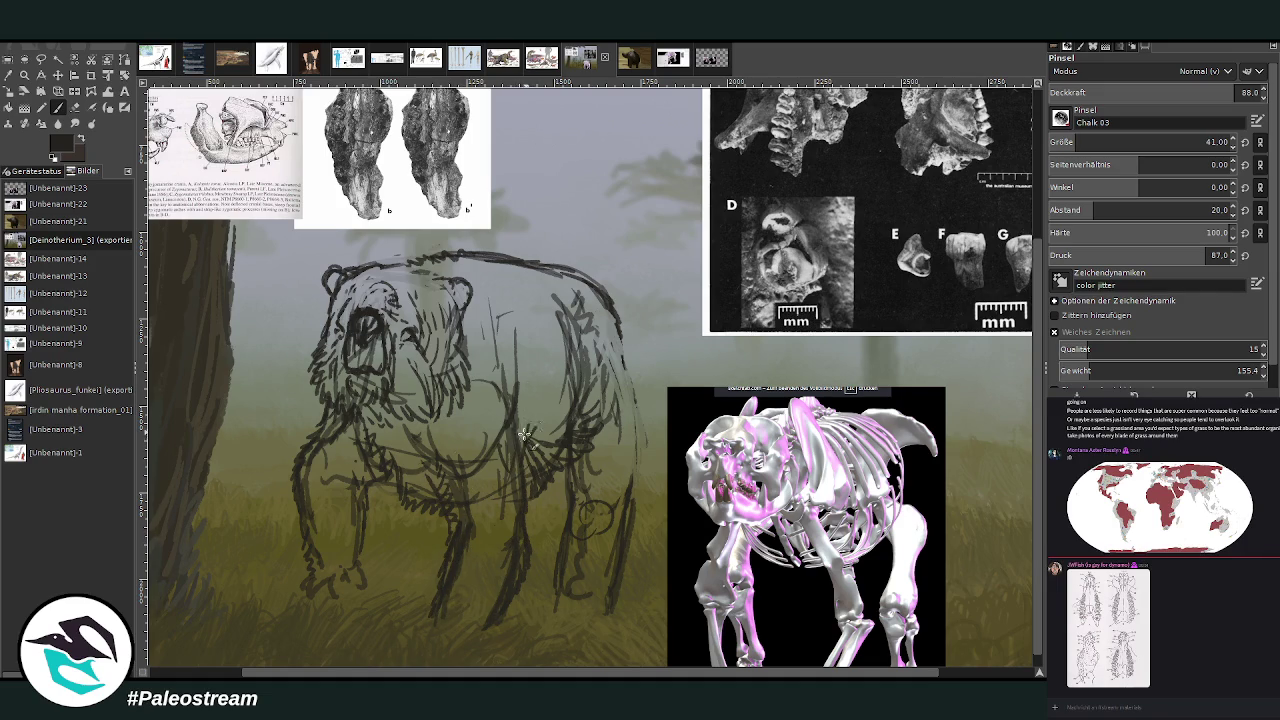
left_click_drag(524, 434, 540, 382)
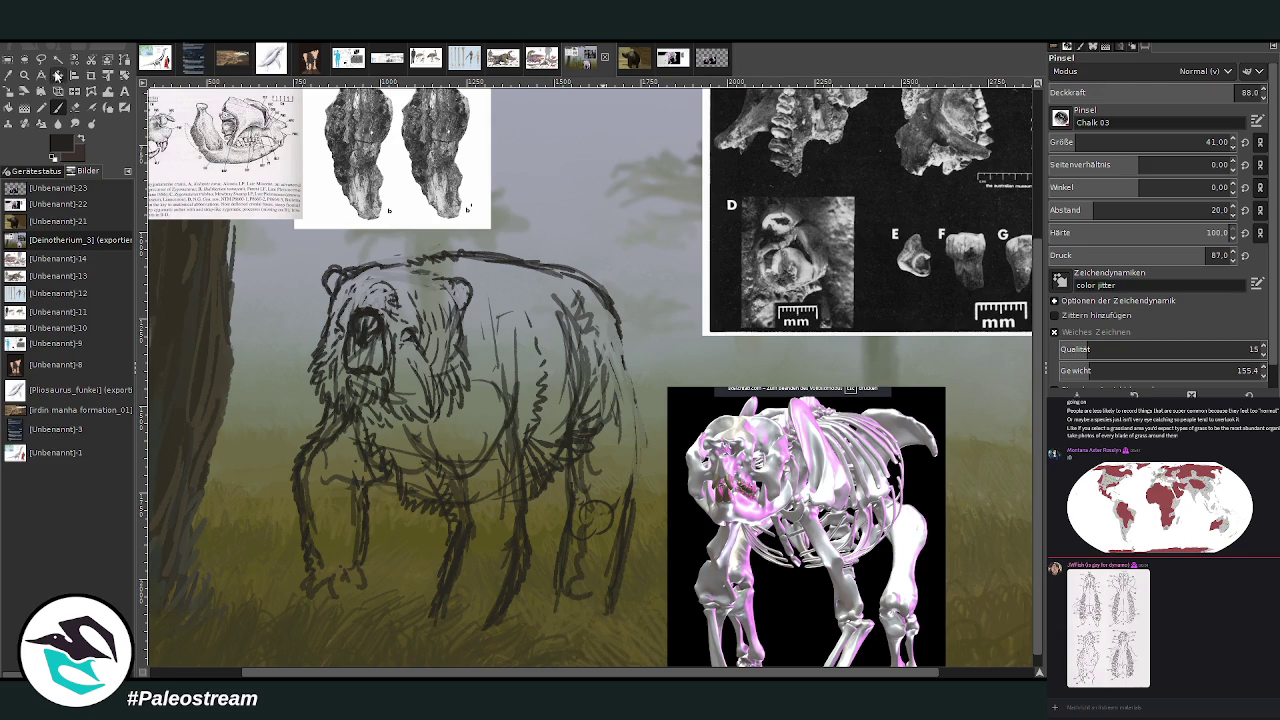
left_click(57, 75)
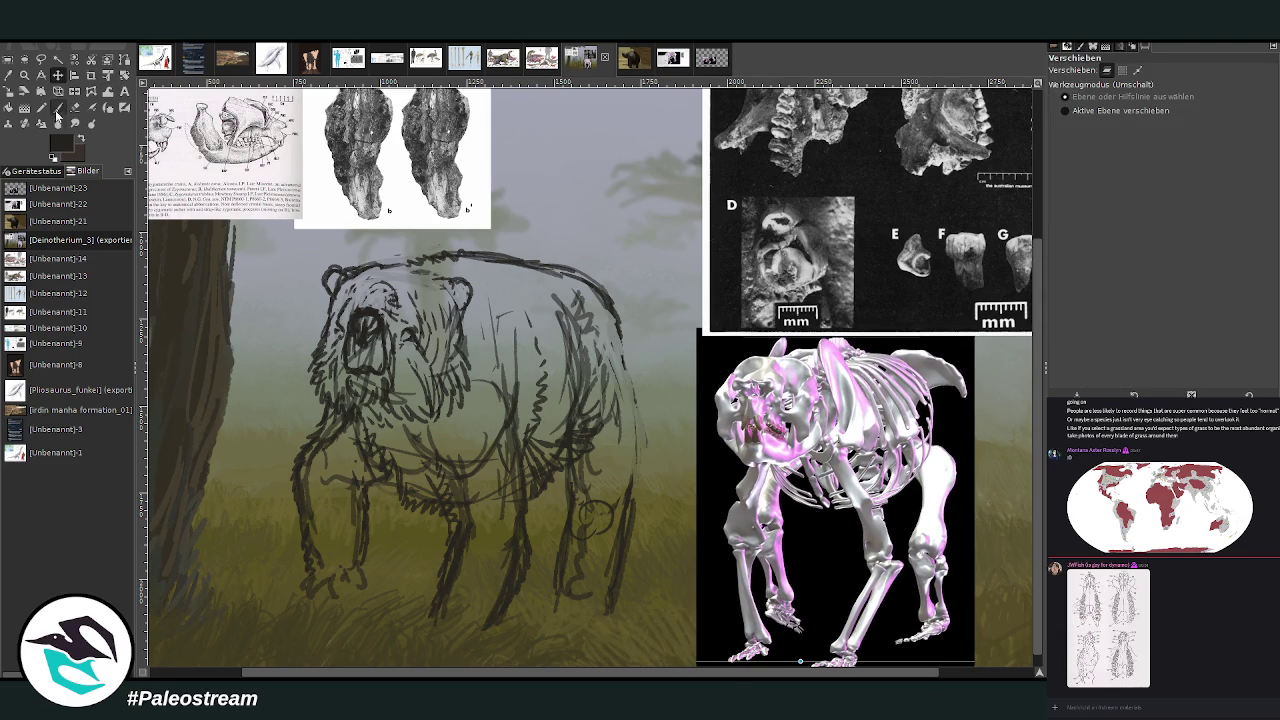
Hatch dark fur on the front foot, shoulder, chest and belly, erasing part of the chest.
left_click(57, 108)
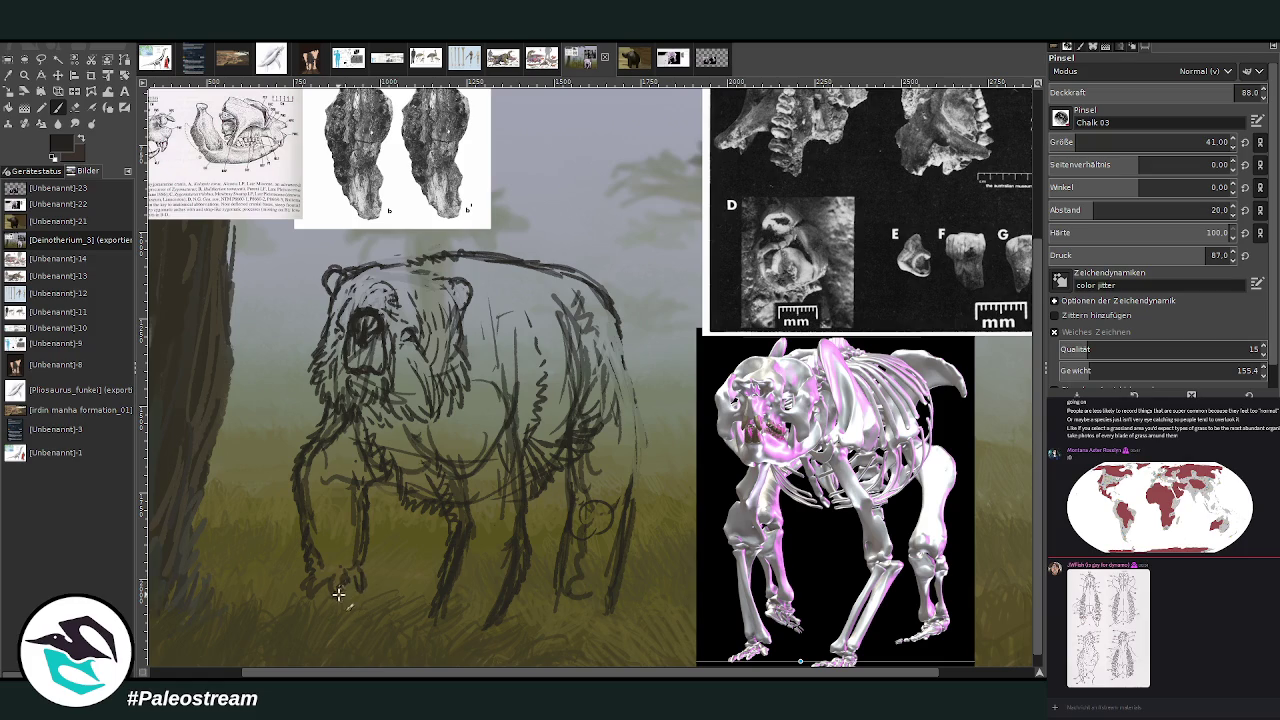
left_click_drag(289, 591, 302, 570)
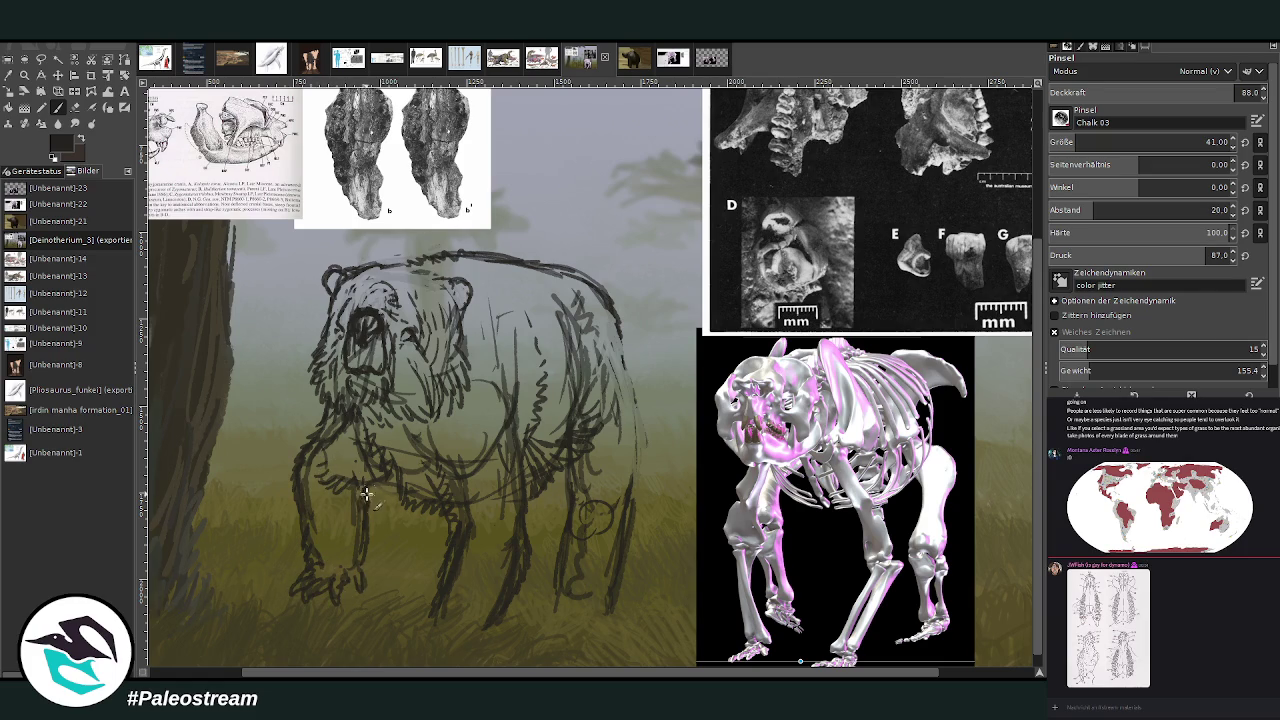
left_click_drag(371, 480, 397, 481)
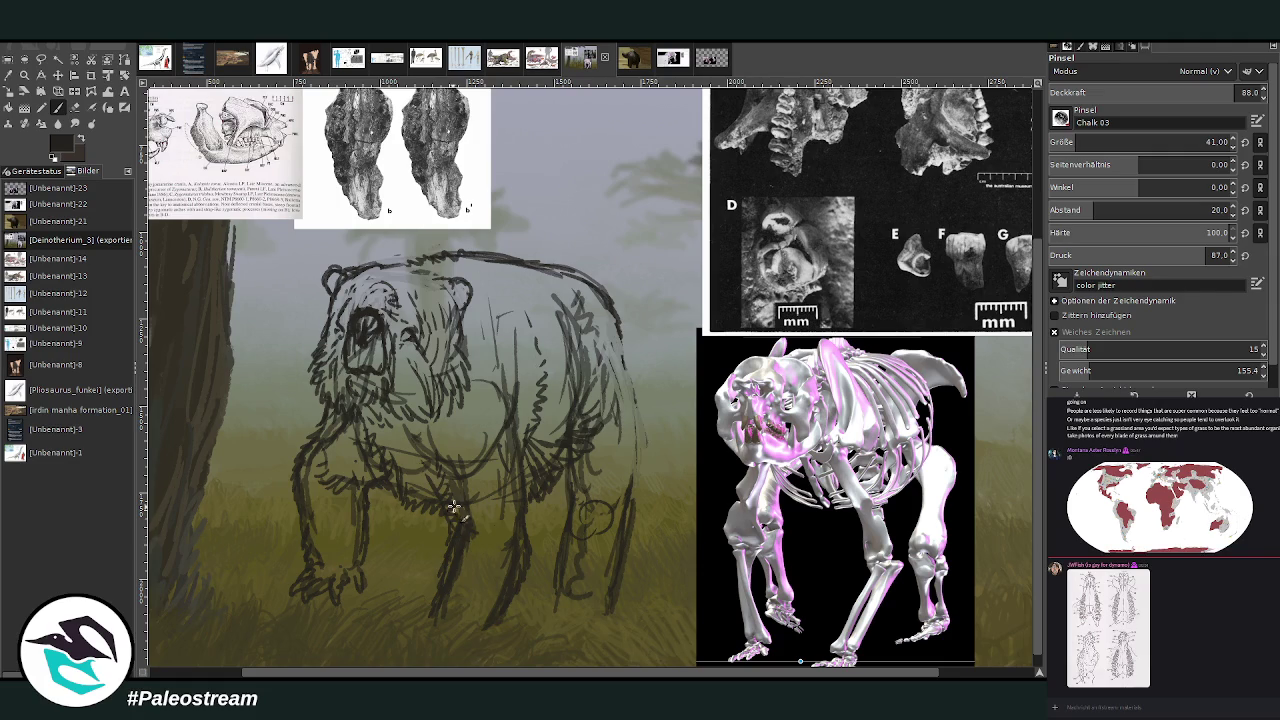
mouse_move(455, 522)
left_mouse_down()
mouse_move(490, 500)
mouse_move(442, 448)
mouse_move(502, 428)
mouse_move(447, 455)
left_mouse_up()
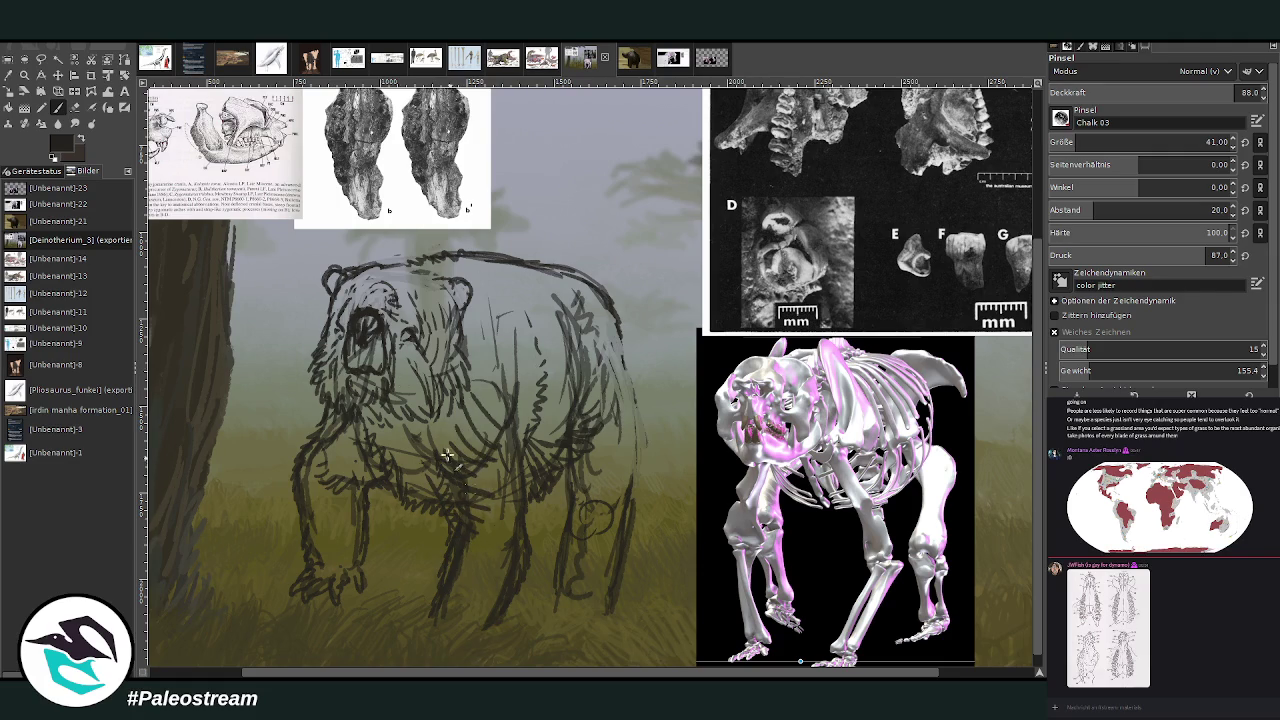
left_click(75, 107)
mouse_move(500, 490)
left_mouse_down()
mouse_move(472, 452)
mouse_move(491, 409)
mouse_move(503, 480)
mouse_move(443, 484)
mouse_move(450, 452)
mouse_move(497, 440)
mouse_move(510, 385)
mouse_move(471, 509)
mouse_move(455, 455)
mouse_move(448, 482)
mouse_move(467, 458)
mouse_move(520, 445)
mouse_move(489, 288)
left_mouse_up()
left_click(58, 107)
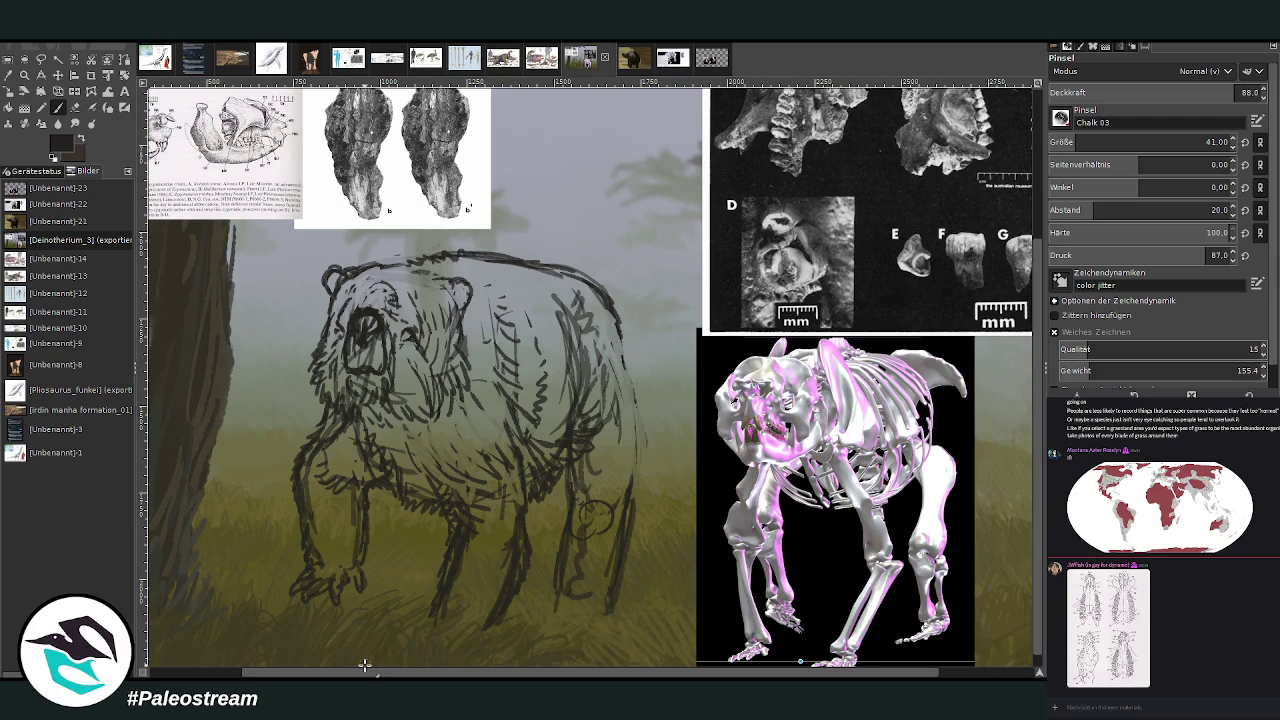
Redraw the back and rump contour, then lighten it with the eraser.
mouse_move(433, 266)
left_mouse_down()
mouse_move(500, 250)
mouse_move(605, 280)
mouse_move(646, 395)
left_mouse_up()
mouse_move(637, 350)
left_mouse_down()
mouse_move(640, 500)
mouse_move(613, 524)
left_mouse_up()
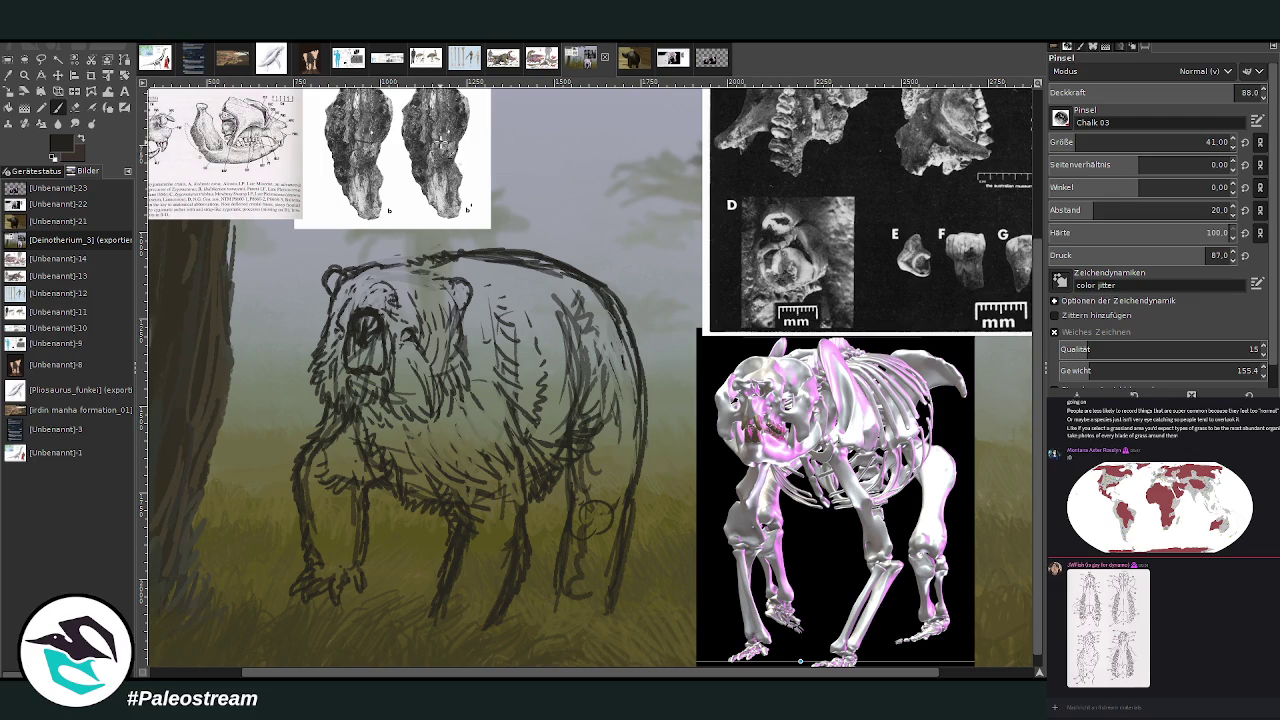
key("shift+e")
left_click_drag(430, 250, 575, 288)
mouse_move(490, 260)
left_mouse_down()
mouse_move(578, 292)
mouse_move(628, 330)
mouse_move(646, 405)
left_mouse_up()
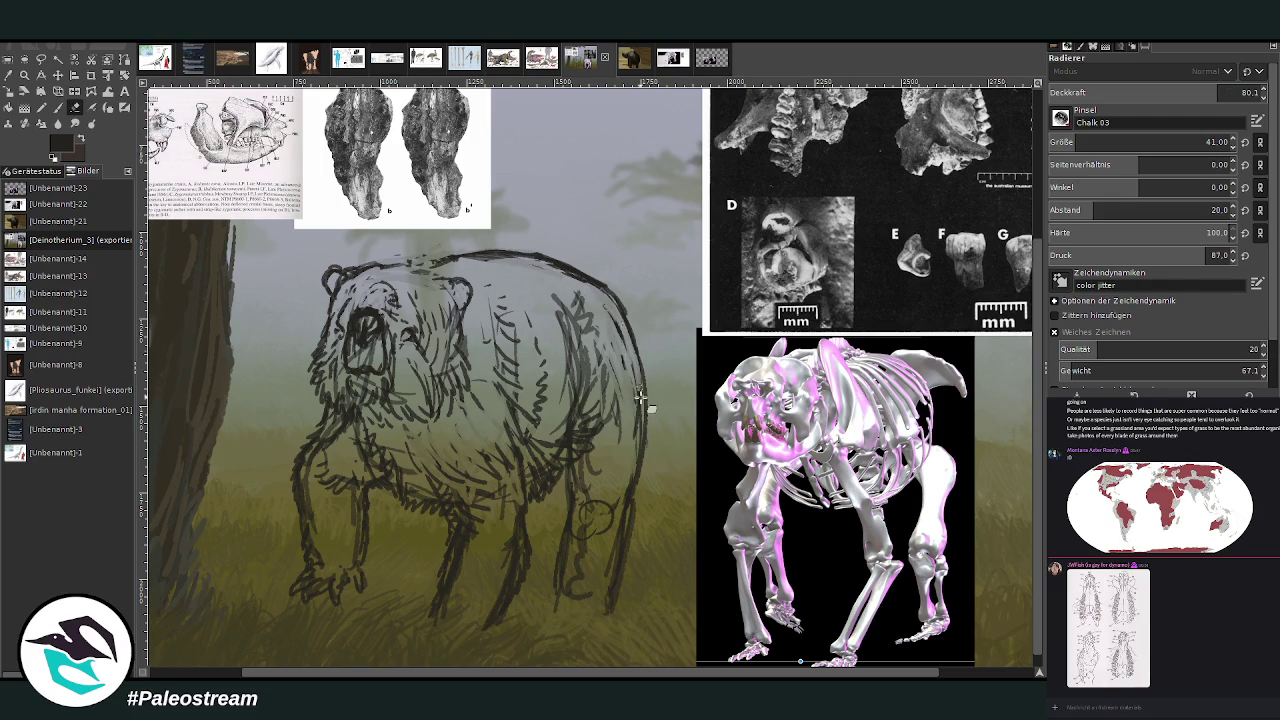
Hatch short fur strokes over the bear's head top, left cheek and neck.
key("p")
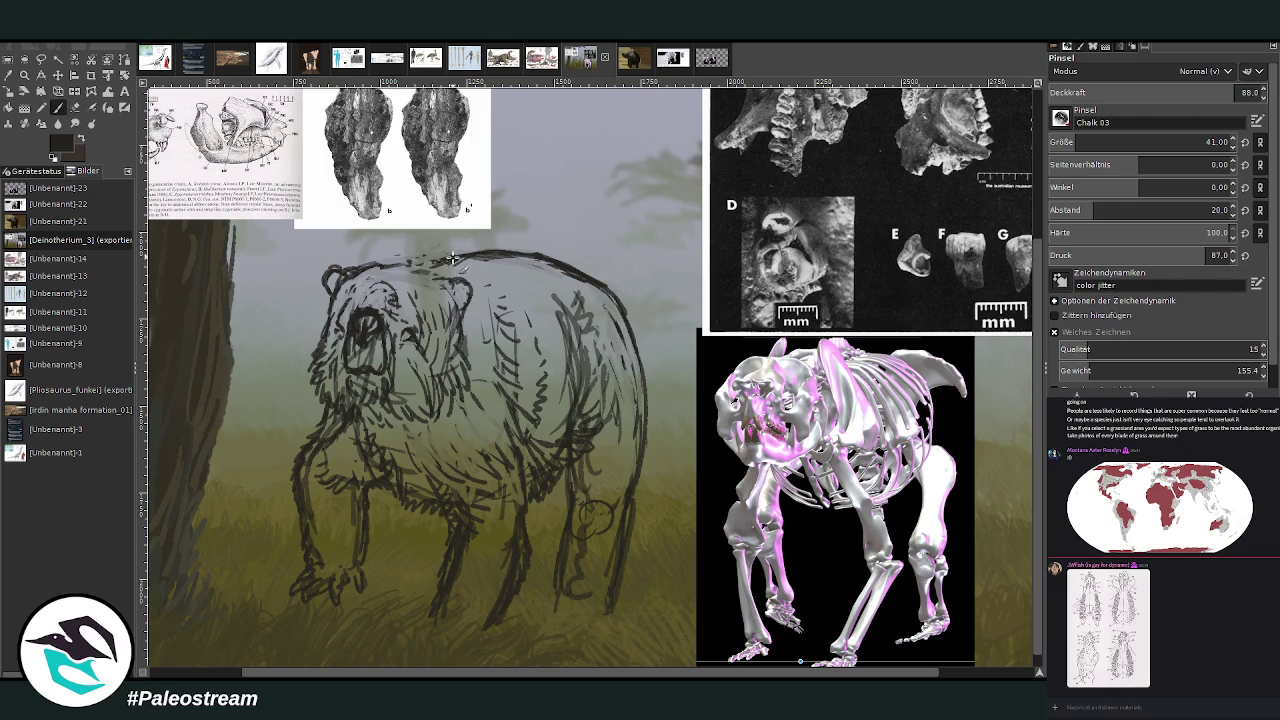
mouse_move(452, 258)
left_mouse_down()
mouse_move(422, 274)
mouse_move(392, 268)
left_mouse_up()
left_click(76, 107)
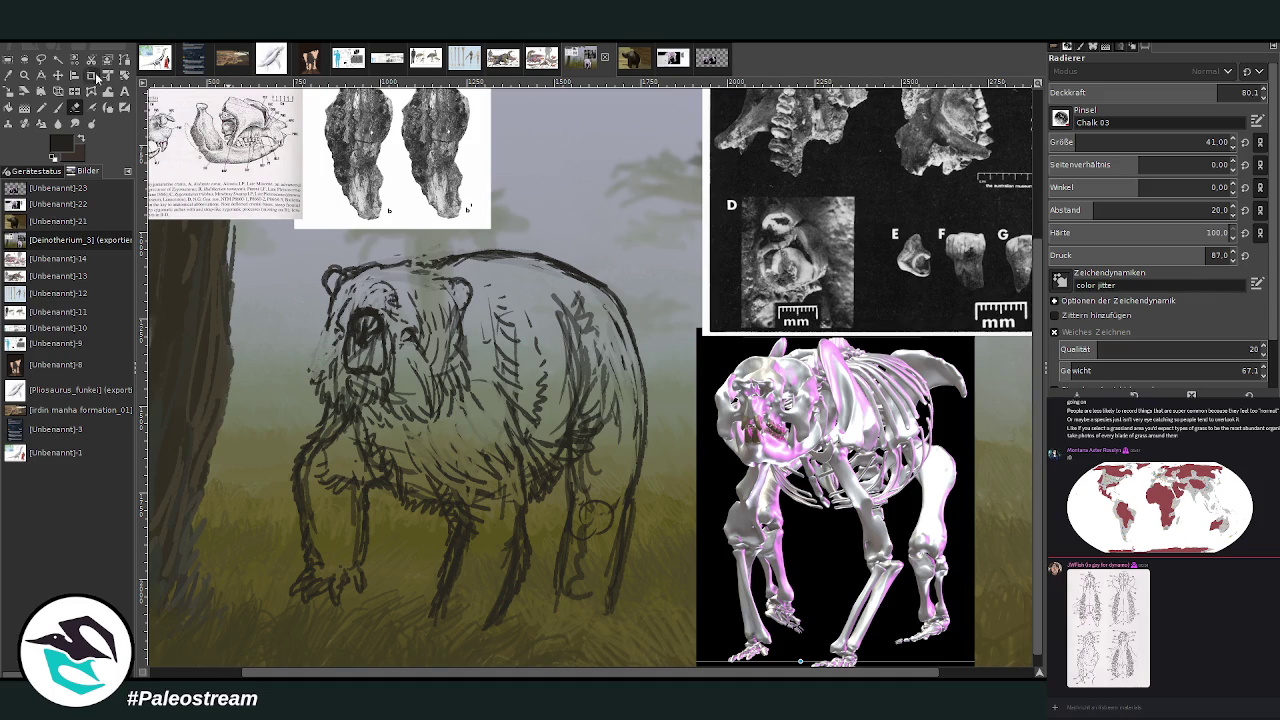
left_click(58, 107)
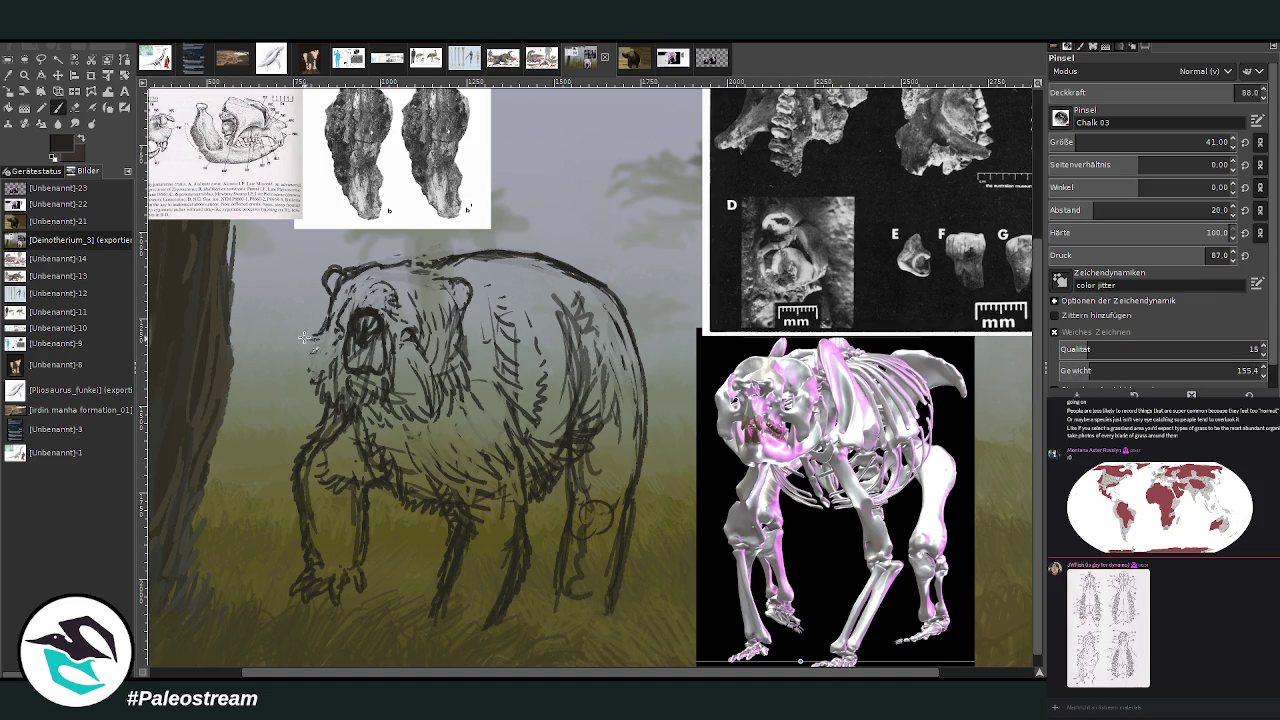
left_click_drag(314, 354, 306, 382)
left_click_drag(306, 330, 314, 360)
mouse_move(460, 359)
left_mouse_down()
mouse_move(462, 386)
mouse_move(432, 410)
left_mouse_up()
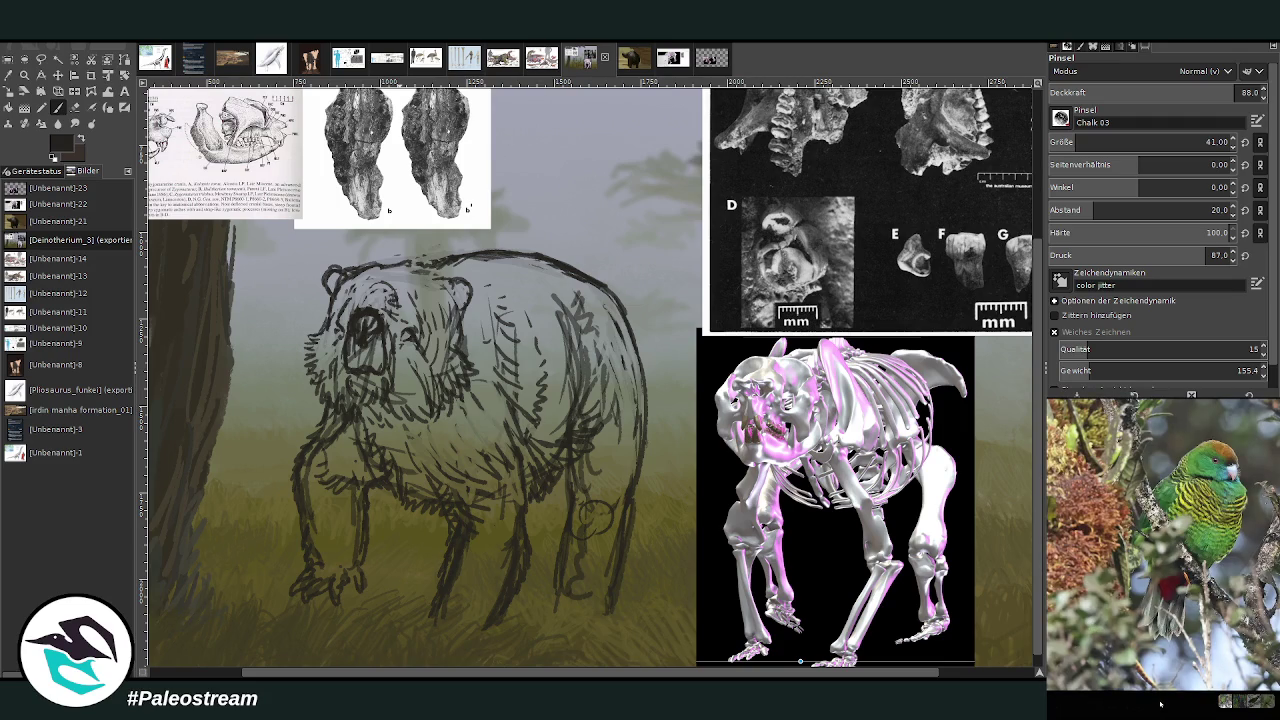
left_click(1159, 702)
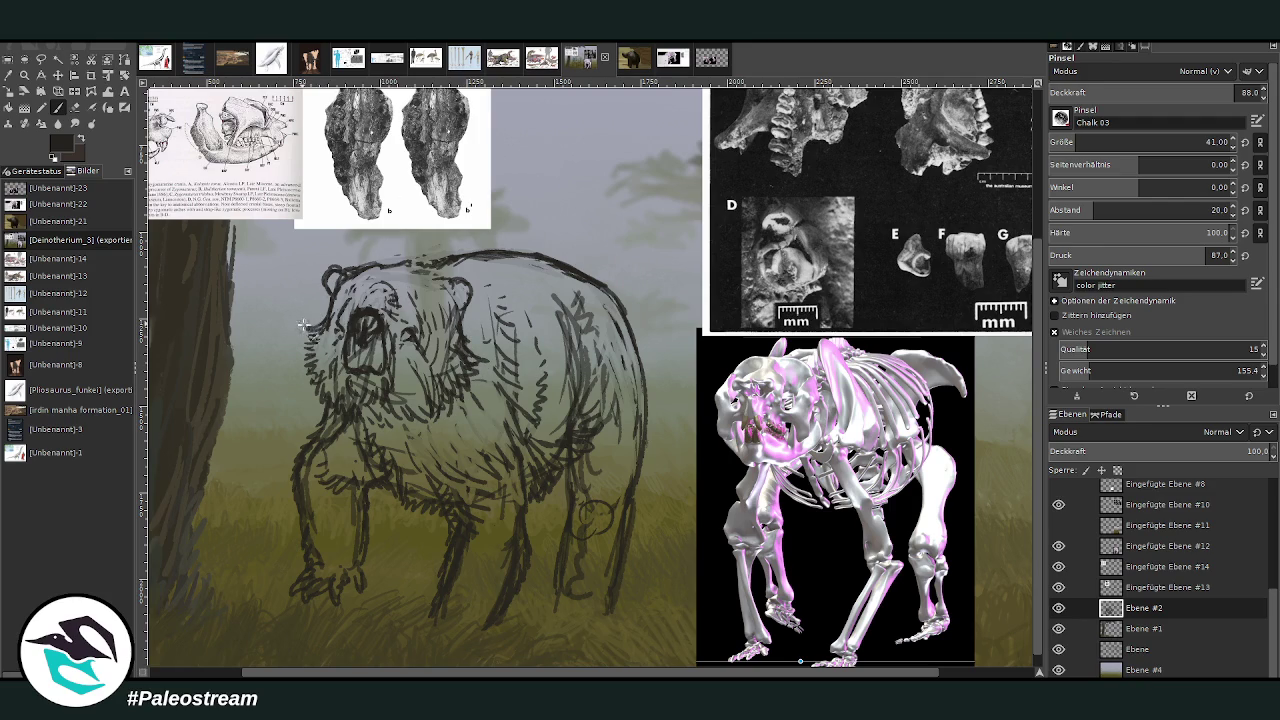
Hatch dense fur across the cheek, shoulder, chest, left foreleg, beside the eye and left head.
left_click_drag(303, 323, 312, 352)
mouse_move(458, 322)
left_mouse_down()
mouse_move(483, 362)
mouse_move(452, 378)
mouse_move(442, 410)
mouse_move(378, 432)
mouse_move(452, 444)
mouse_move(390, 462)
mouse_move(454, 456)
mouse_move(472, 412)
mouse_move(418, 470)
mouse_move(360, 440)
left_mouse_up()
left_click_drag(366, 436, 336, 462)
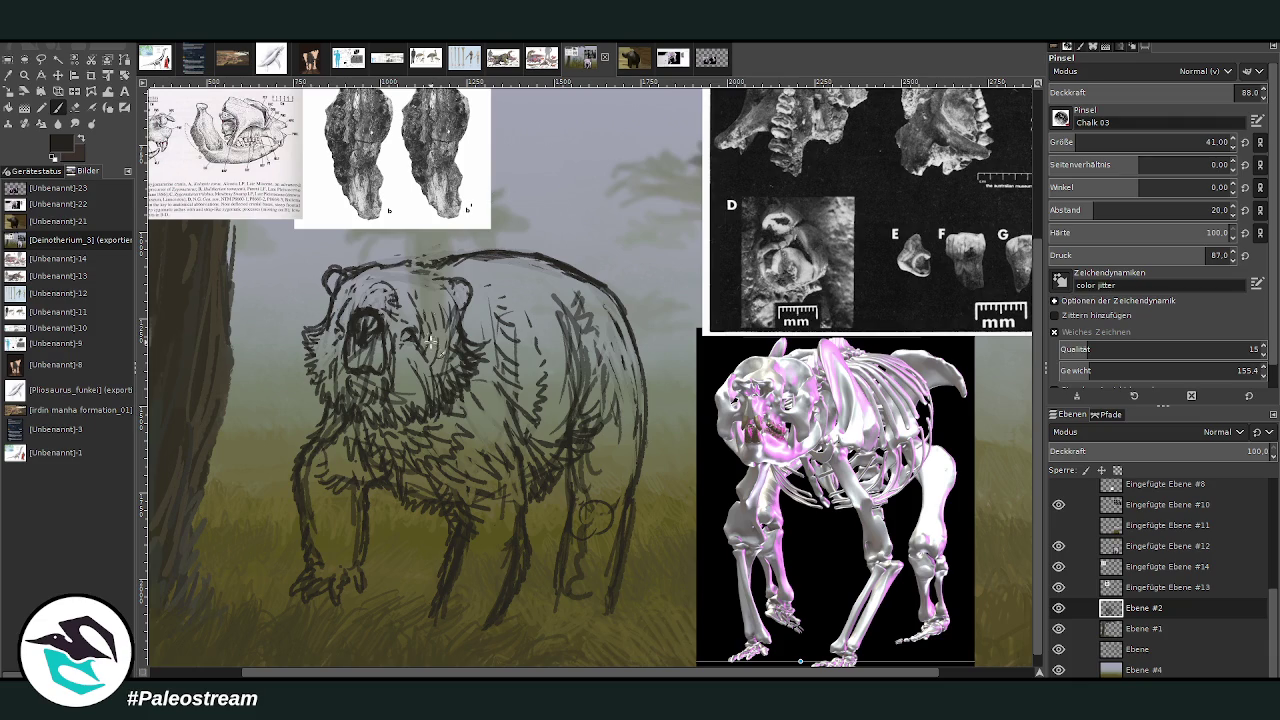
left_click_drag(425, 334, 450, 378)
mouse_move(452, 332)
left_mouse_down()
mouse_move(421, 329)
mouse_move(420, 370)
left_mouse_up()
mouse_move(331, 305)
left_mouse_down()
mouse_move(316, 346)
mouse_move(326, 362)
left_mouse_up()
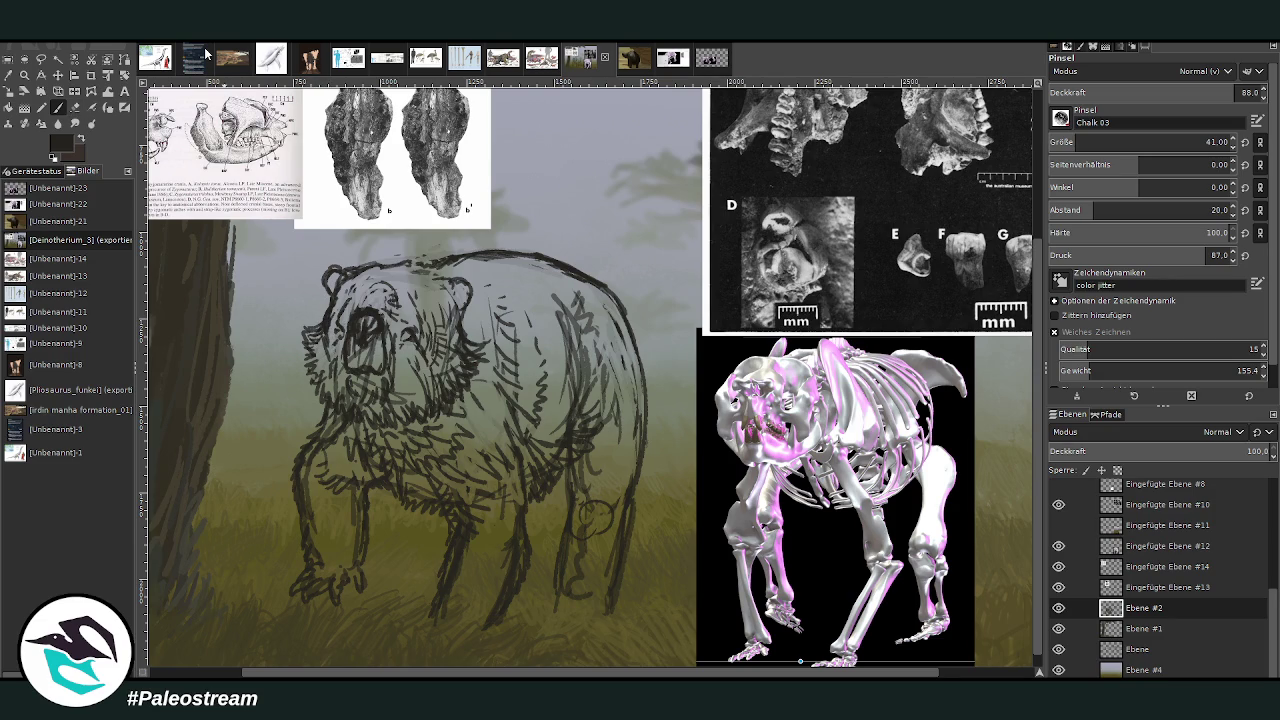
Dab fog colour over the head outline and touch up the ear outline.
key("shift+e")
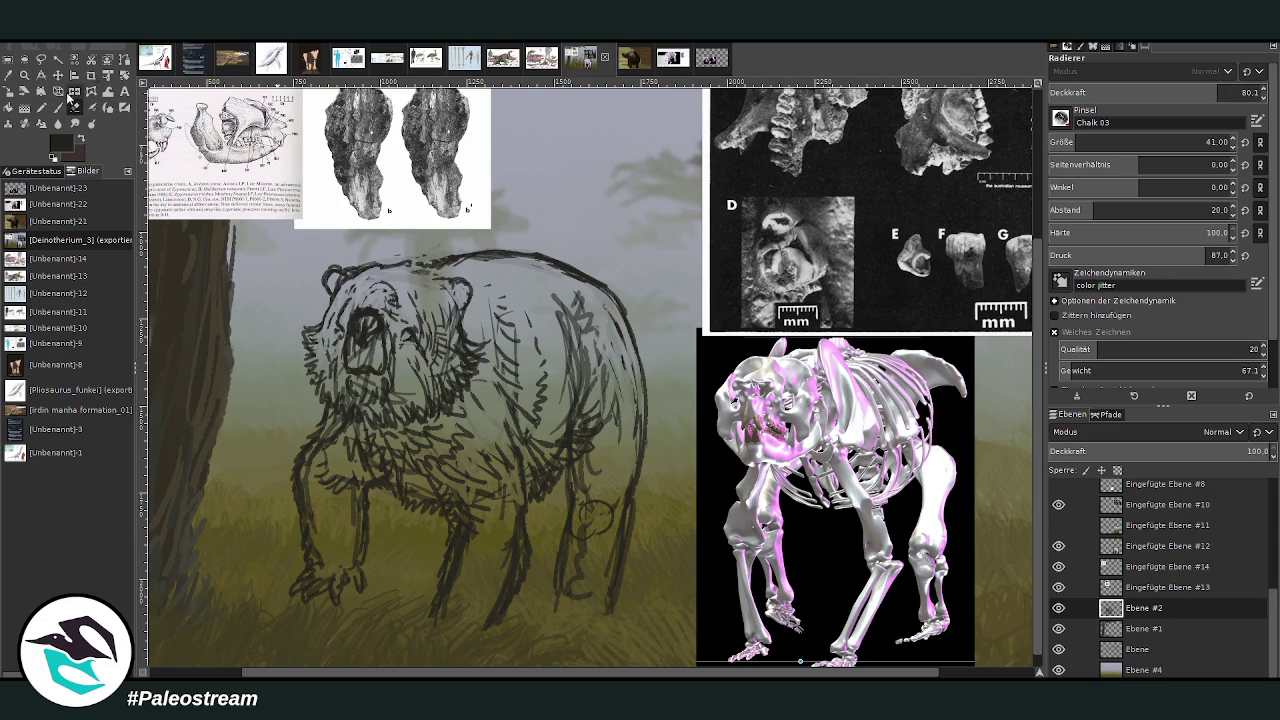
key("p")
left_click(420, 260)
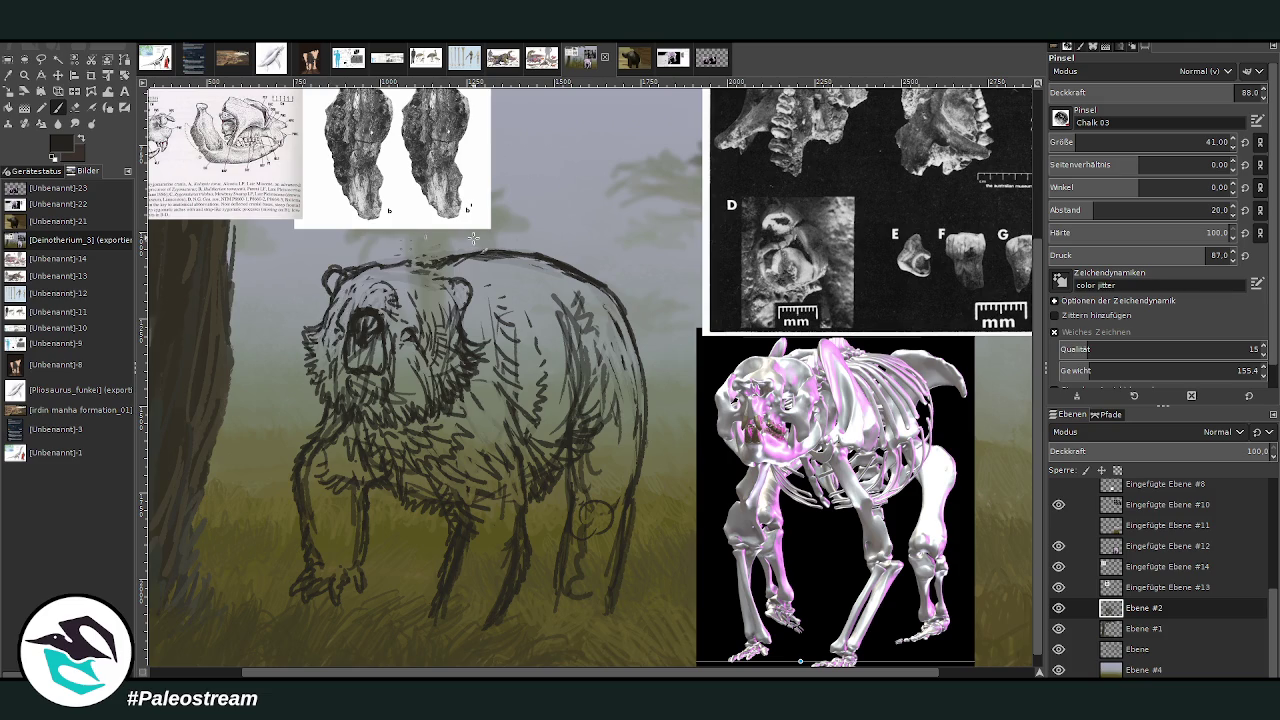
mouse_move(452, 296)
left_mouse_down()
mouse_move(441, 279)
mouse_move(464, 277)
left_mouse_up()
Erase to lighten the lines around the mouth, chin, eye and muzzle.
key("shift+e")
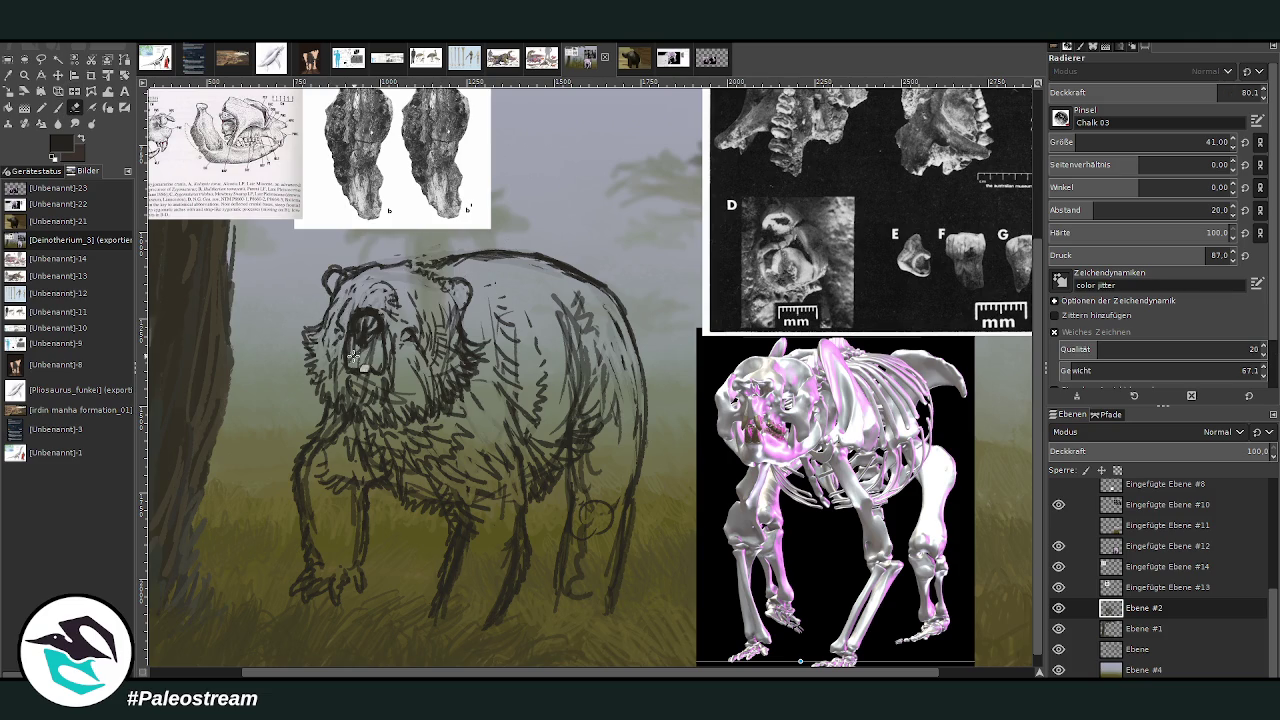
left_click_drag(378, 357, 372, 395)
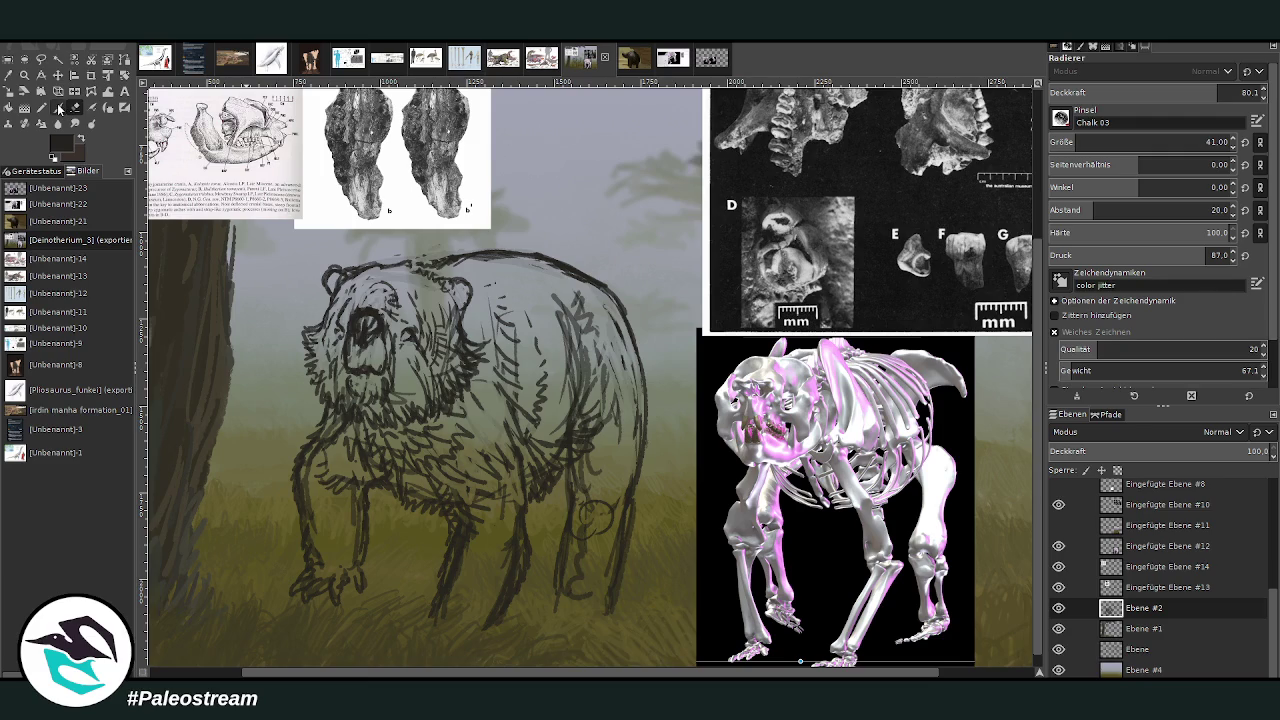
key("p")
key("shift+e")
left_click_drag(365, 323, 336, 315)
key("p")
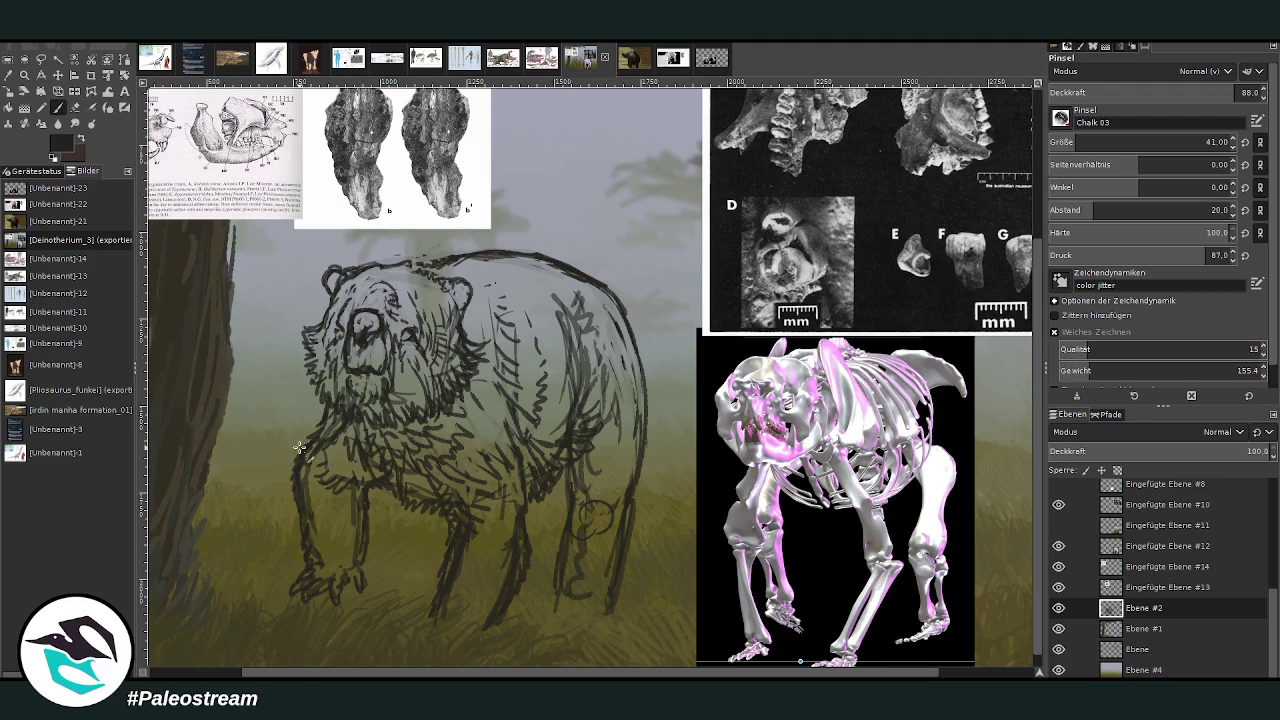
Zoom in on the bear and add a new empty layer above Ebene #1.
key("ctrl+shift+j")
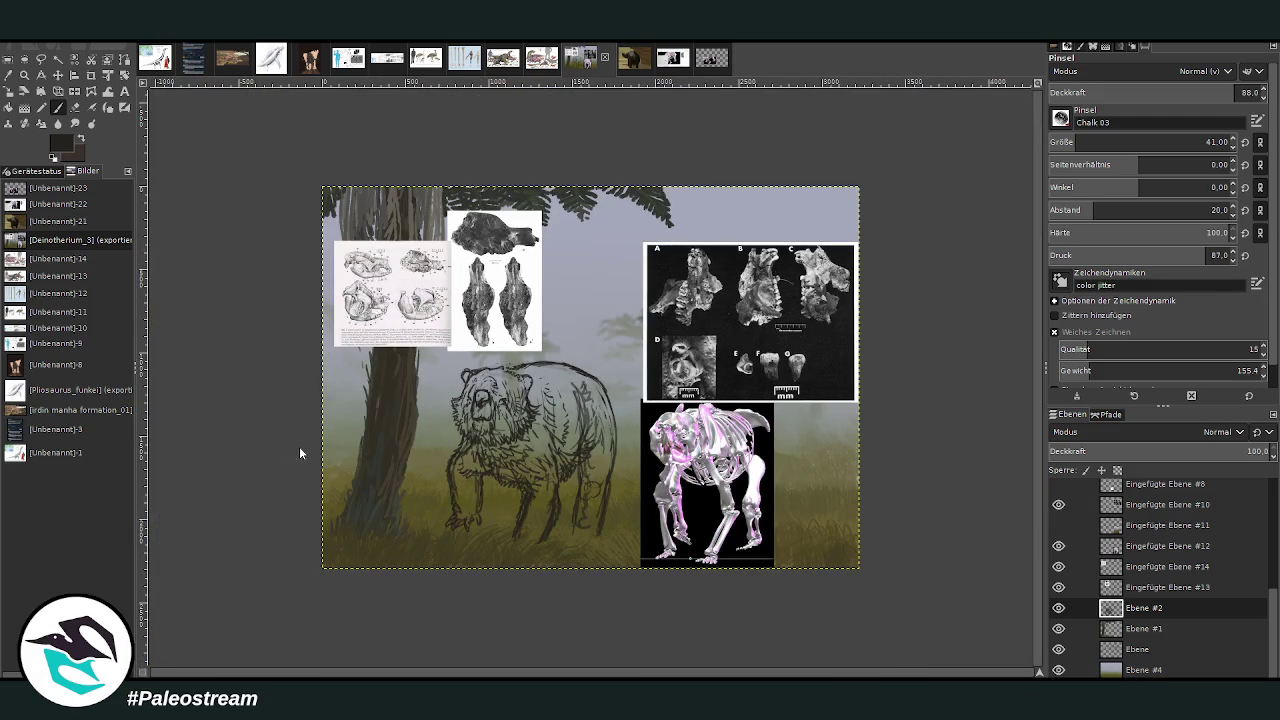
left_click(27, 76)
left_click_drag(441, 282, 643, 563)
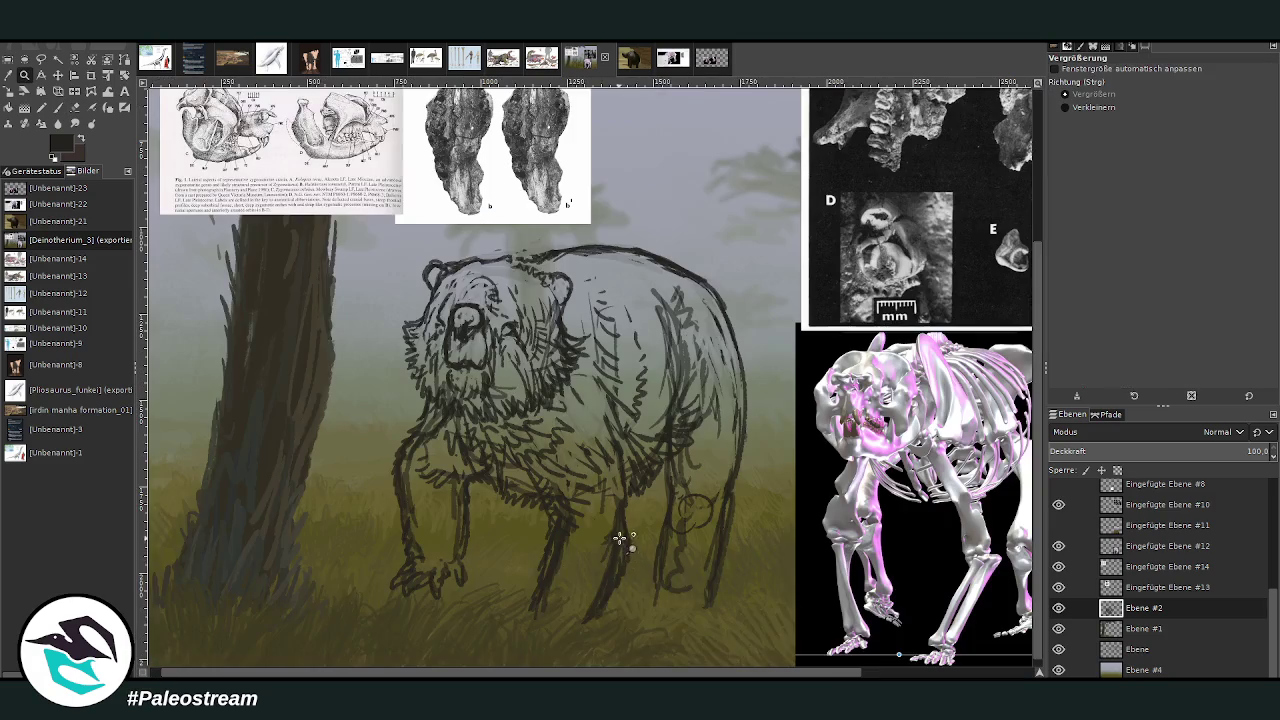
left_click(1078, 628)
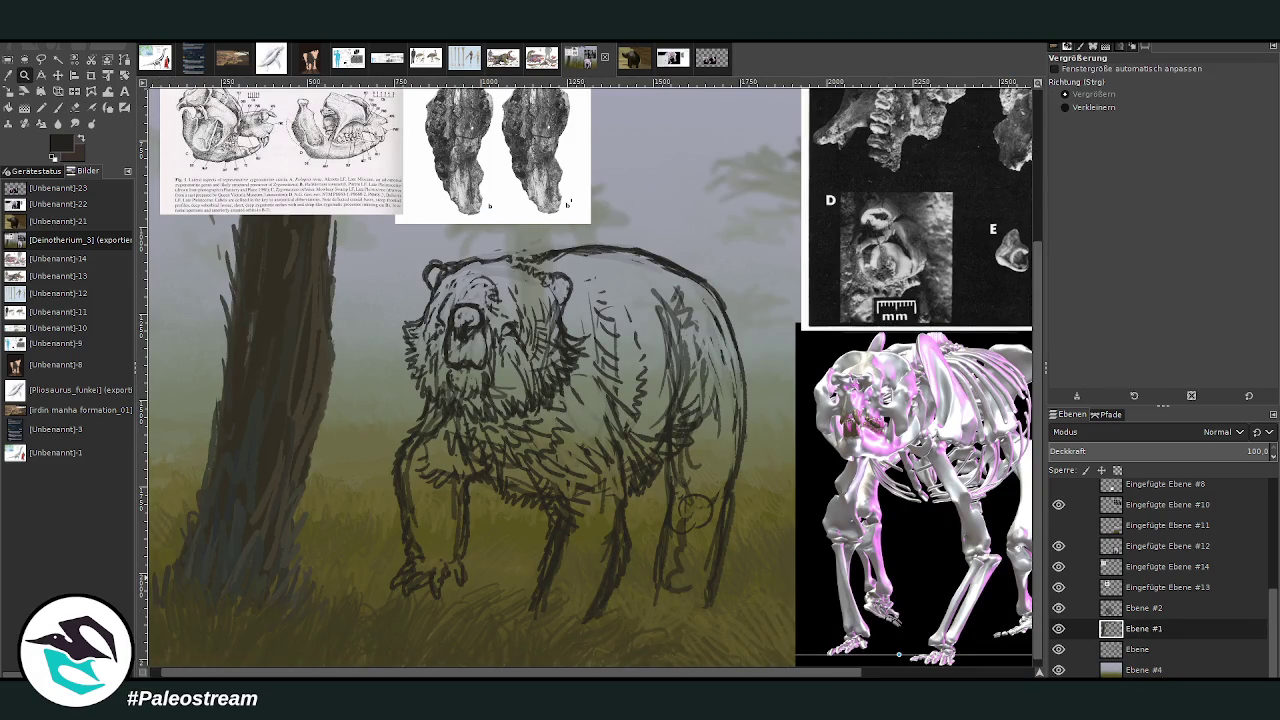
key("ctrl+shift+n")
Block in the bear's body with sampled dark brown at opacity 100 and size 295.
key("p")
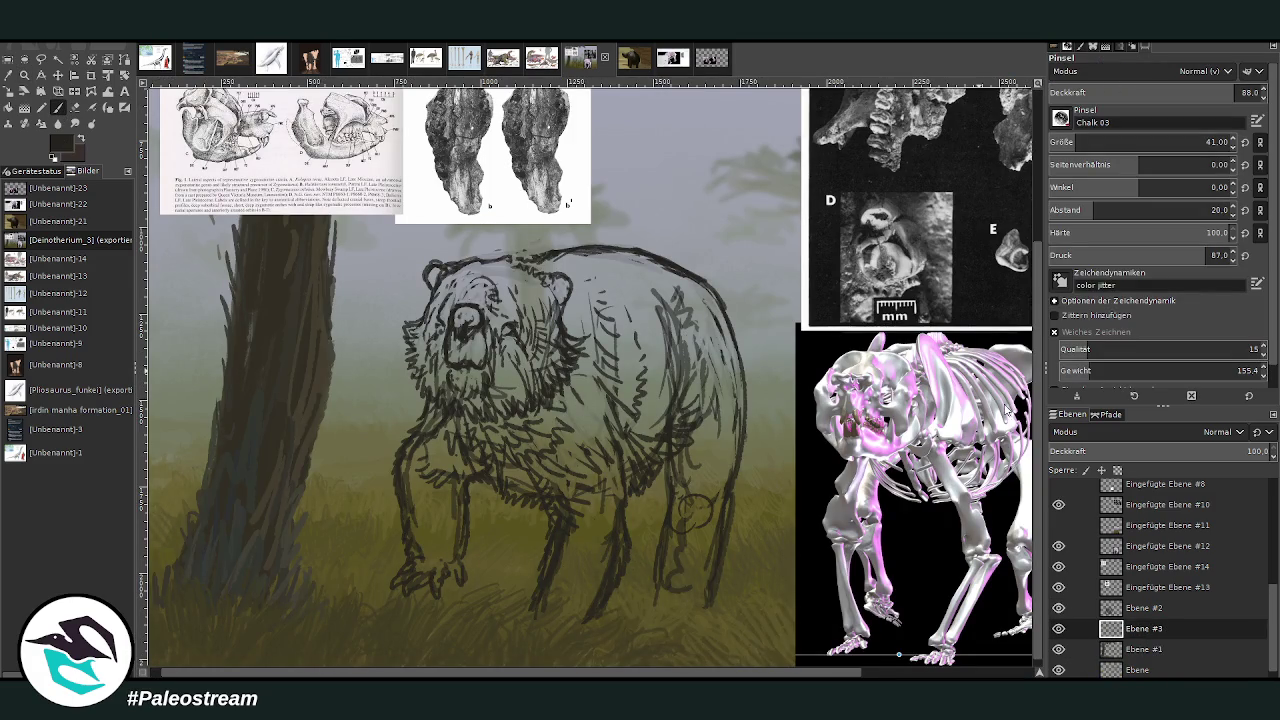
left_click(1015, 438, "ctrl")
left_click(1012, 428, "ctrl")
left_click_drag(1240, 92, 1264, 92)
left_click_drag(1150, 142, 1201, 142)
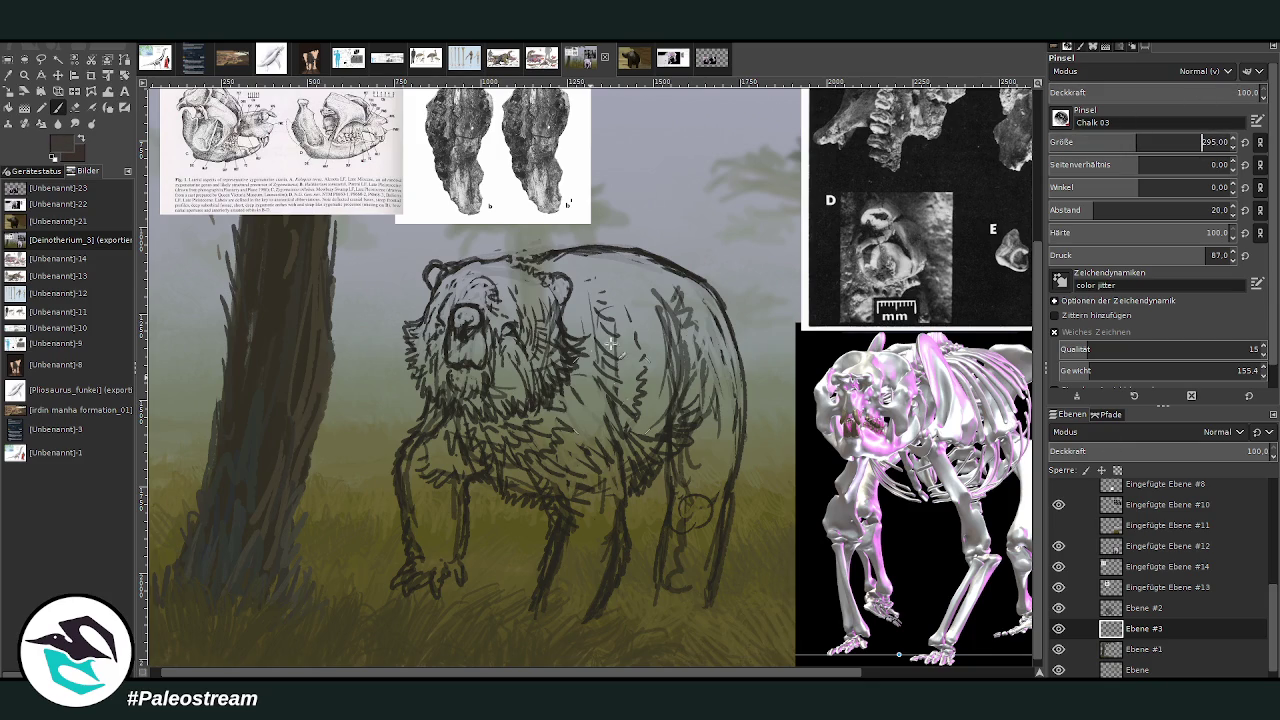
mouse_move(612, 344)
left_mouse_down()
mouse_move(696, 457)
mouse_move(690, 376)
mouse_move(660, 285)
mouse_move(683, 313)
left_mouse_up()
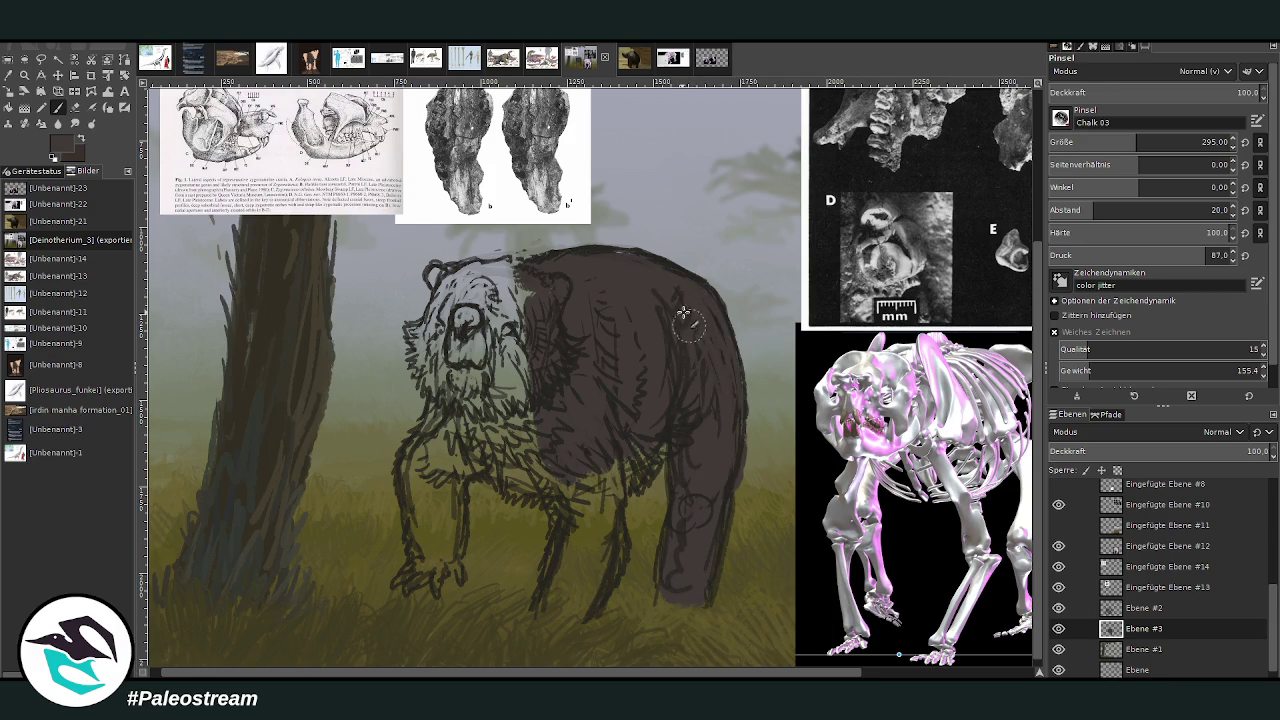
Set the eraser to size 74, then paint dark brown down the front leg and neck.
key("shift+e")
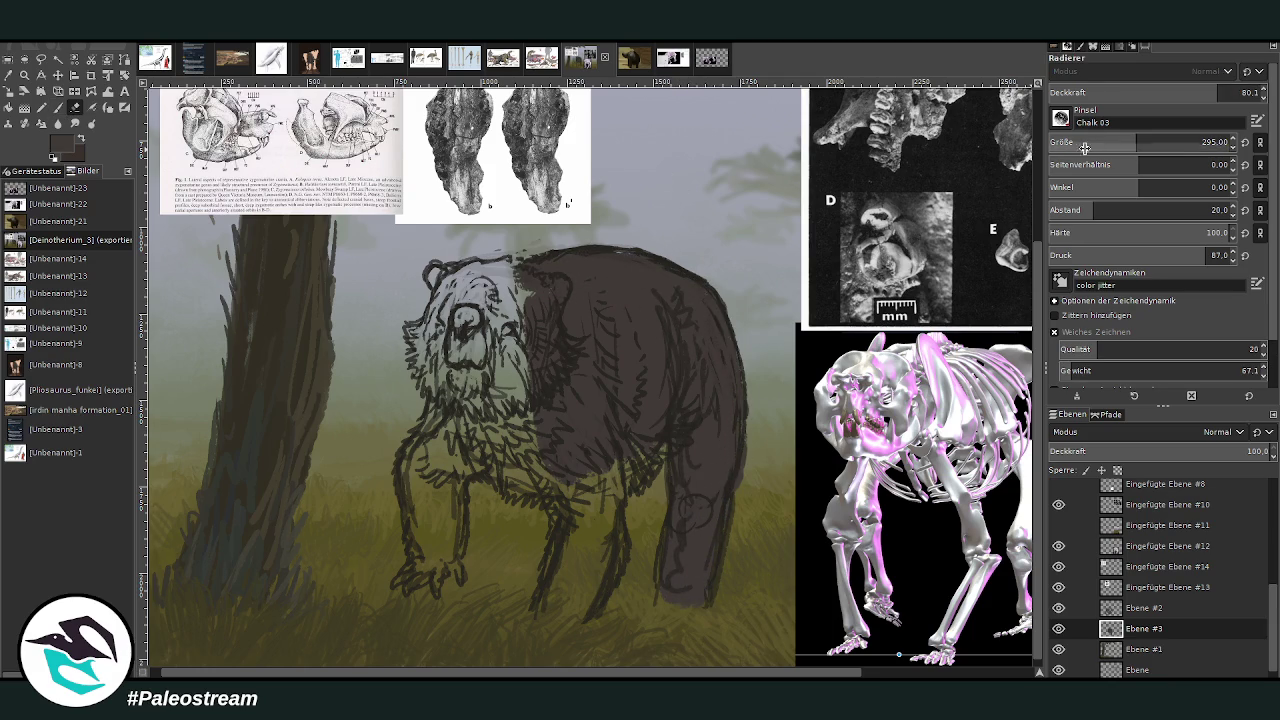
left_click_drag(1084, 148, 1058, 148)
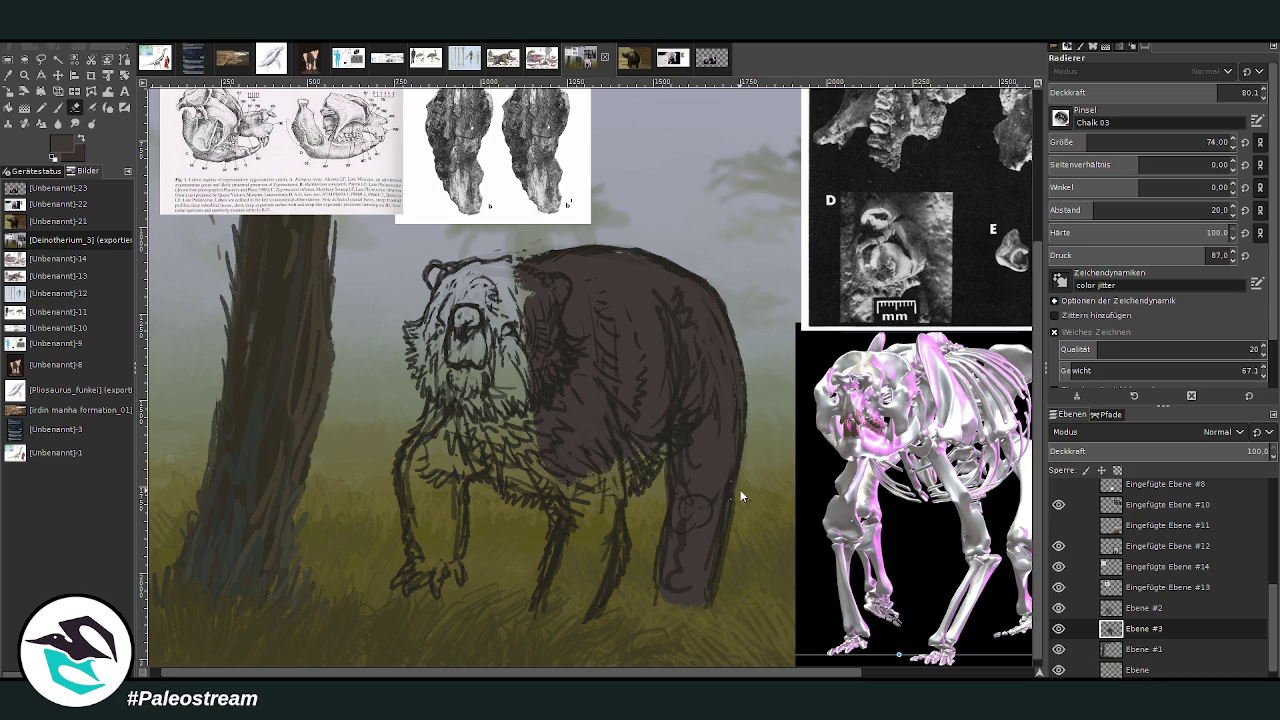
key("p")
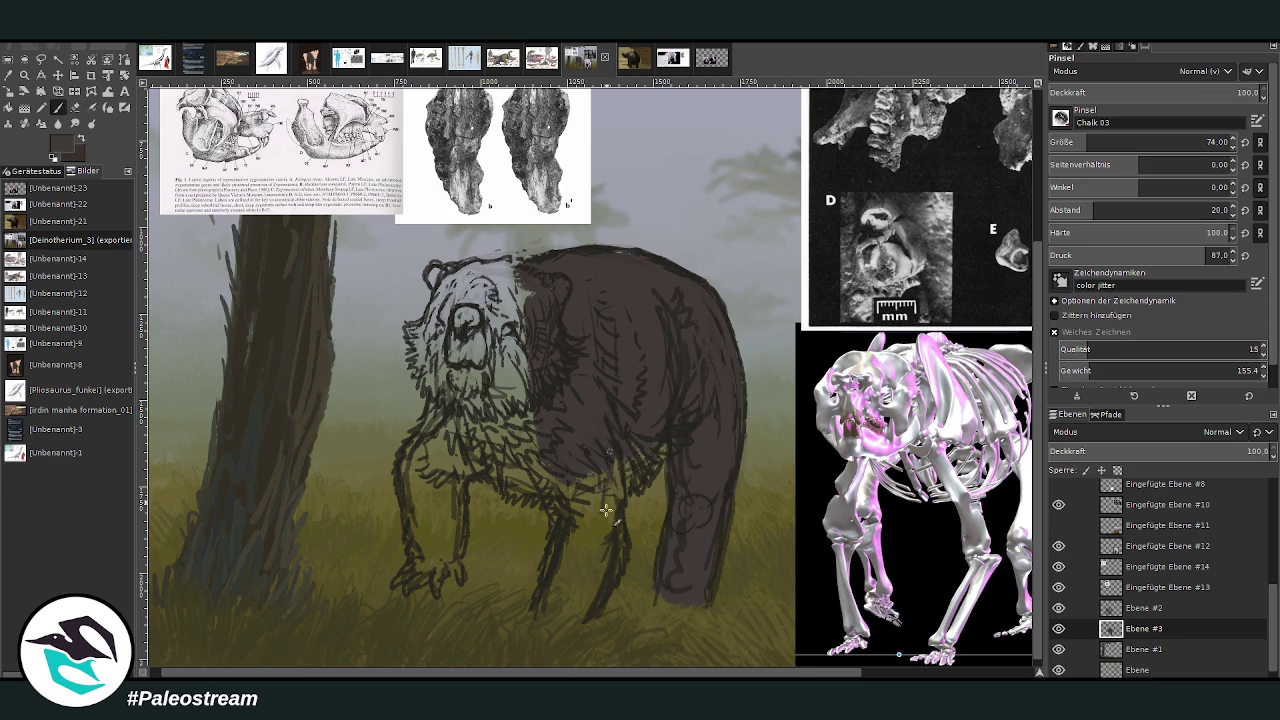
mouse_move(600, 476)
left_mouse_down()
mouse_move(567, 590)
mouse_move(566, 560)
mouse_move(589, 557)
mouse_move(569, 609)
mouse_move(598, 594)
mouse_move(604, 505)
mouse_move(530, 450)
mouse_move(430, 440)
mouse_move(409, 460)
mouse_move(430, 571)
mouse_move(443, 586)
mouse_move(437, 451)
mouse_move(466, 463)
mouse_move(500, 440)
mouse_move(466, 449)
mouse_move(570, 472)
left_mouse_up()
left_click(1202, 142)
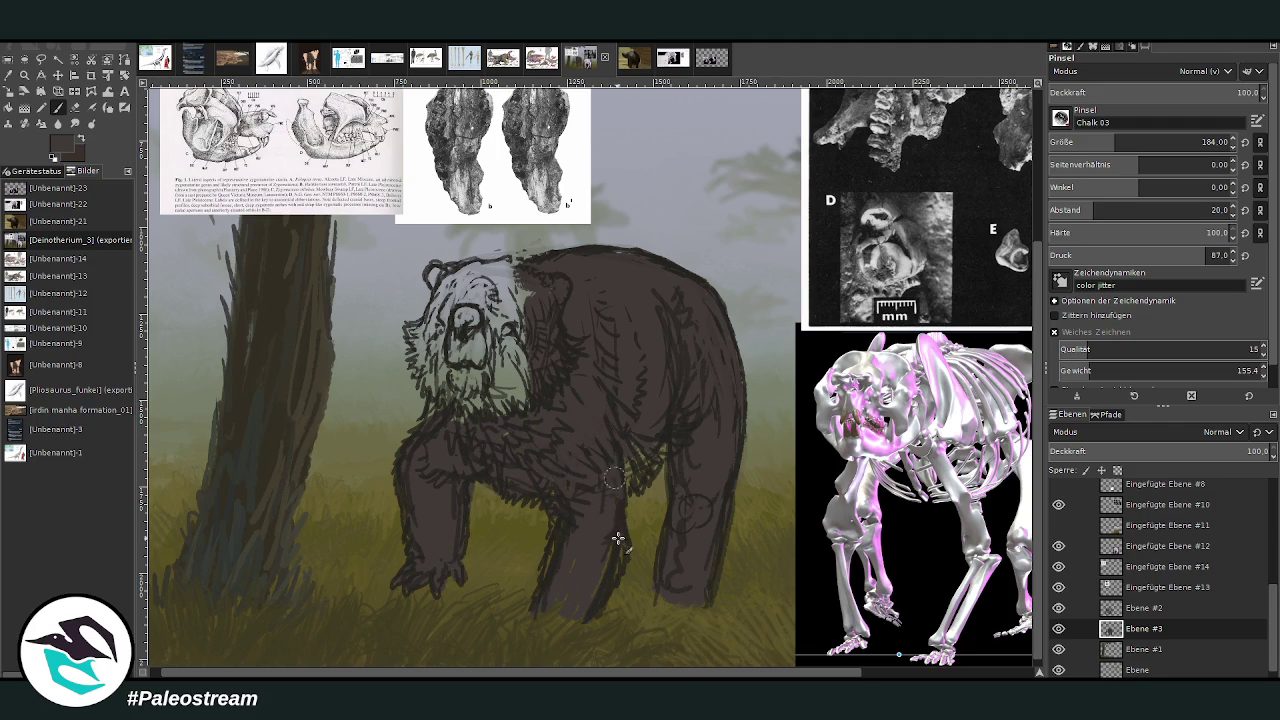
mouse_move(520, 405)
left_mouse_down()
mouse_move(474, 376)
mouse_move(462, 330)
mouse_move(428, 370)
mouse_move(507, 440)
mouse_move(516, 350)
mouse_move(430, 380)
mouse_move(420, 350)
mouse_move(455, 290)
mouse_move(495, 300)
mouse_move(511, 281)
mouse_move(435, 268)
mouse_move(428, 340)
left_mouse_up()
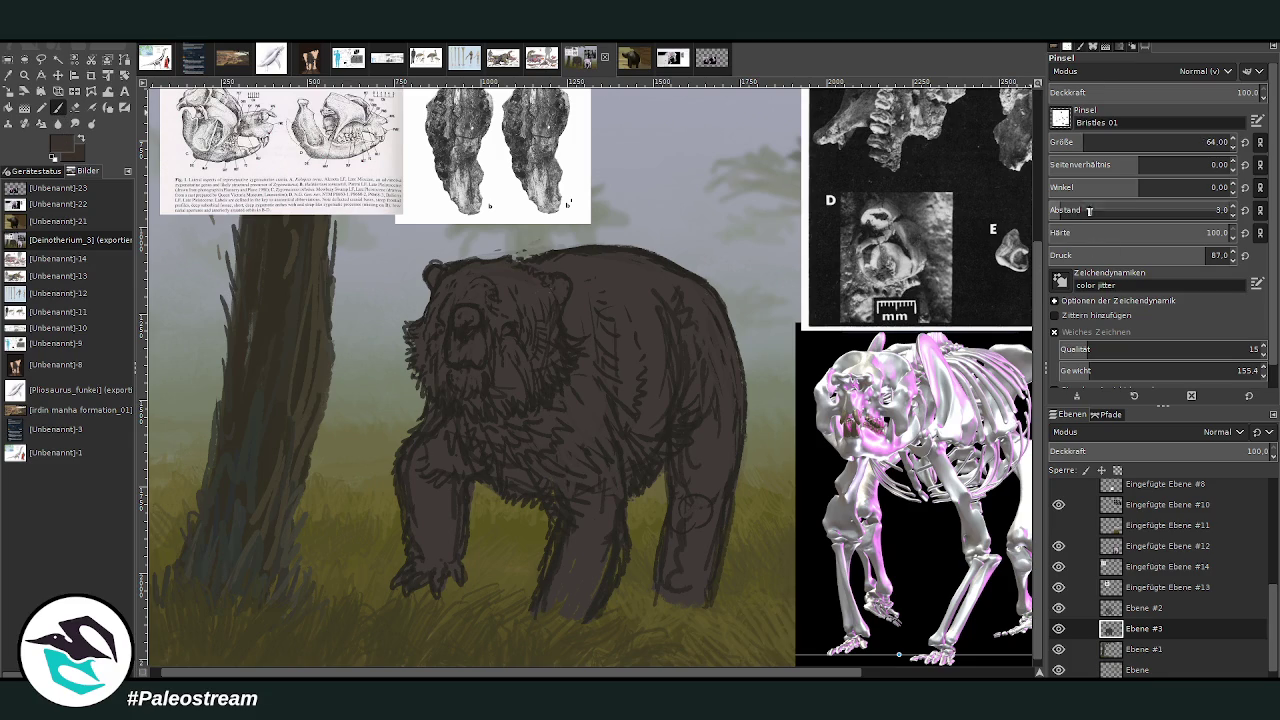
On layer Ebene #2, hatch pale grey-brown fur on the chest and darken the lower chest.
left_click(1140, 607)
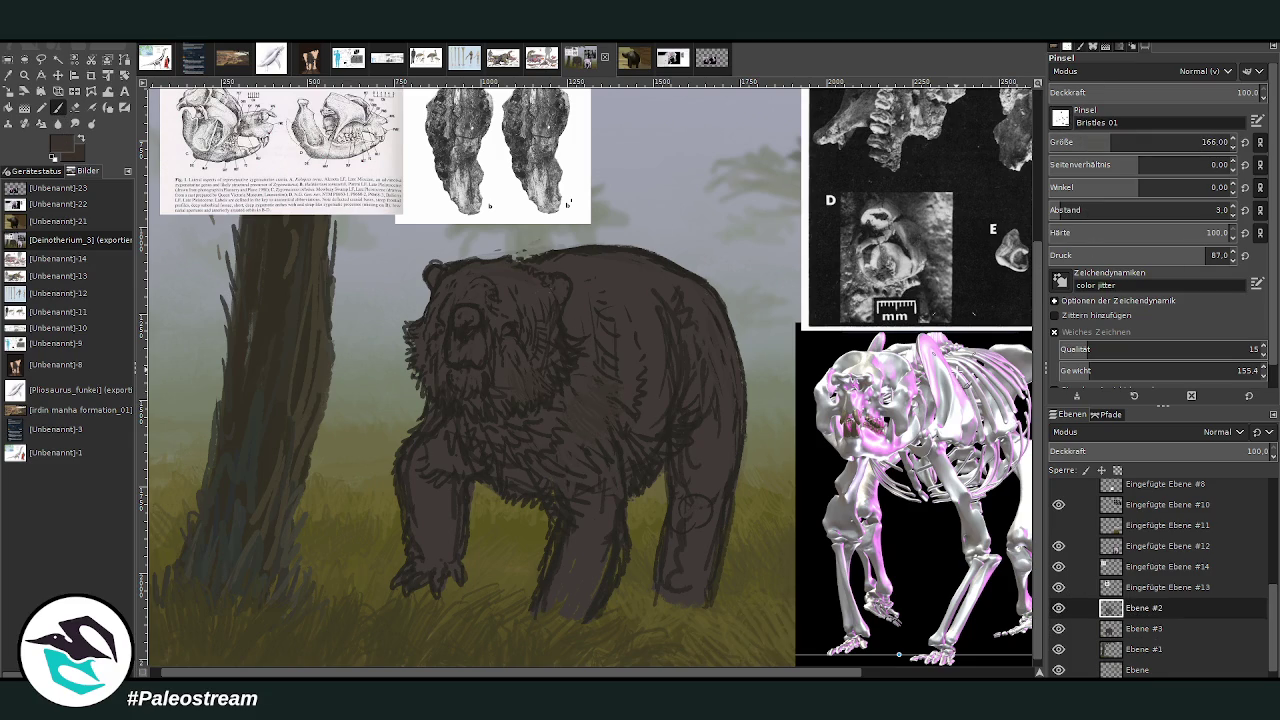
left_click(1012, 420, "ctrl")
mouse_move(548, 444)
left_mouse_down()
mouse_move(577, 434)
mouse_move(512, 456)
mouse_move(577, 400)
mouse_move(578, 372)
left_mouse_up()
mouse_move(490, 436)
left_mouse_down()
mouse_move(467, 457)
mouse_move(417, 429)
mouse_move(443, 466)
mouse_move(528, 447)
mouse_move(560, 457)
mouse_move(578, 488)
mouse_move(508, 451)
left_mouse_up()
left_click(1005, 428, "ctrl")
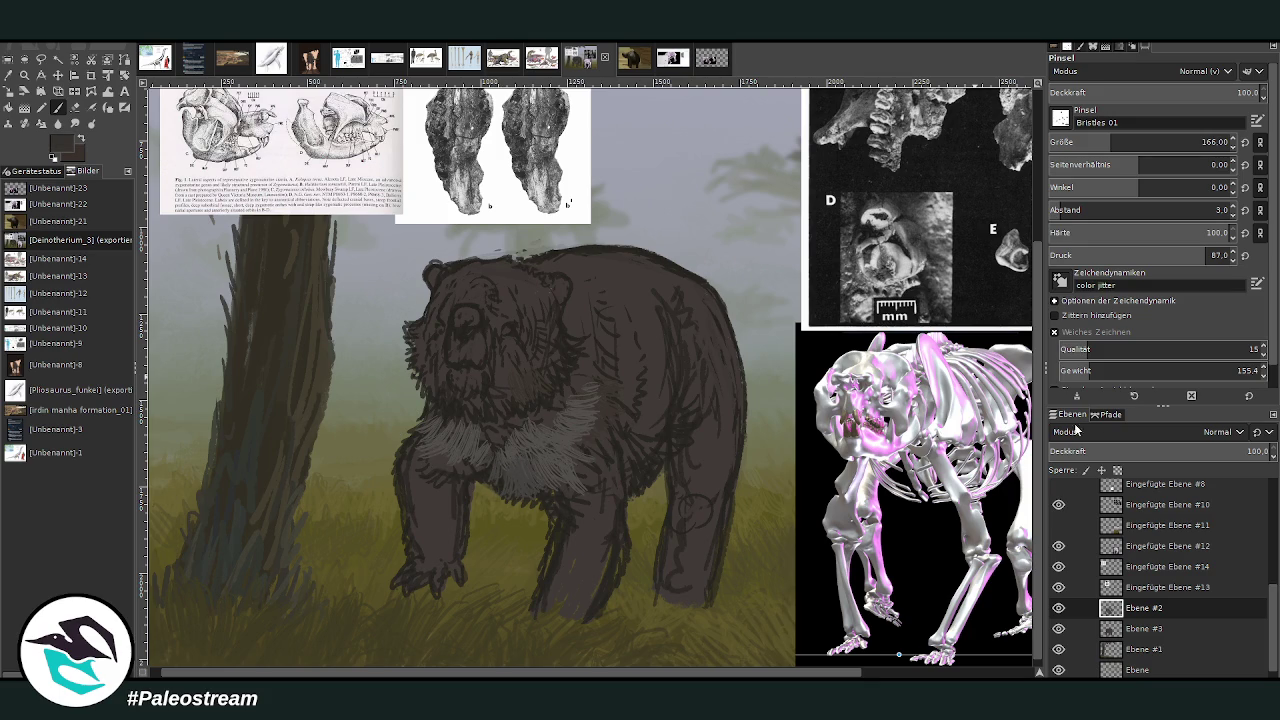
mouse_move(500, 485)
left_mouse_down()
mouse_move(471, 443)
mouse_move(534, 500)
mouse_move(570, 478)
mouse_move(560, 560)
mouse_move(536, 602)
mouse_move(574, 534)
mouse_move(600, 566)
mouse_move(591, 609)
mouse_move(601, 556)
mouse_move(571, 486)
mouse_move(600, 466)
mouse_move(557, 486)
mouse_move(604, 461)
mouse_move(600, 443)
mouse_move(550, 480)
left_mouse_up()
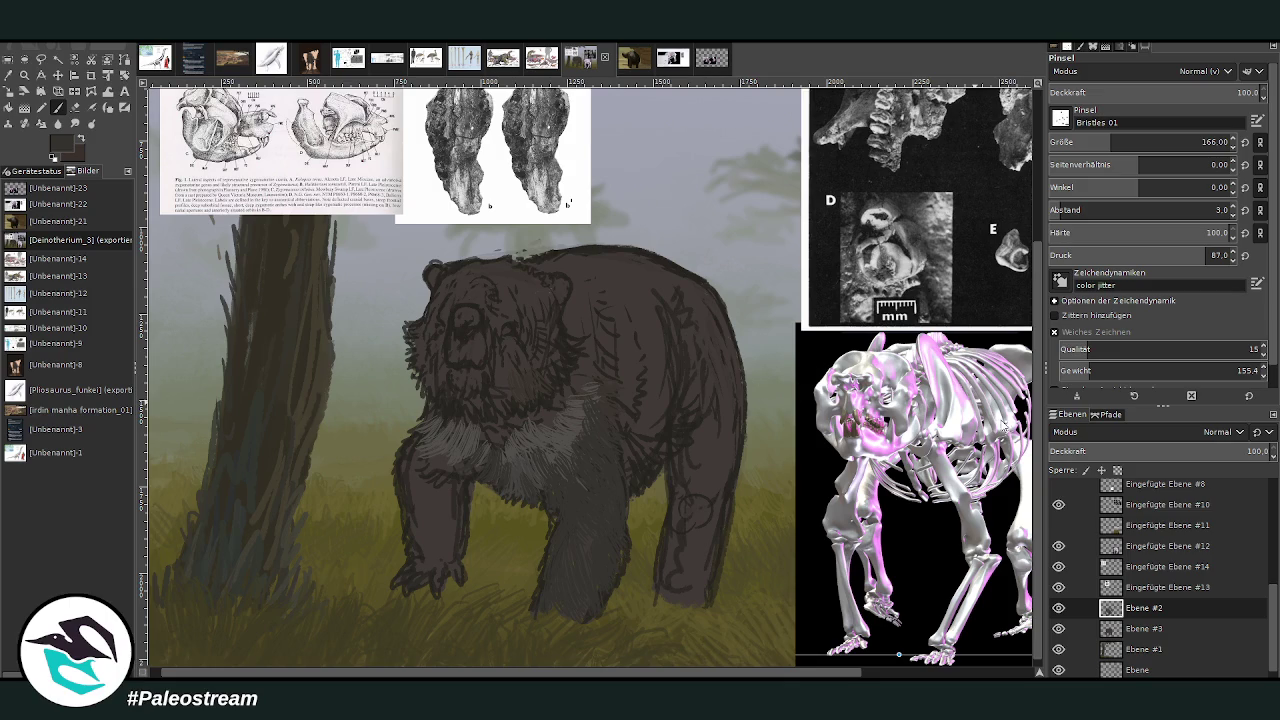
Add light bristle fur up the bear's side and flank, and darken and widen the front leg.
mouse_move(571, 594)
left_mouse_down()
mouse_move(606, 586)
mouse_move(595, 545)
mouse_move(640, 434)
mouse_move(668, 437)
left_mouse_up()
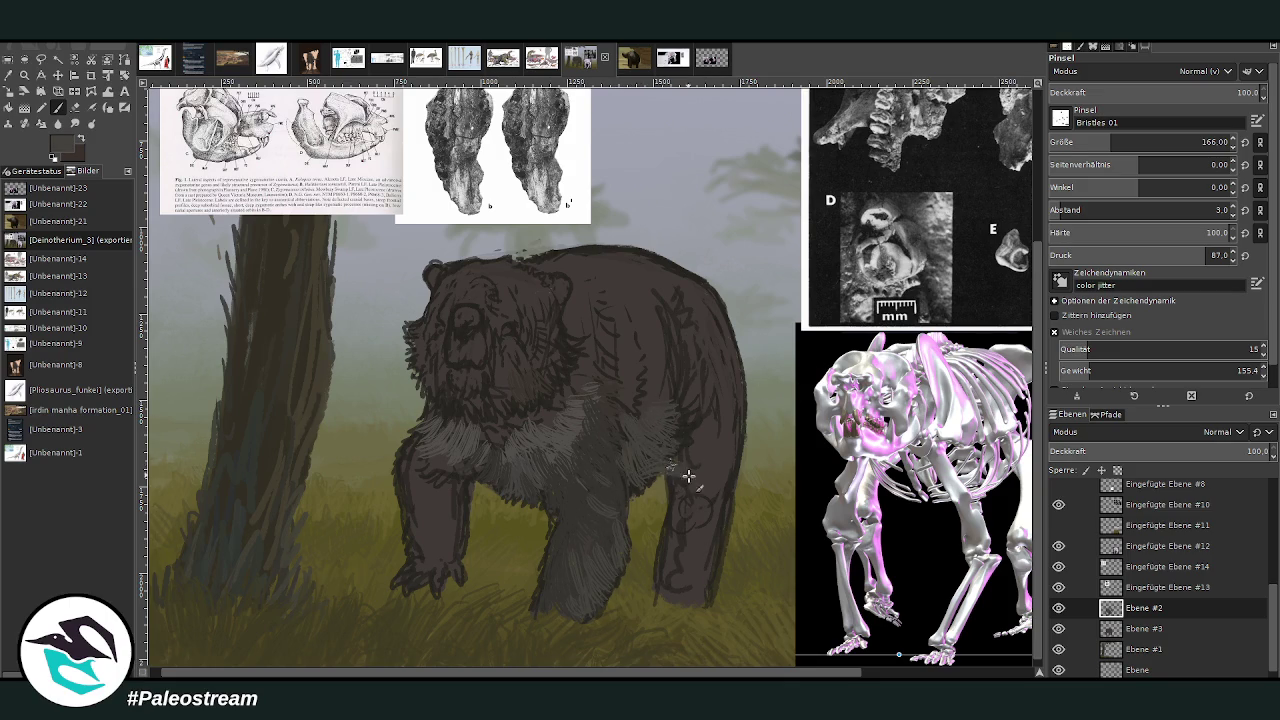
left_click(1004, 416, "ctrl")
mouse_move(685, 483)
left_mouse_down()
mouse_move(694, 469)
mouse_move(671, 443)
mouse_move(689, 400)
mouse_move(674, 386)
left_mouse_up()
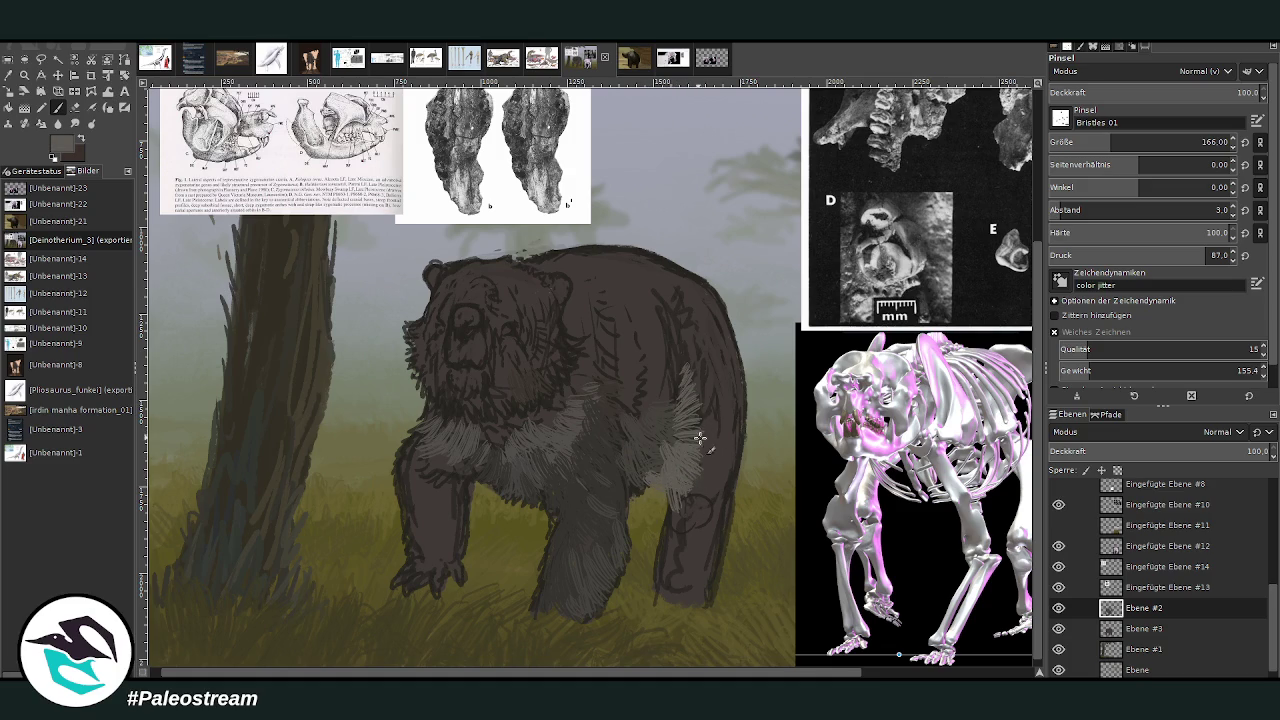
left_click_drag(683, 383, 680, 348)
left_click(1006, 423, "ctrl")
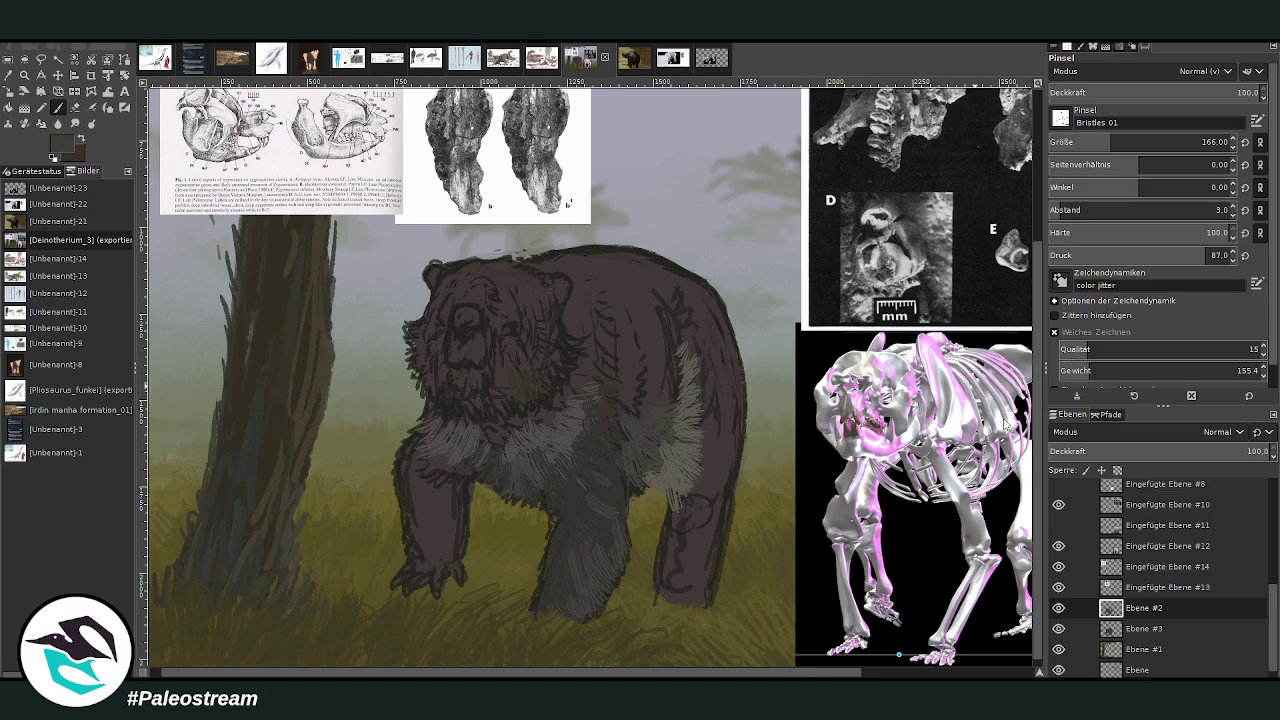
mouse_move(662, 440)
left_mouse_down()
mouse_move(657, 409)
mouse_move(680, 363)
mouse_move(605, 390)
left_mouse_up()
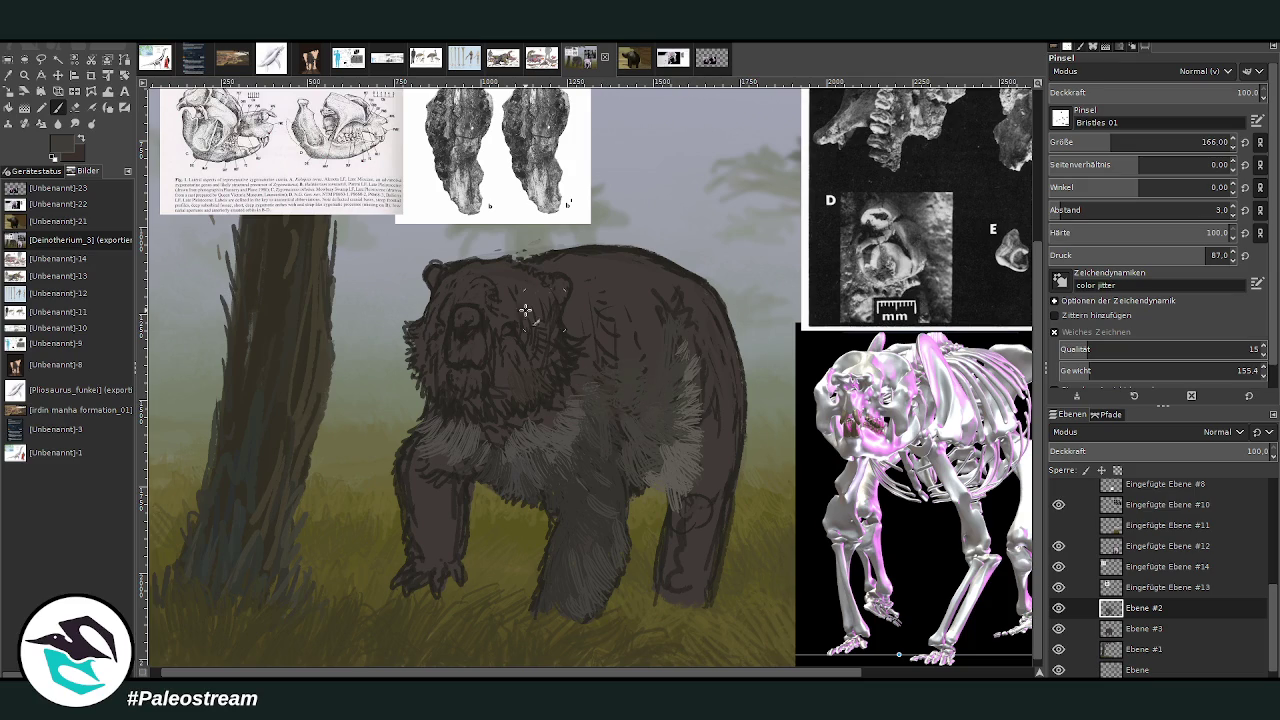
mouse_move(398, 472)
left_mouse_down()
mouse_move(414, 562)
mouse_move(420, 482)
mouse_move(445, 530)
left_mouse_up()
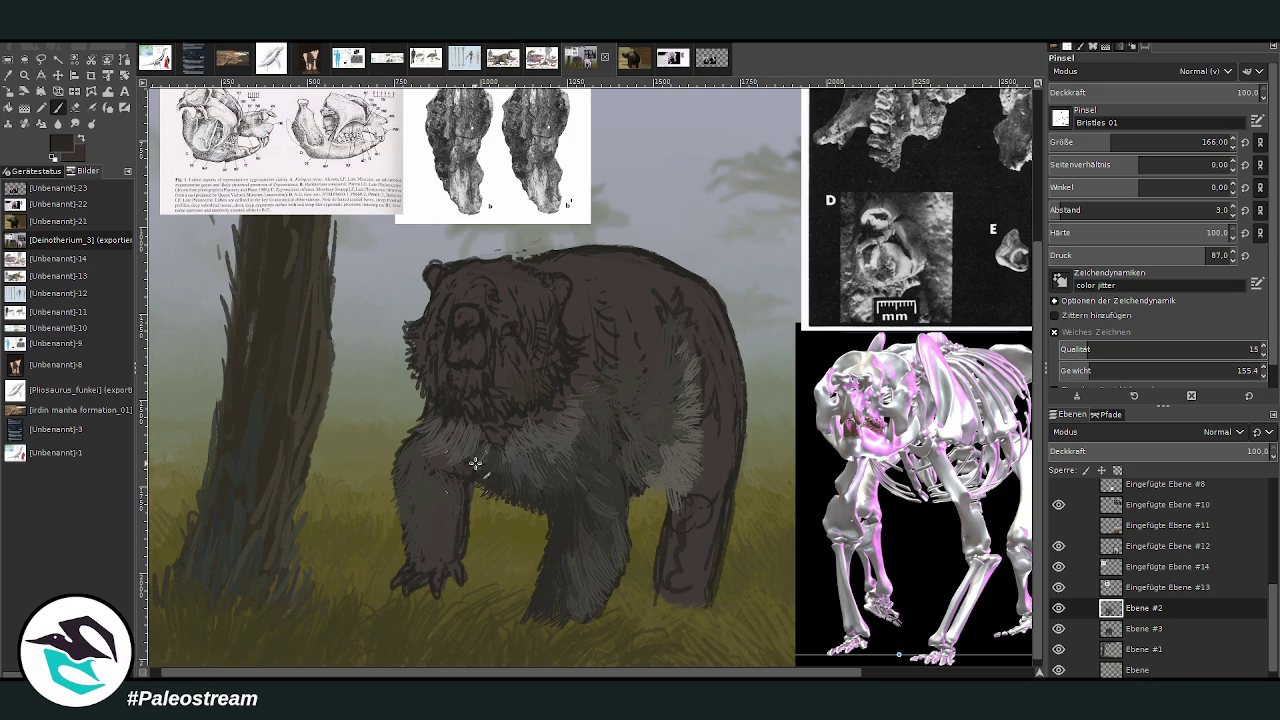
At opacity 76, darken the chest, left foreleg and hind leg with dark reference tones.
left_click_drag(470, 466, 420, 460)
left_click(1208, 92)
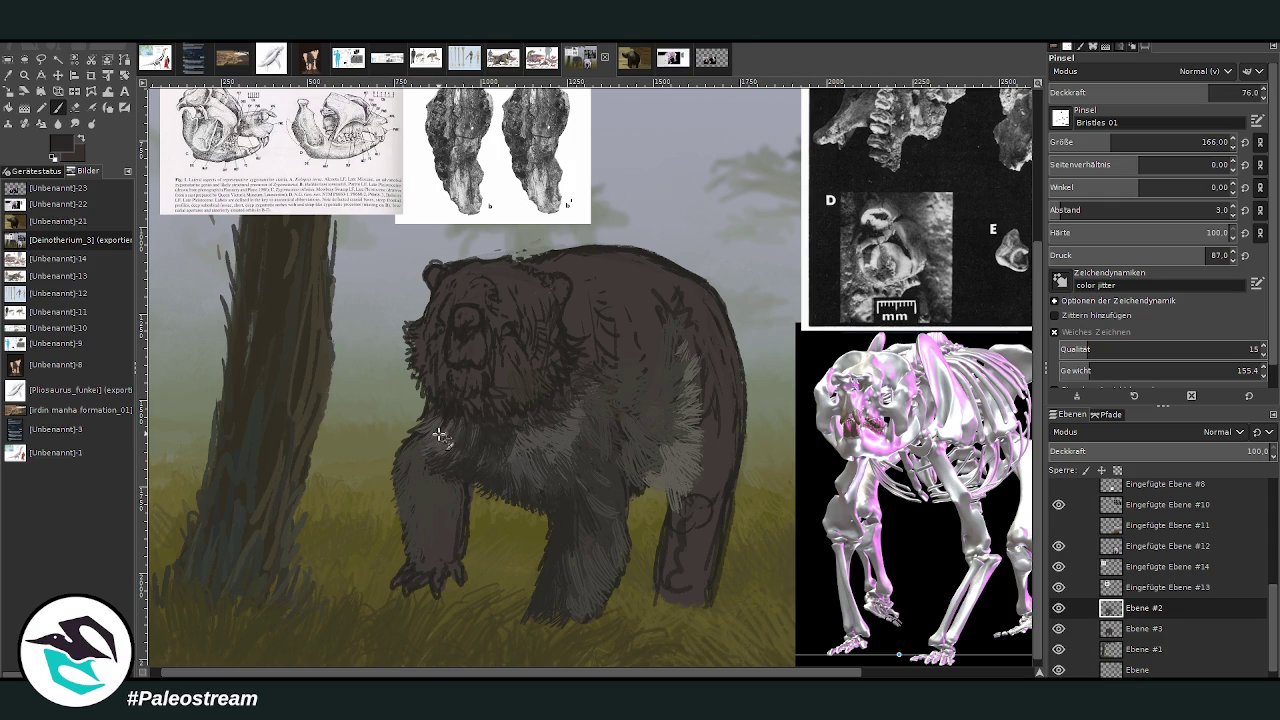
mouse_move(438, 434)
left_mouse_down()
mouse_move(423, 509)
mouse_move(449, 491)
mouse_move(449, 529)
mouse_move(428, 565)
mouse_move(434, 486)
mouse_move(407, 479)
mouse_move(423, 446)
left_mouse_up()
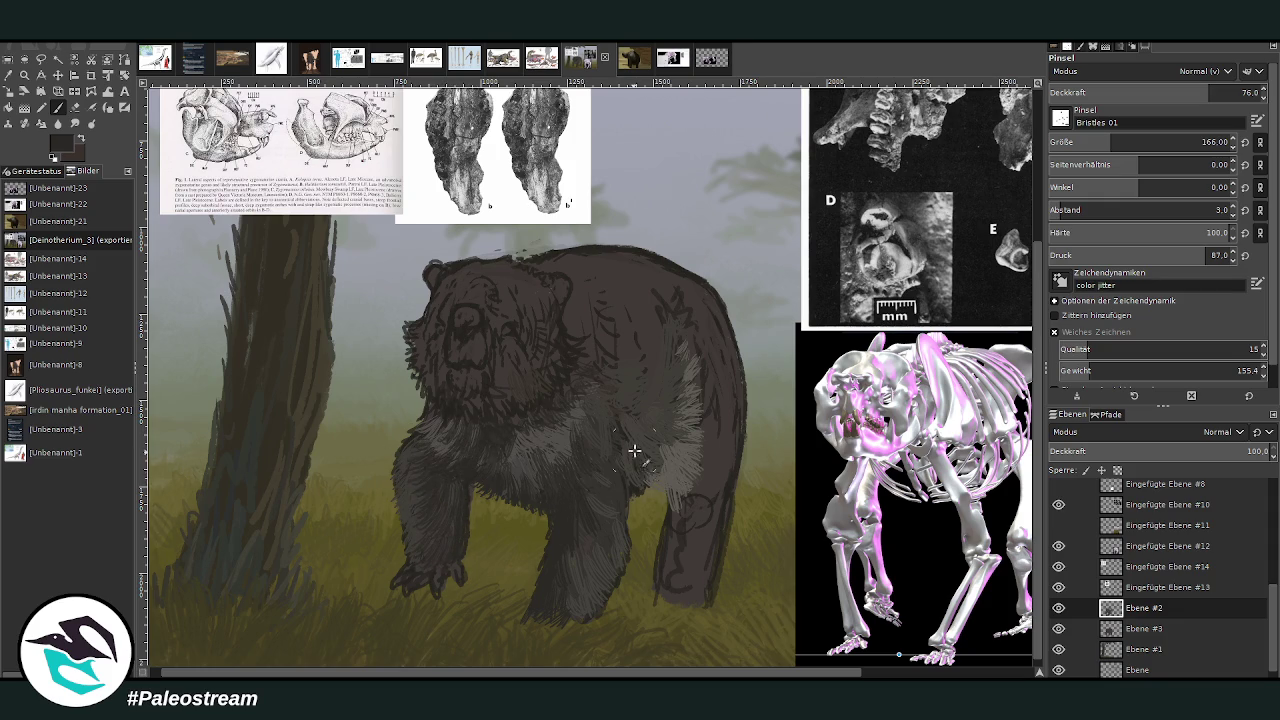
mouse_move(675, 537)
left_mouse_down()
mouse_move(677, 509)
mouse_move(714, 466)
mouse_move(678, 518)
mouse_move(660, 509)
mouse_move(693, 470)
left_mouse_up()
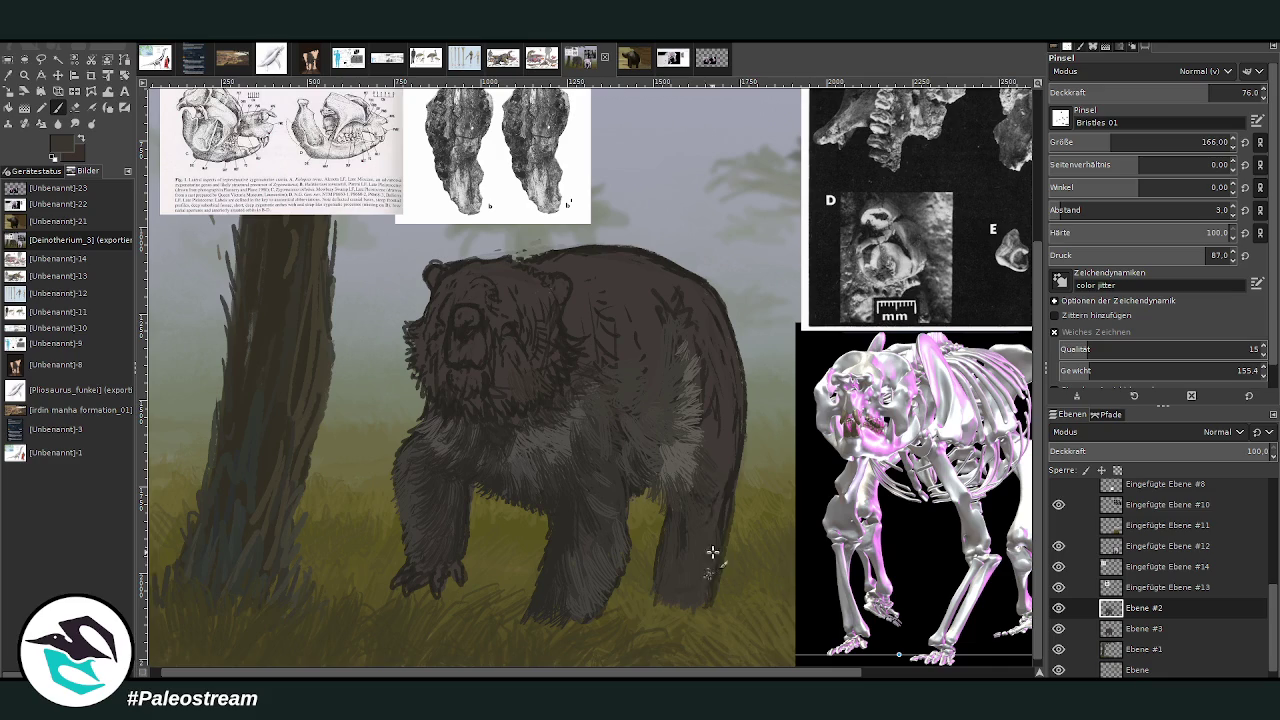
left_click(1010, 438, "ctrl")
mouse_move(663, 582)
left_mouse_down()
mouse_move(686, 571)
mouse_move(697, 591)
mouse_move(663, 577)
mouse_move(686, 486)
mouse_move(723, 486)
mouse_move(709, 506)
mouse_move(704, 444)
mouse_move(731, 437)
mouse_move(706, 389)
mouse_move(723, 373)
mouse_move(711, 405)
mouse_move(714, 349)
mouse_move(694, 334)
left_mouse_up()
Darken the chest and back fur, then paint a pale ruff around the neck and cheeks.
mouse_move(514, 466)
left_mouse_down()
mouse_move(523, 457)
mouse_move(438, 481)
left_mouse_up()
mouse_move(574, 410)
left_mouse_down()
mouse_move(586, 351)
mouse_move(639, 270)
left_mouse_up()
left_click(1007, 412, "ctrl")
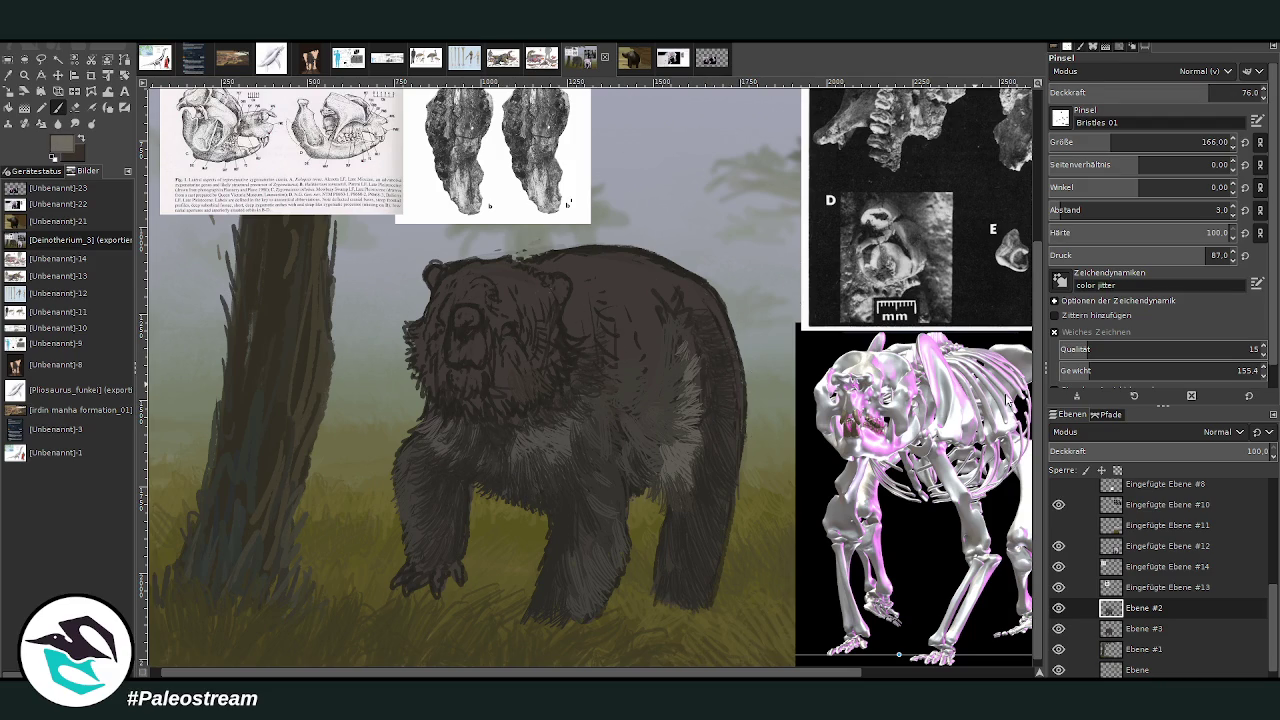
mouse_move(563, 345)
left_mouse_down()
mouse_move(537, 334)
mouse_move(545, 399)
mouse_move(565, 345)
mouse_move(545, 340)
mouse_move(514, 356)
mouse_move(498, 392)
mouse_move(509, 400)
mouse_move(525, 385)
mouse_move(470, 400)
mouse_move(420, 385)
mouse_move(410, 325)
mouse_move(417, 385)
mouse_move(508, 420)
mouse_move(529, 377)
mouse_move(560, 400)
mouse_move(550, 375)
left_mouse_up()
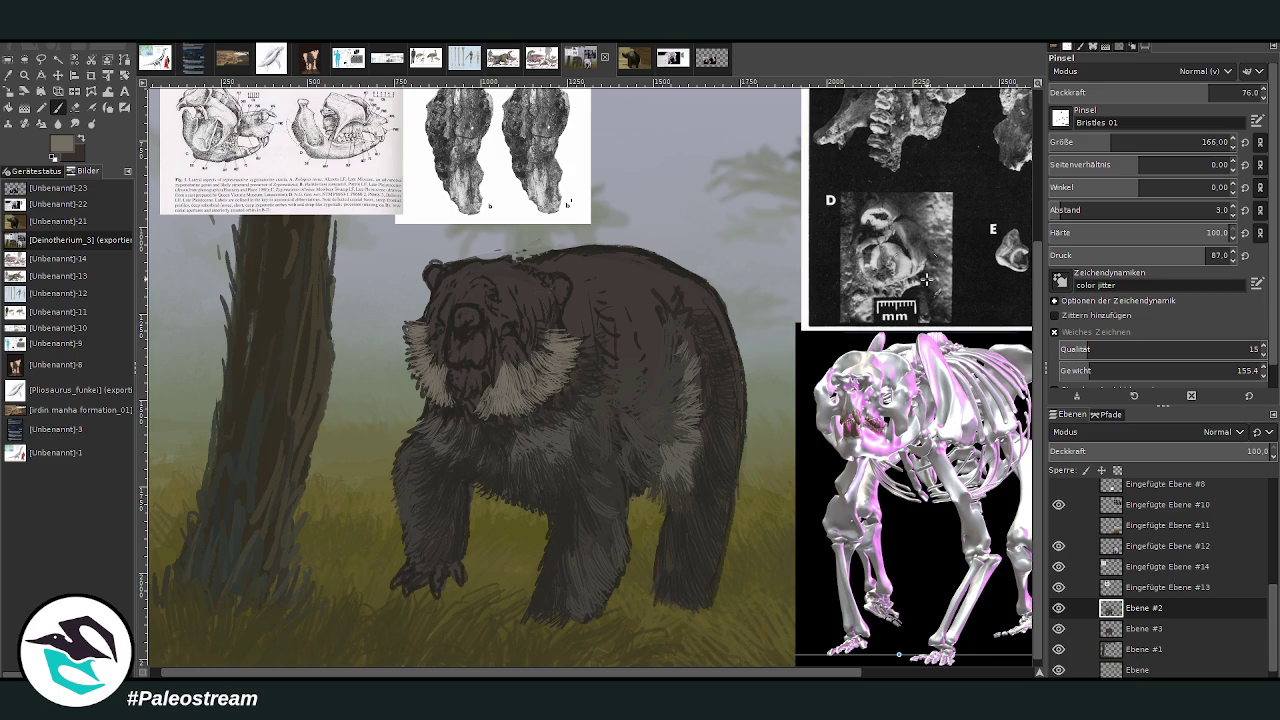
Paint a lighter shoulder streak and dark hatching across the upper back and shoulder edge.
left_click(1012, 410, "ctrl")
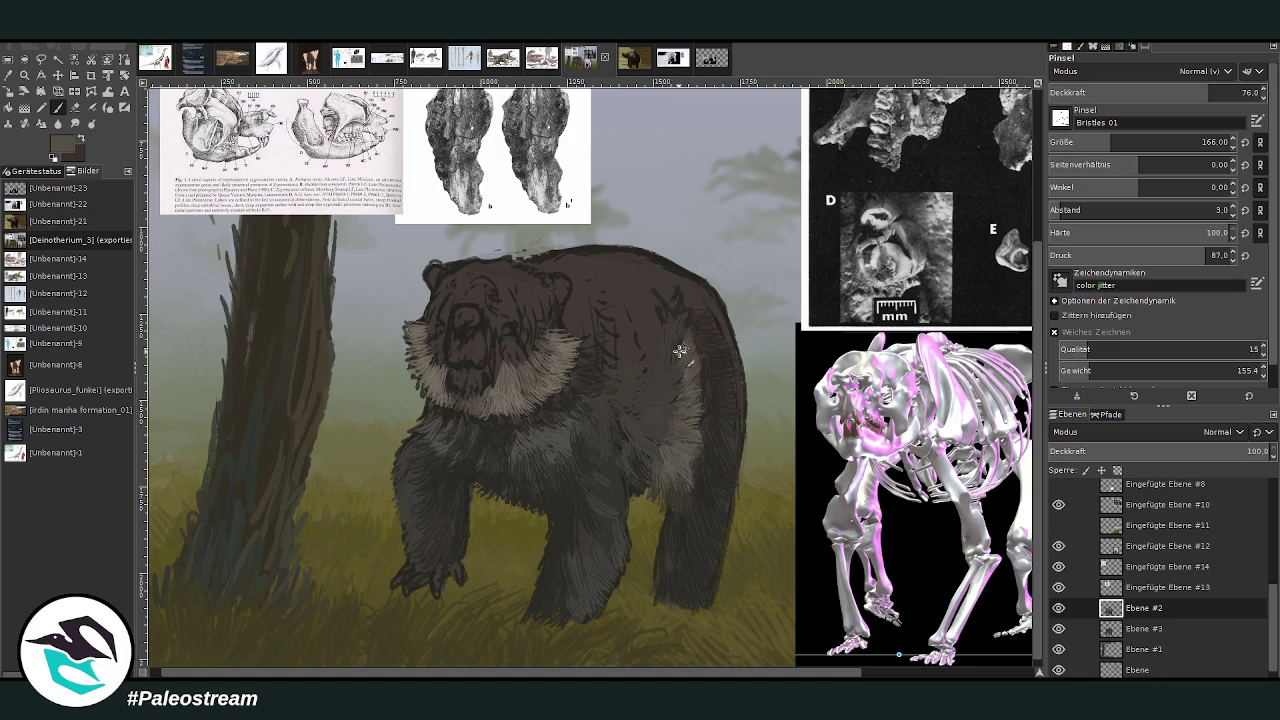
left_click_drag(679, 294, 679, 335)
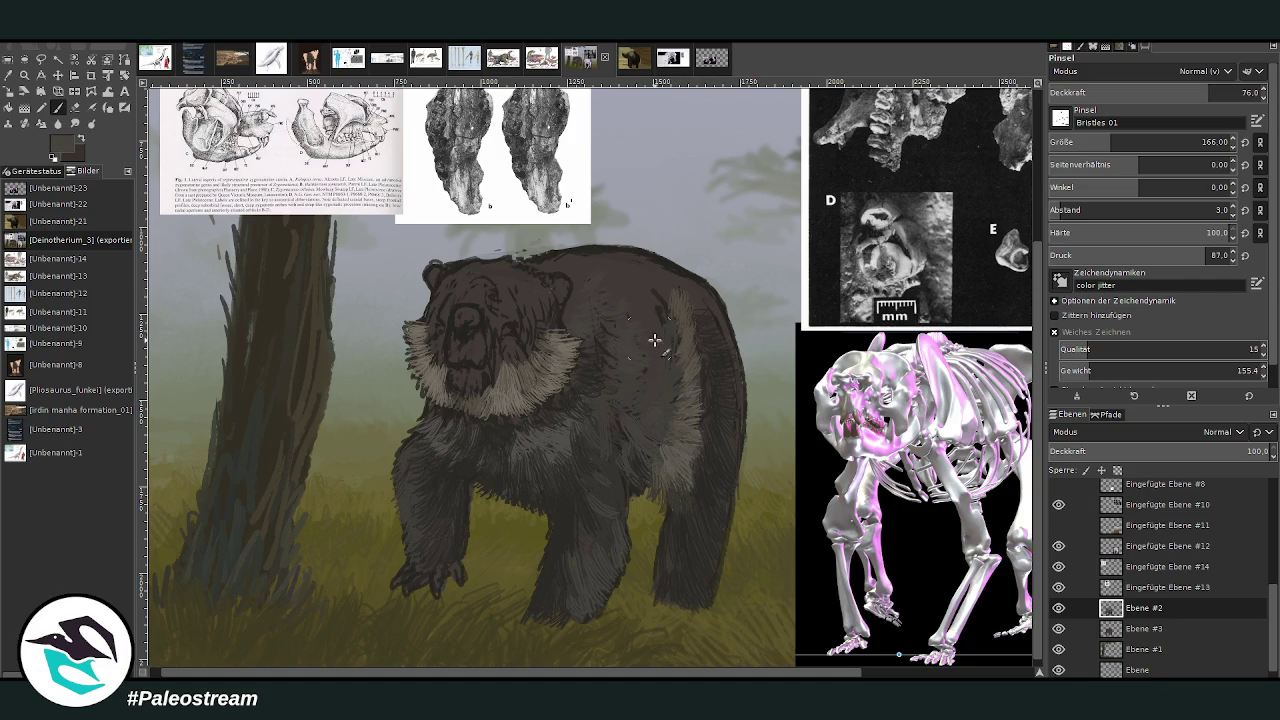
mouse_move(654, 341)
left_mouse_down()
mouse_move(623, 291)
mouse_move(560, 260)
mouse_move(677, 274)
mouse_move(666, 260)
mouse_move(579, 259)
left_mouse_up()
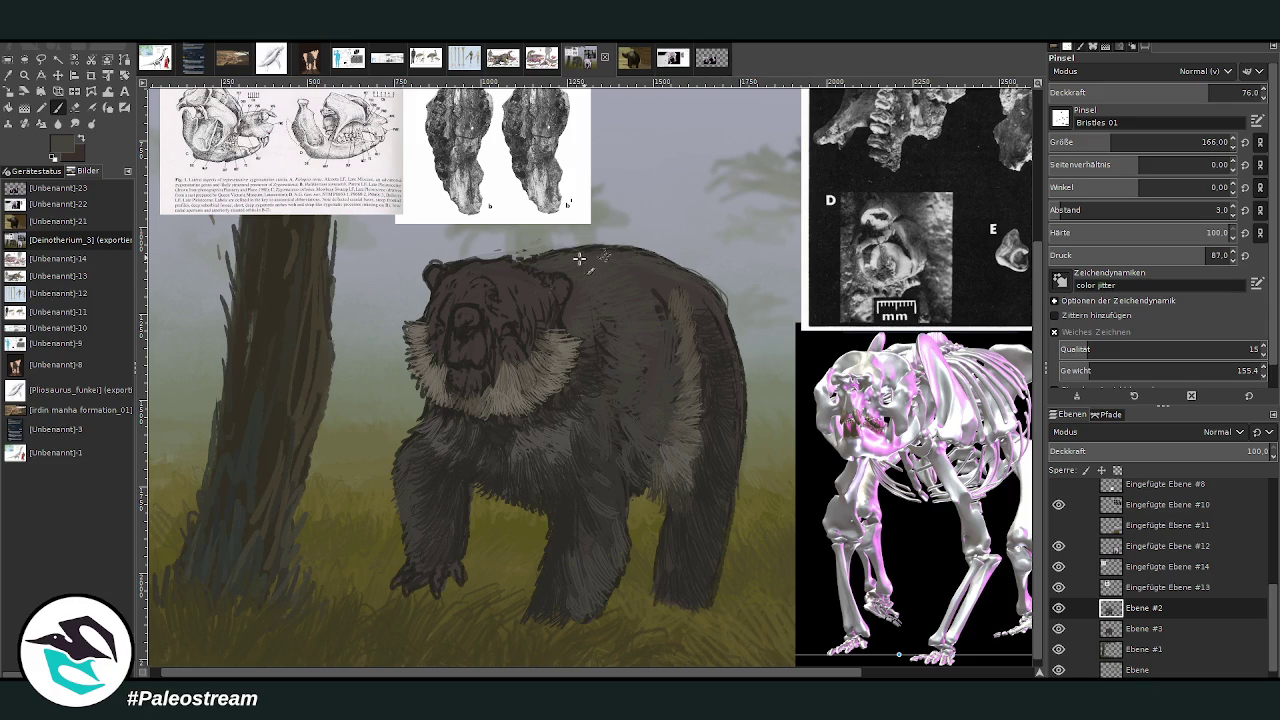
left_click_drag(718, 306, 731, 337)
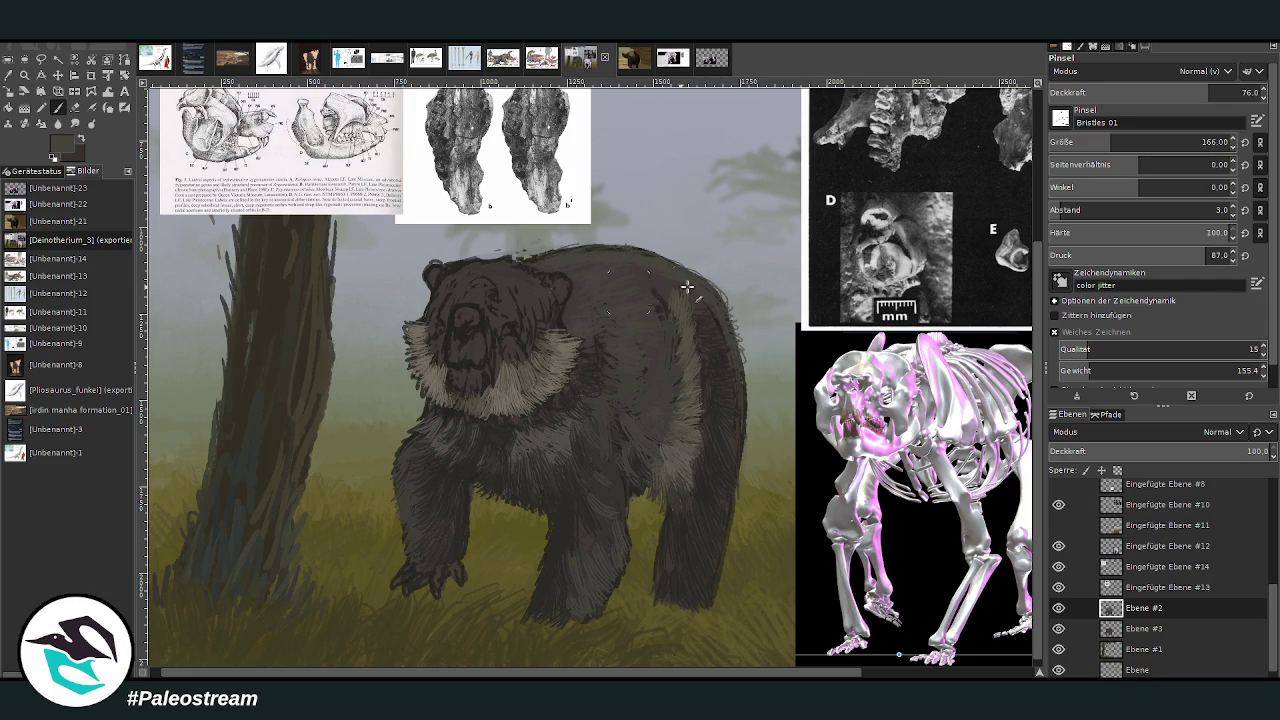
Sample near-black and light grey colours and shrink the brush to size 67.
left_click(827, 276, "ctrl")
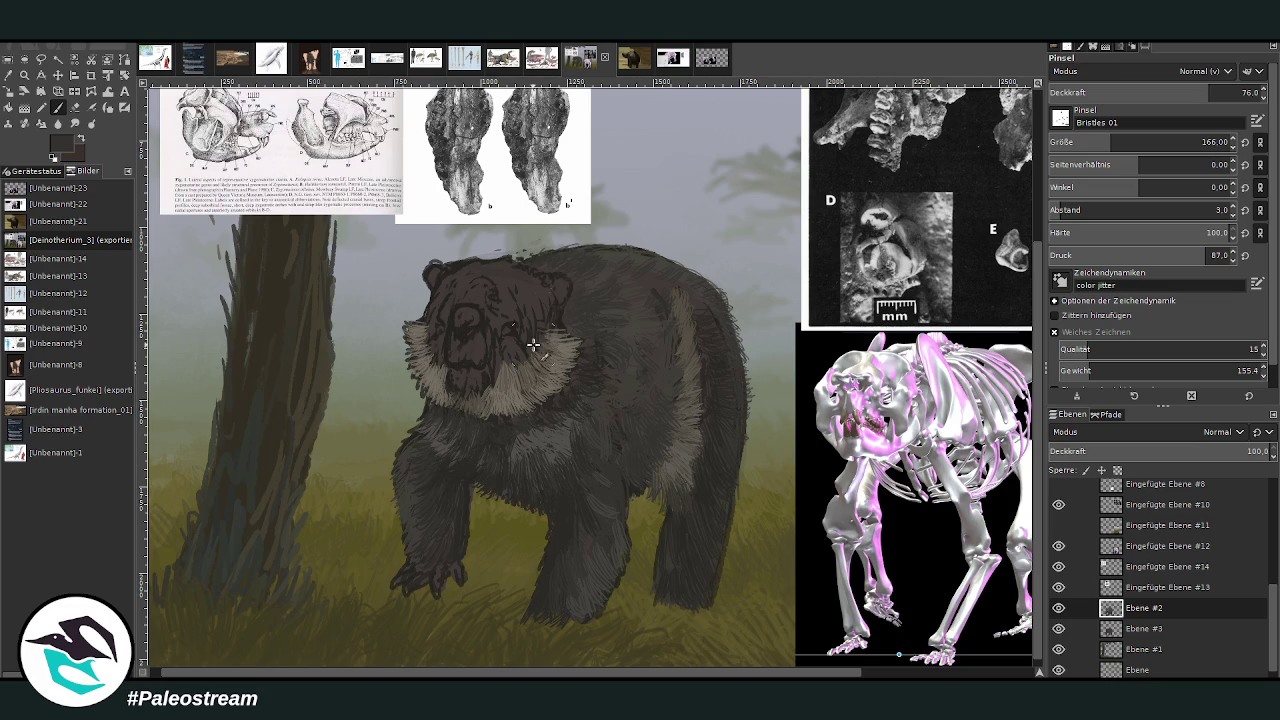
left_click(1000, 416, "ctrl")
left_click(1065, 142)
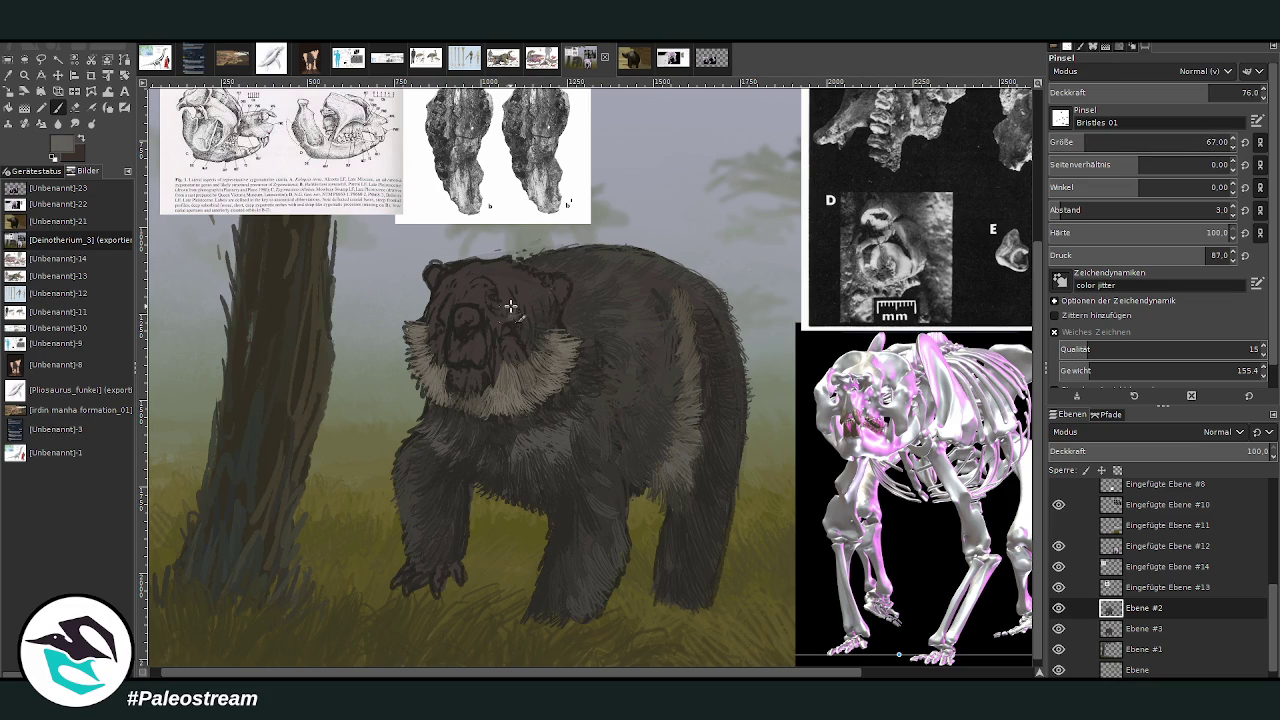
Zoom in on the bear's head and paint light fur around the mouth, chin and teeth.
left_click(25, 76)
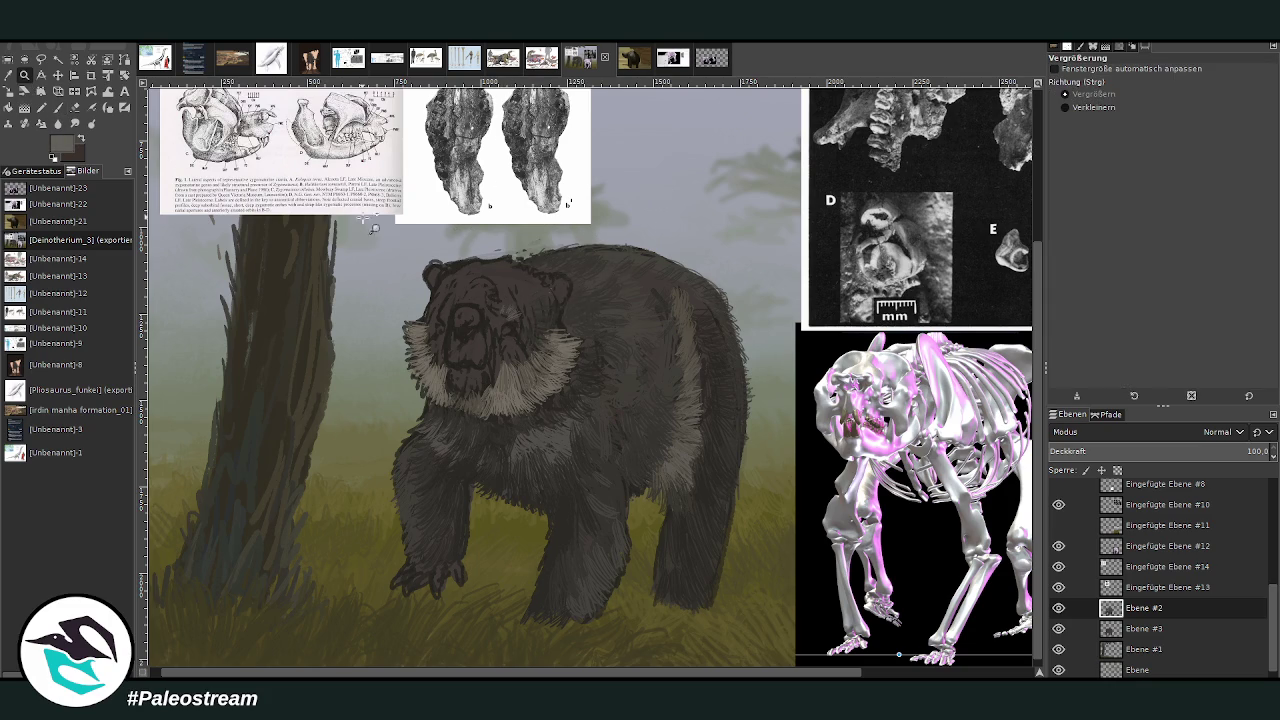
left_click_drag(390, 174, 676, 545)
left_click(58, 107)
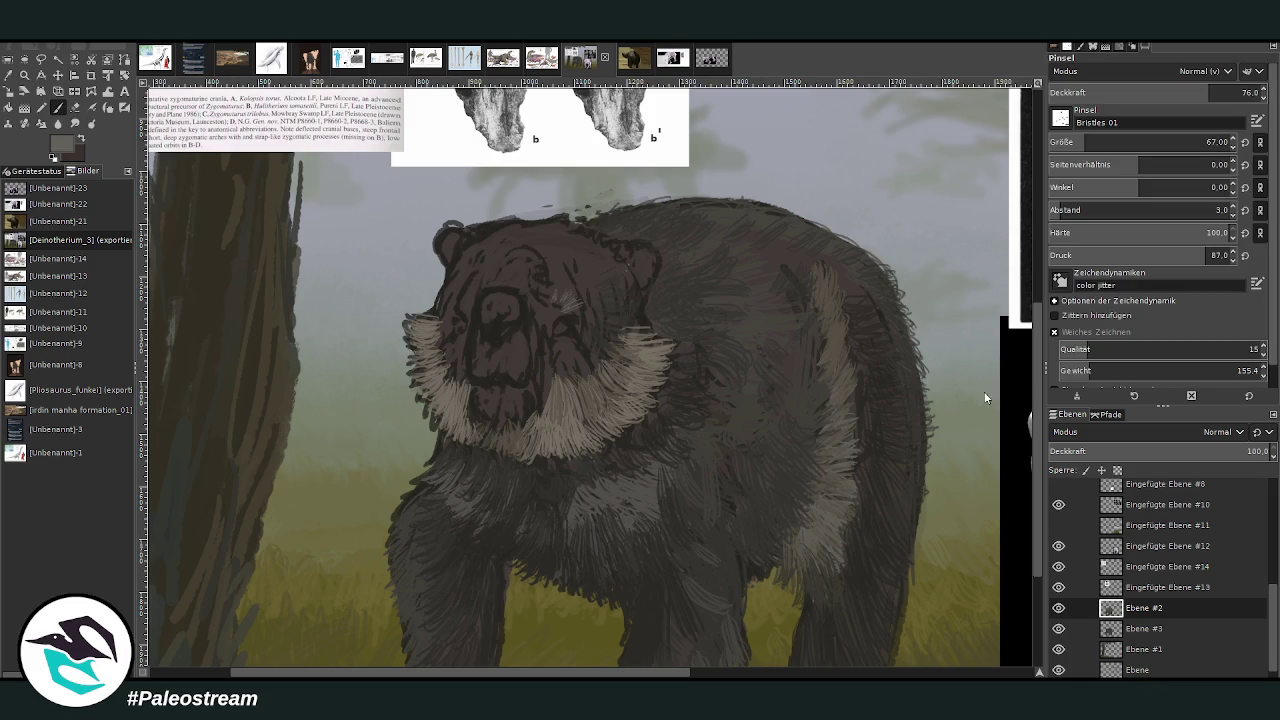
mouse_move(478, 382)
left_mouse_down()
mouse_move(490, 412)
mouse_move(522, 414)
mouse_move(498, 428)
mouse_move(484, 418)
mouse_move(516, 436)
mouse_move(528, 420)
left_mouse_up()
mouse_move(514, 366)
left_mouse_down()
mouse_move(522, 390)
mouse_move(512, 378)
mouse_move(478, 384)
mouse_move(503, 368)
mouse_move(520, 378)
mouse_move(524, 418)
mouse_move(490, 428)
mouse_move(528, 420)
mouse_move(524, 392)
left_mouse_up()
Add fur detail on both cheeks and light strokes above the bear's right eye.
key("x")
left_click_drag(555, 348, 556, 404)
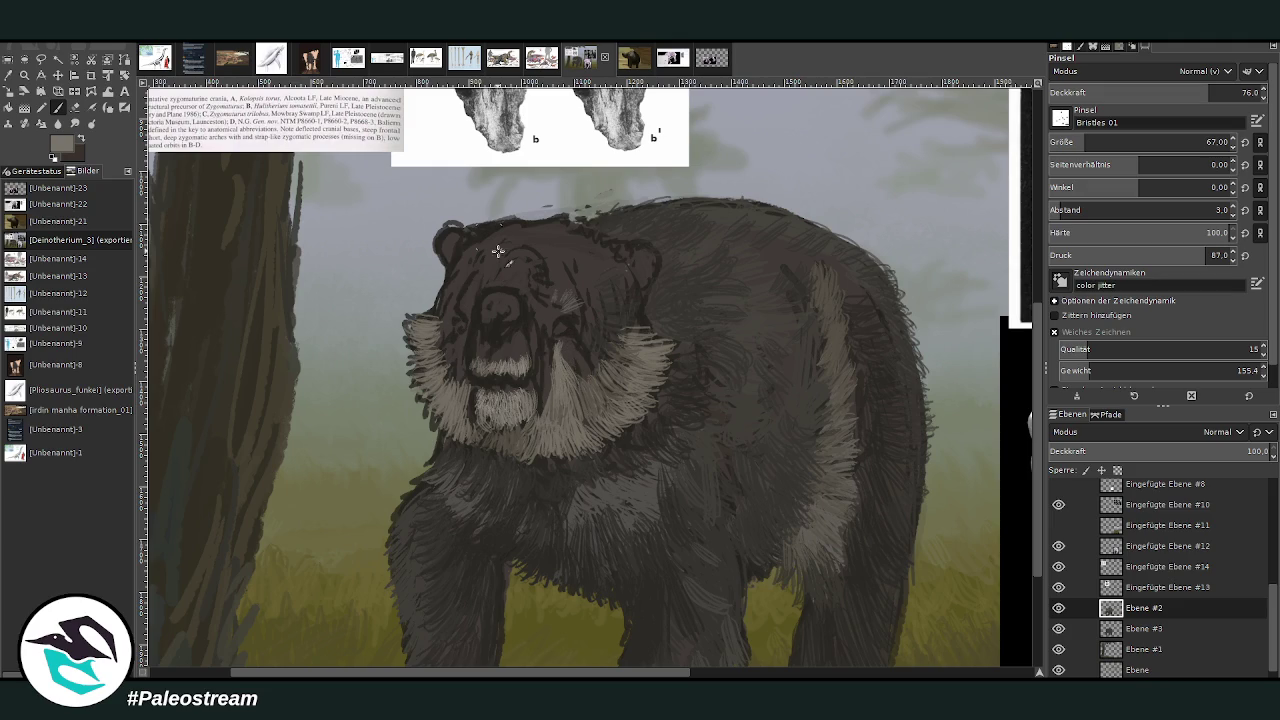
mouse_move(455, 350)
left_mouse_down()
mouse_move(458, 384)
mouse_move(461, 364)
left_mouse_up()
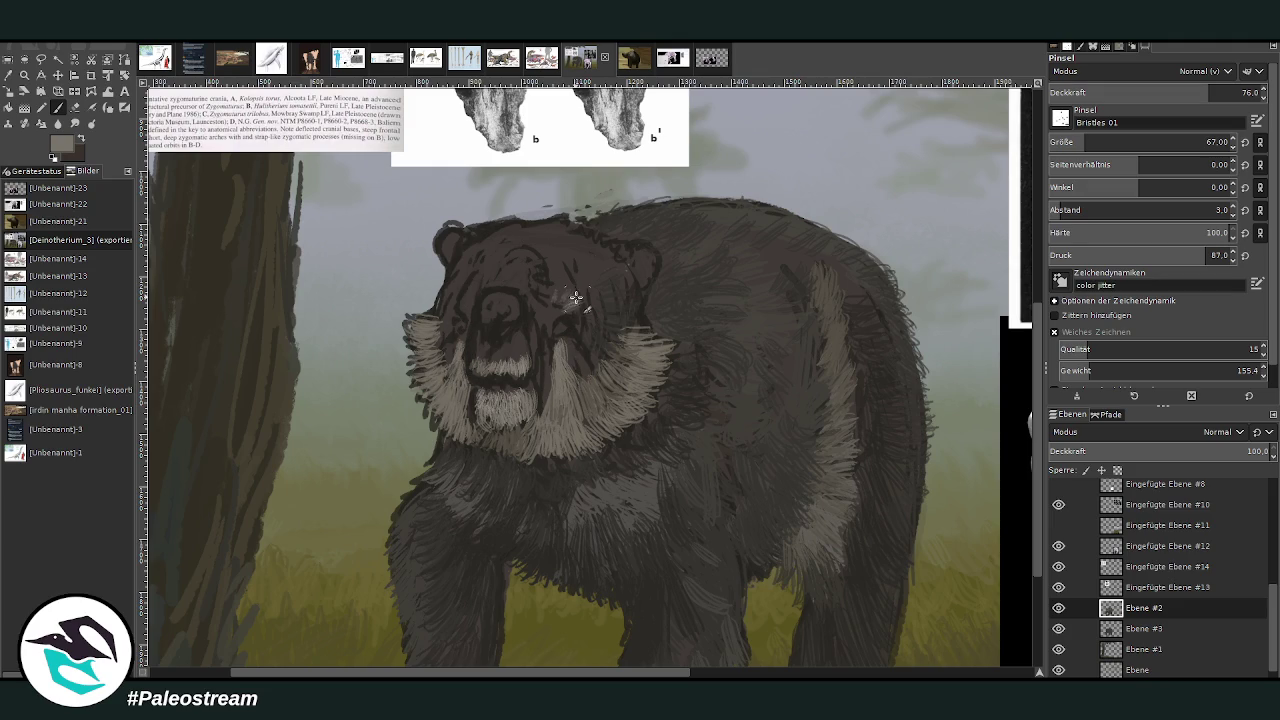
left_click_drag(576, 297, 548, 302)
Darken the ear edge and add fuzzy grey fur across the head top at opacities 86.8 and 70.3.
key("x")
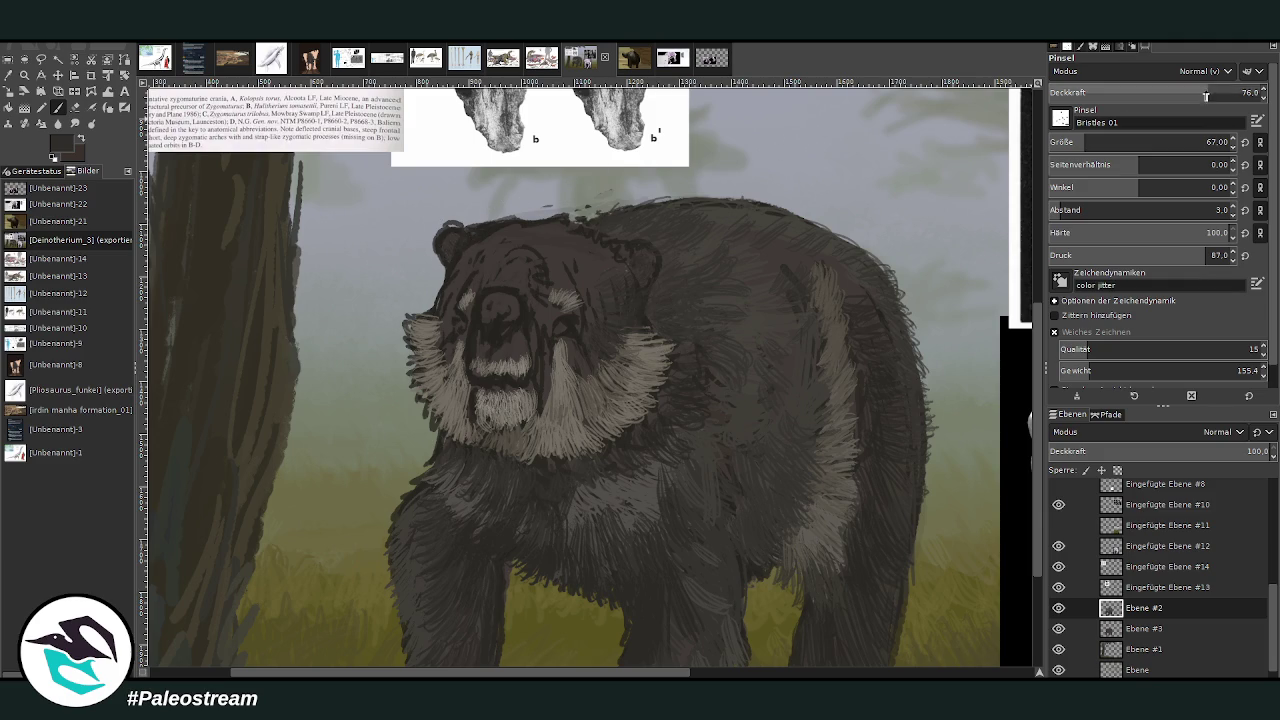
left_click(1239, 92)
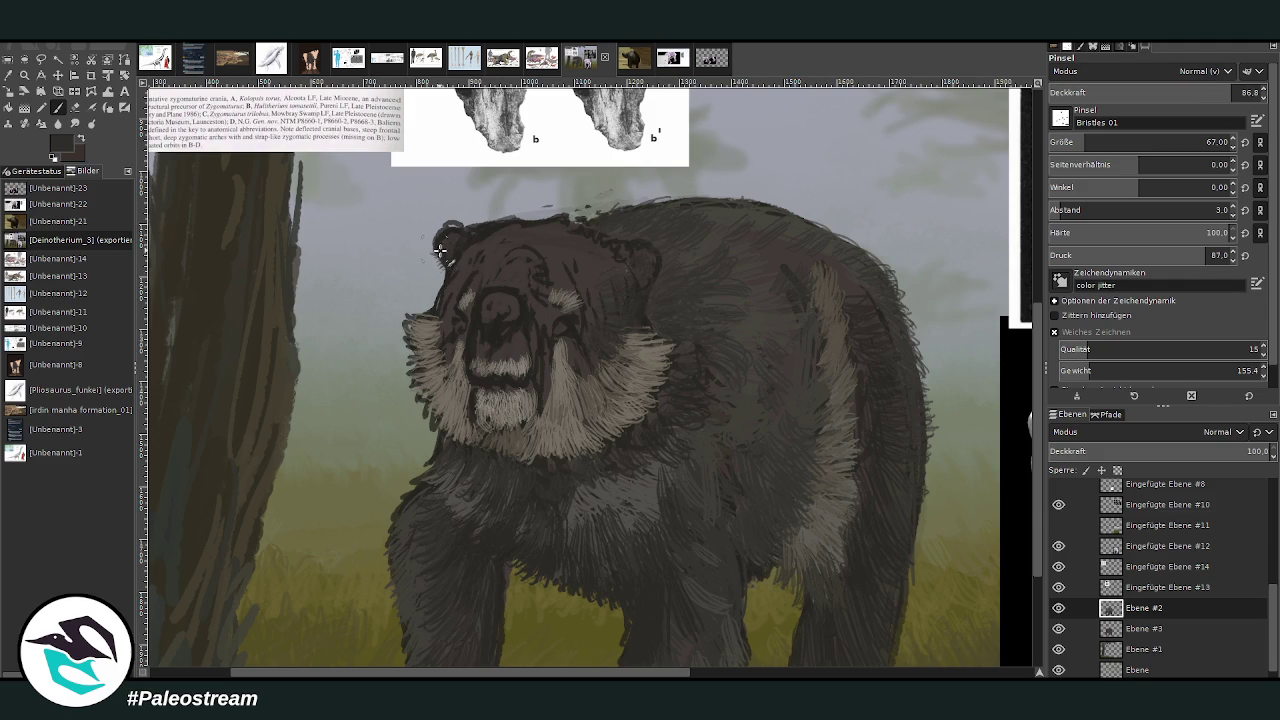
left_click_drag(442, 241, 454, 227)
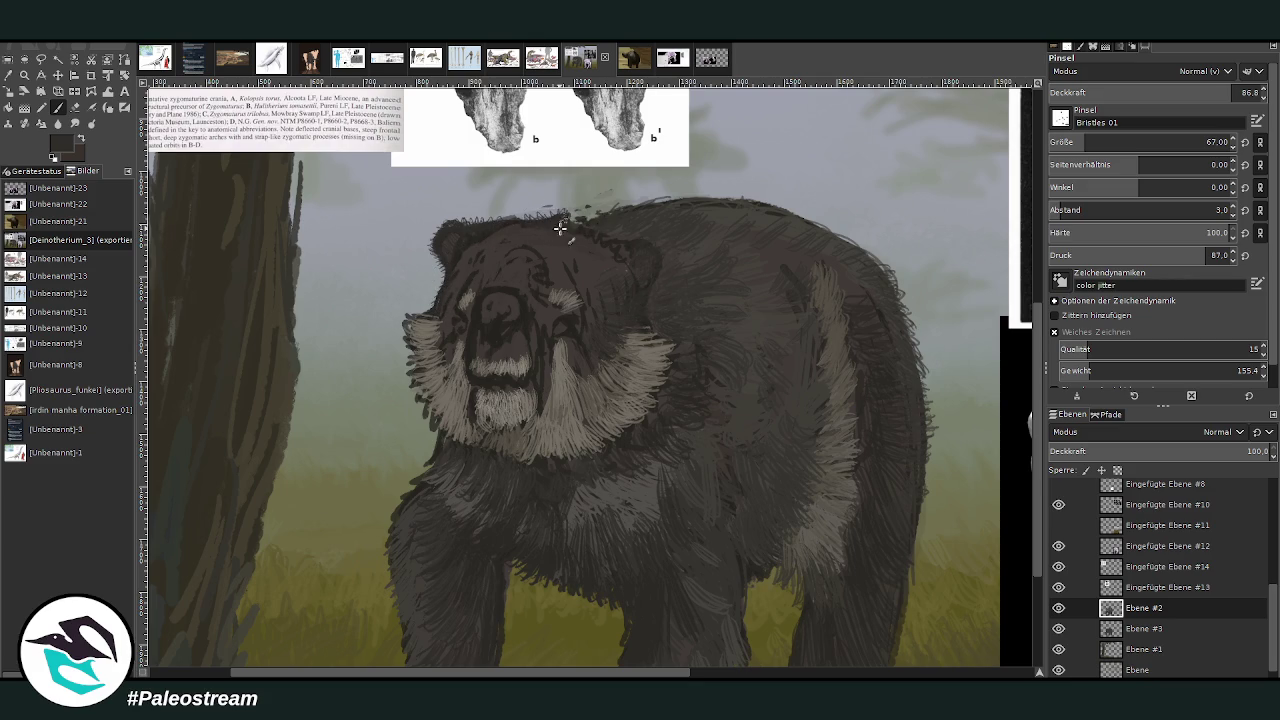
mouse_move(571, 217)
left_mouse_down()
mouse_move(620, 220)
mouse_move(547, 213)
mouse_move(488, 228)
mouse_move(514, 220)
left_mouse_up()
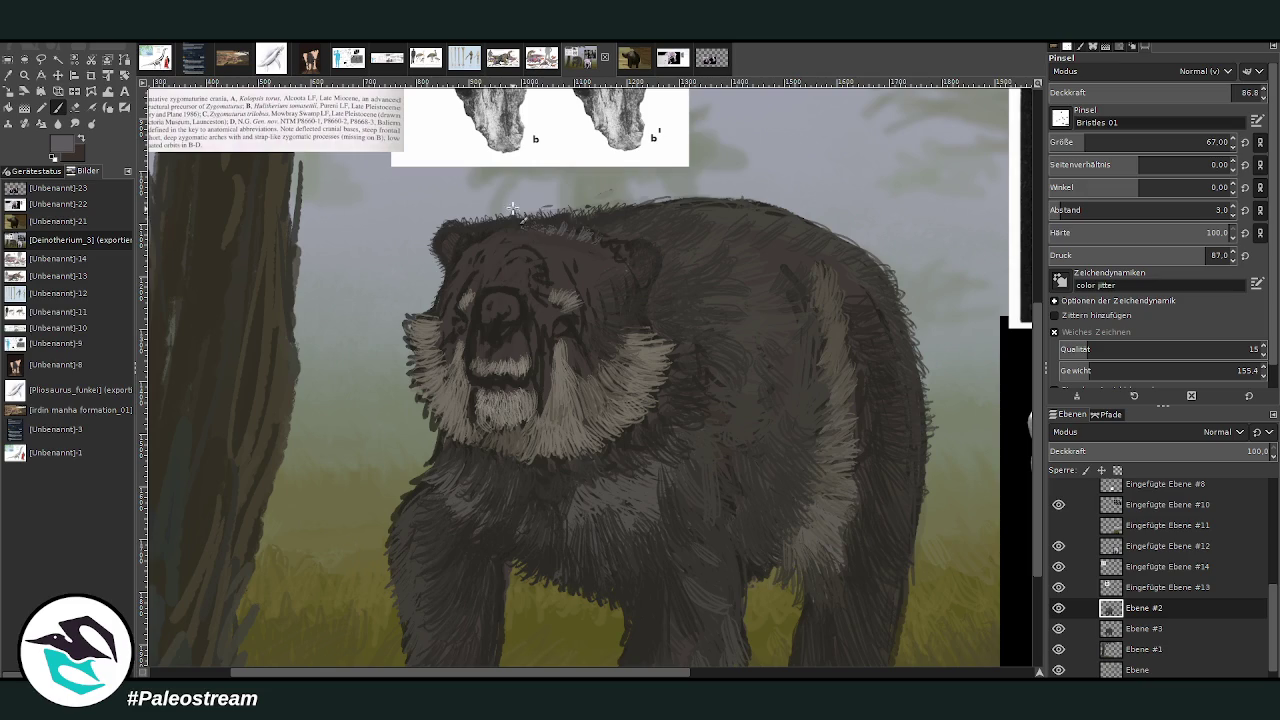
left_click(1198, 92)
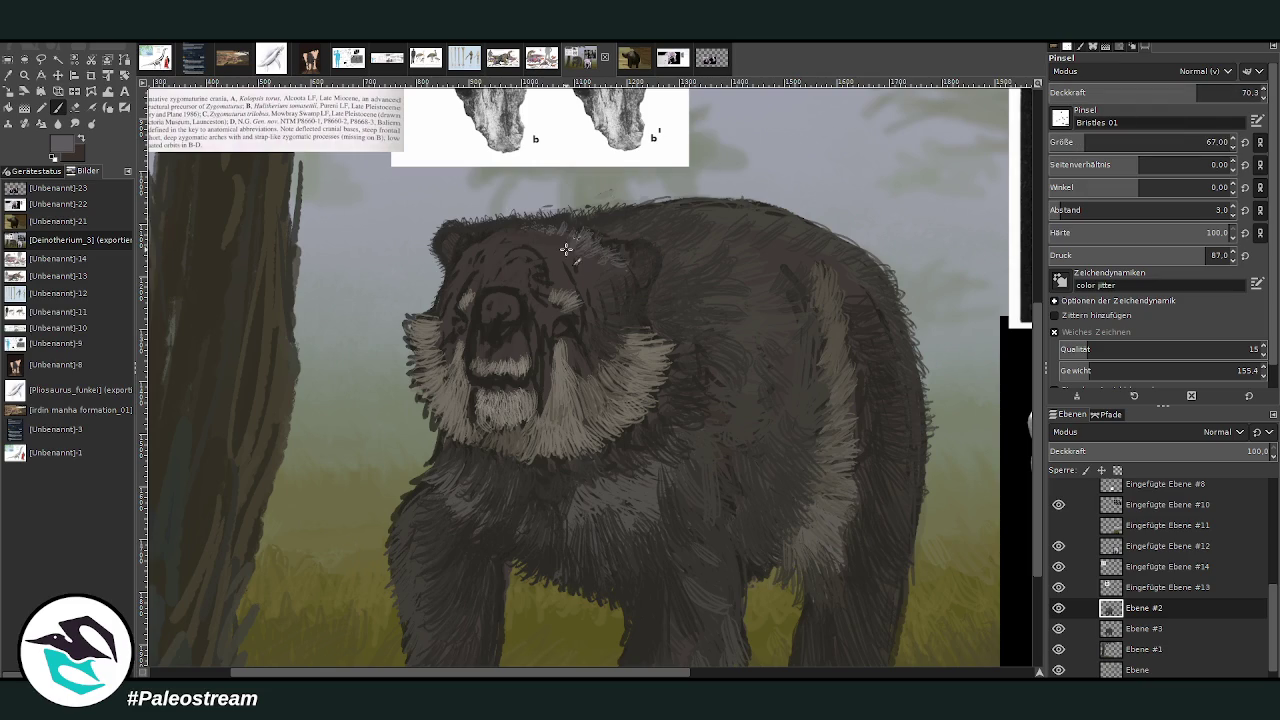
mouse_move(565, 249)
left_mouse_down()
mouse_move(523, 220)
mouse_move(500, 220)
mouse_move(550, 228)
mouse_move(497, 223)
mouse_move(457, 251)
mouse_move(480, 242)
left_mouse_up()
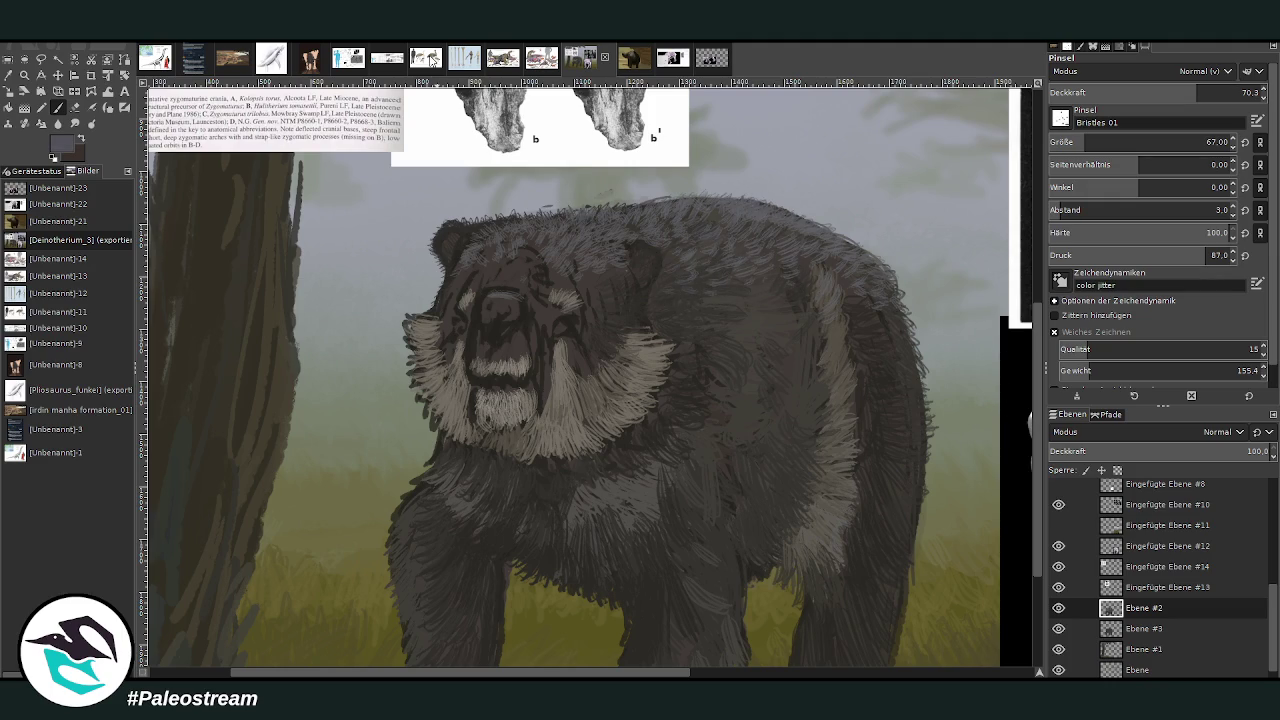
At opacity 80.8, add a light nose mark and extend light tan fur across the right cheek.
key("shift+e")
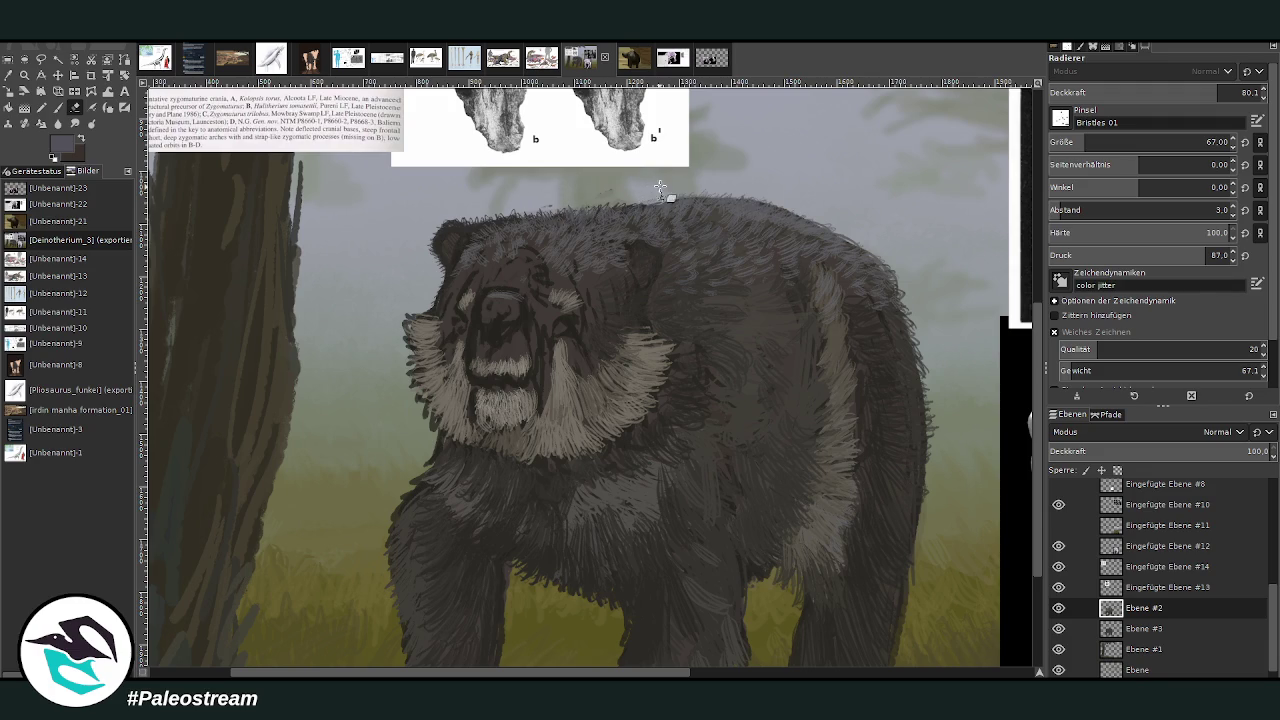
key("p")
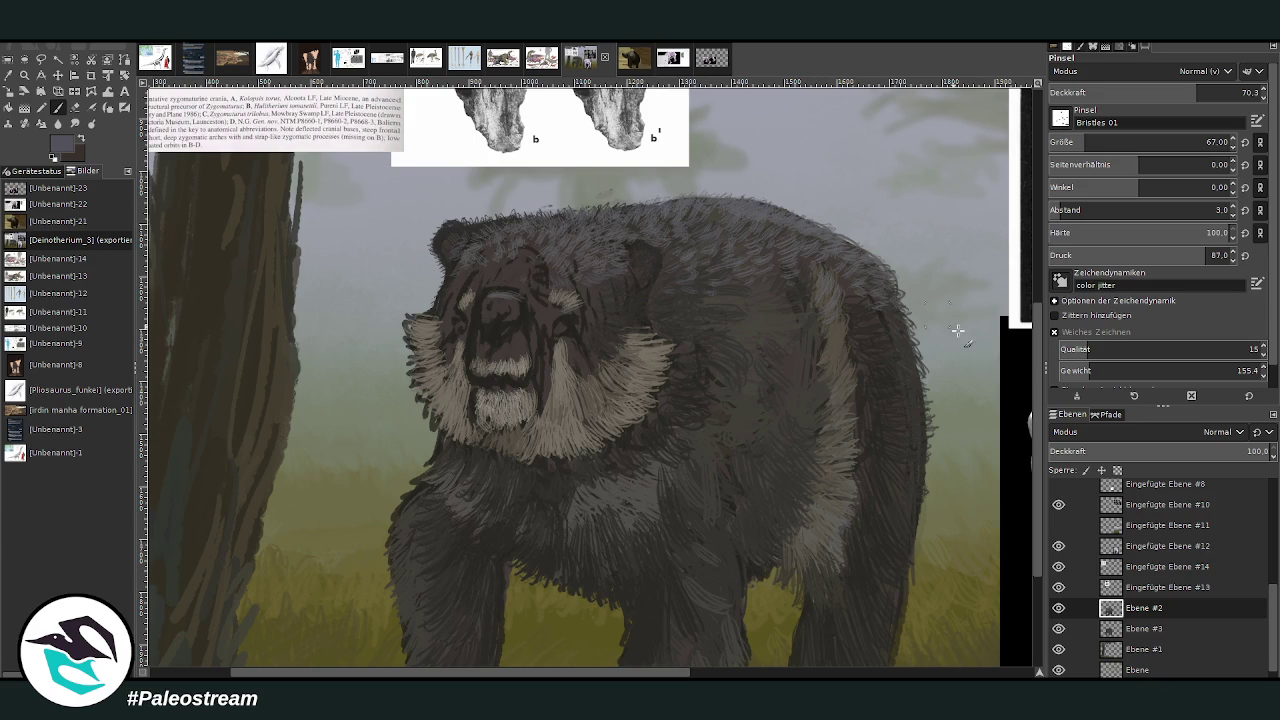
left_click(1001, 414, "ctrl")
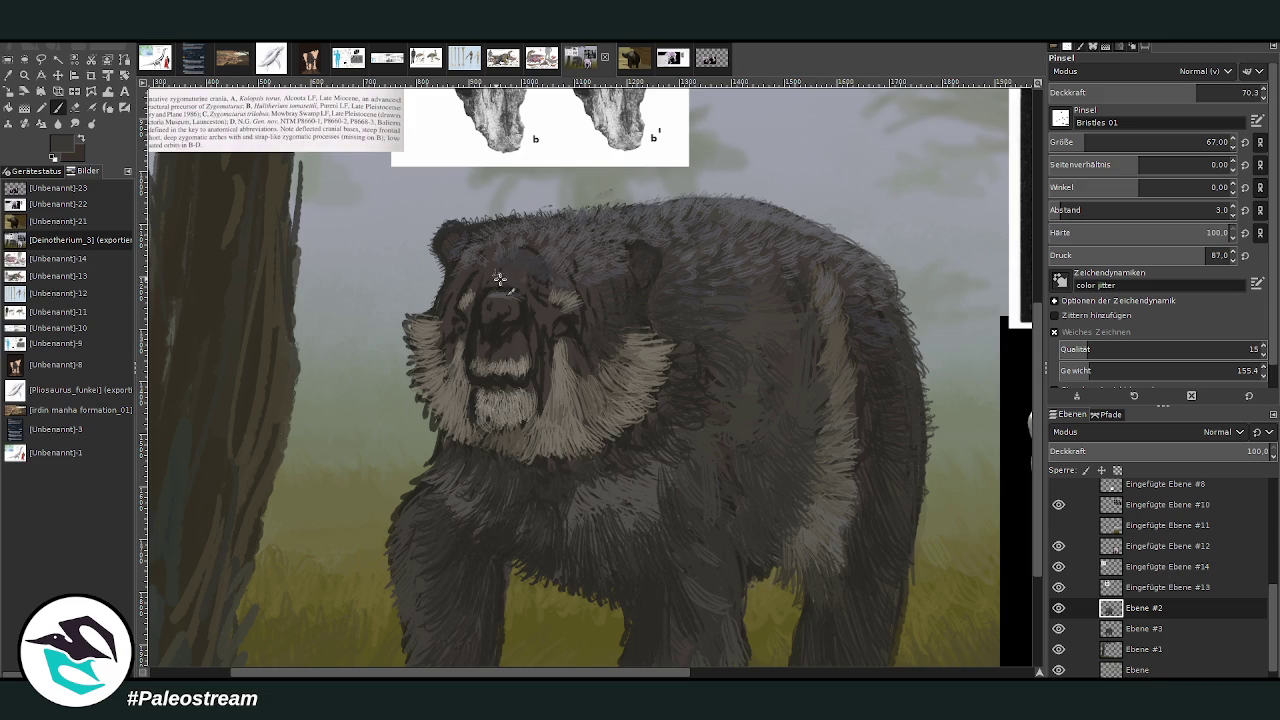
left_click(1221, 92)
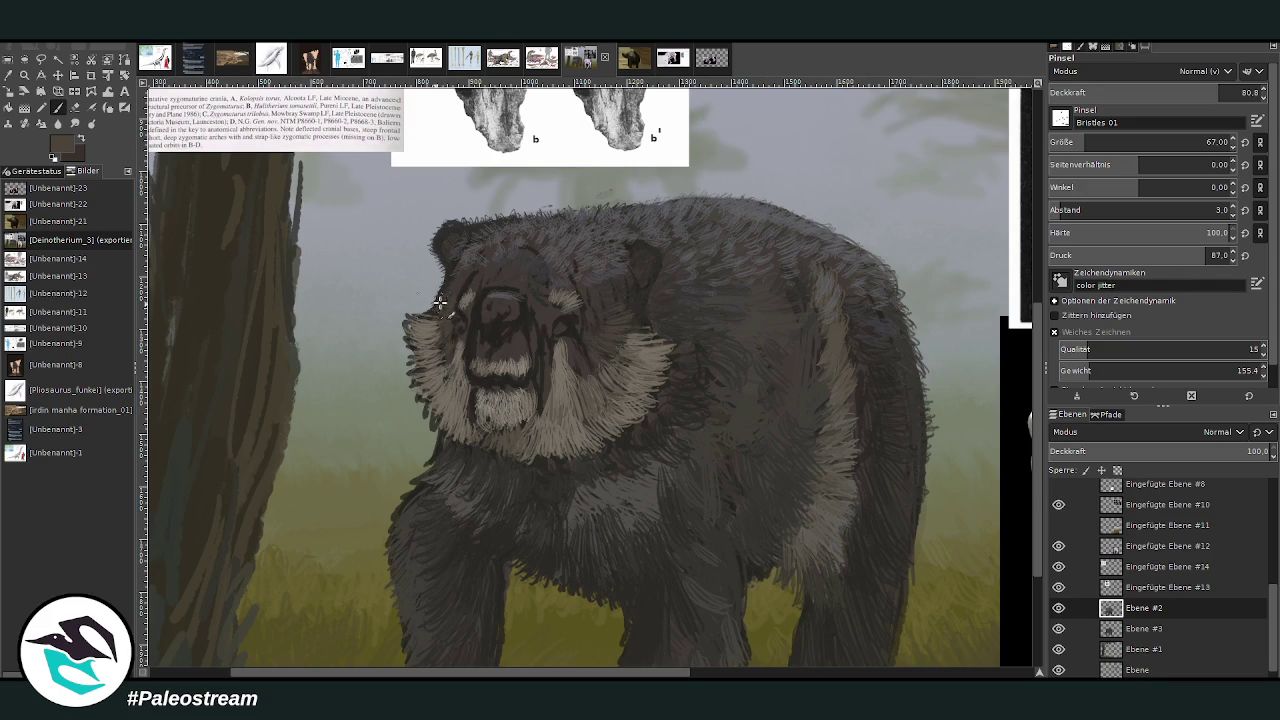
left_click_drag(455, 282, 468, 284)
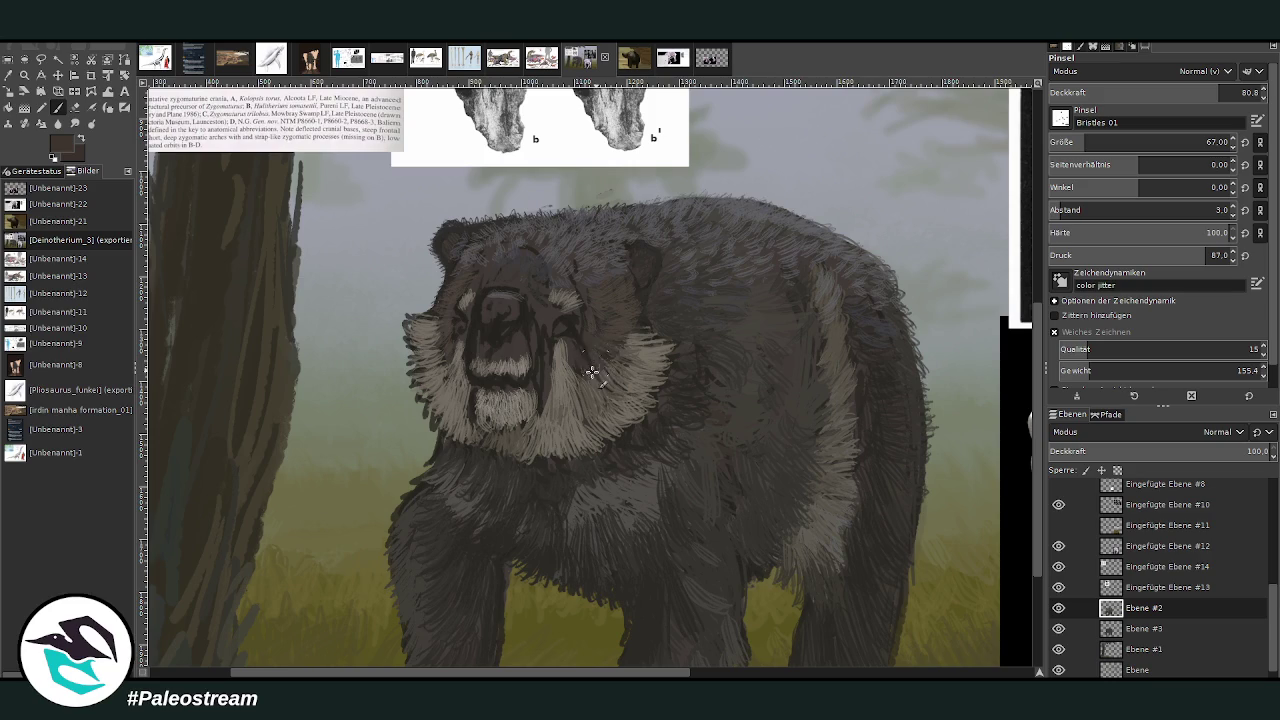
mouse_move(586, 366)
left_mouse_down()
mouse_move(623, 354)
mouse_move(626, 325)
left_mouse_up()
Zoom out, then zoom in to frame the bear's face closely.
scroll(366, 311, "down", 2)
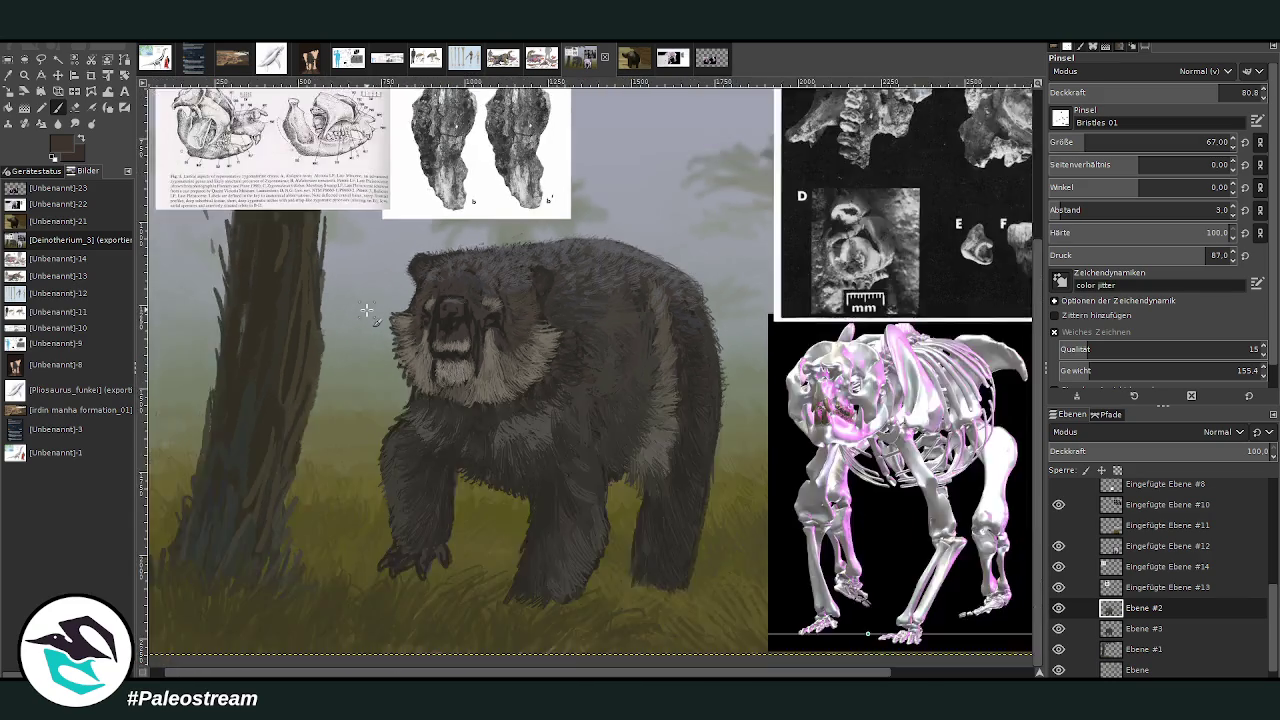
scroll(366, 311, "down", 3)
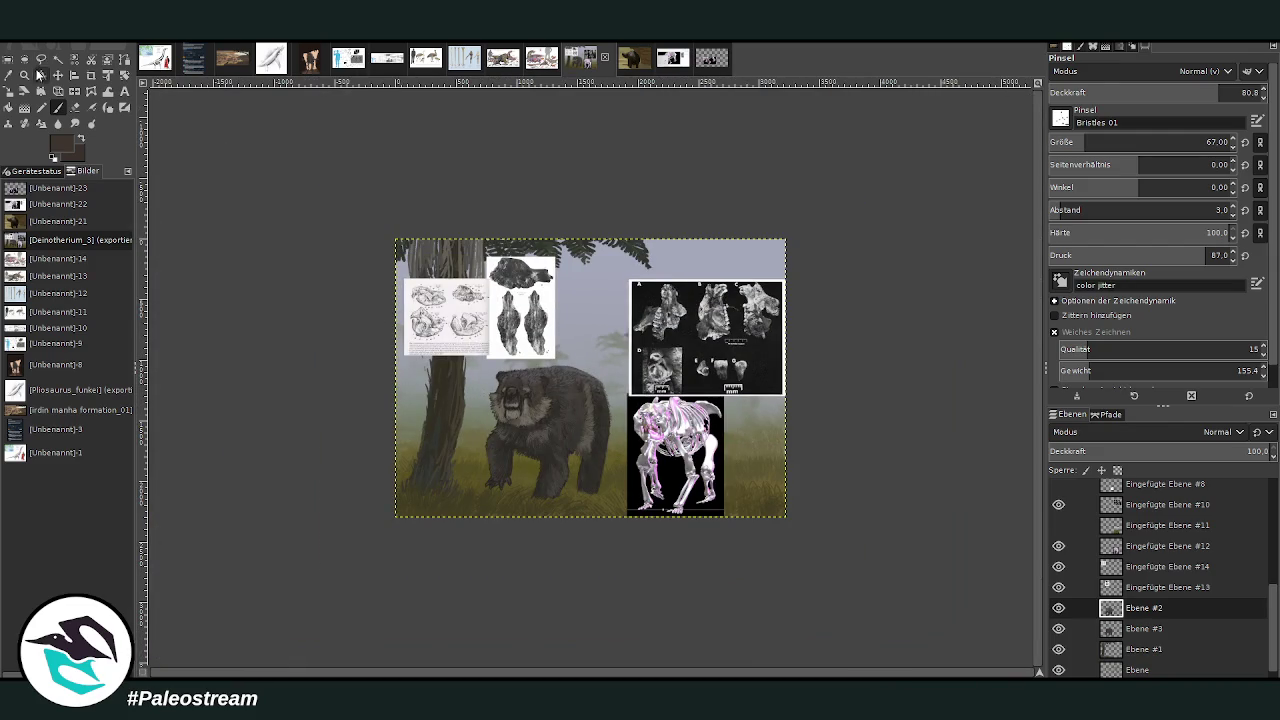
left_click(24, 75)
left_click_drag(494, 388, 550, 334)
left_click_drag(394, 160, 585, 335)
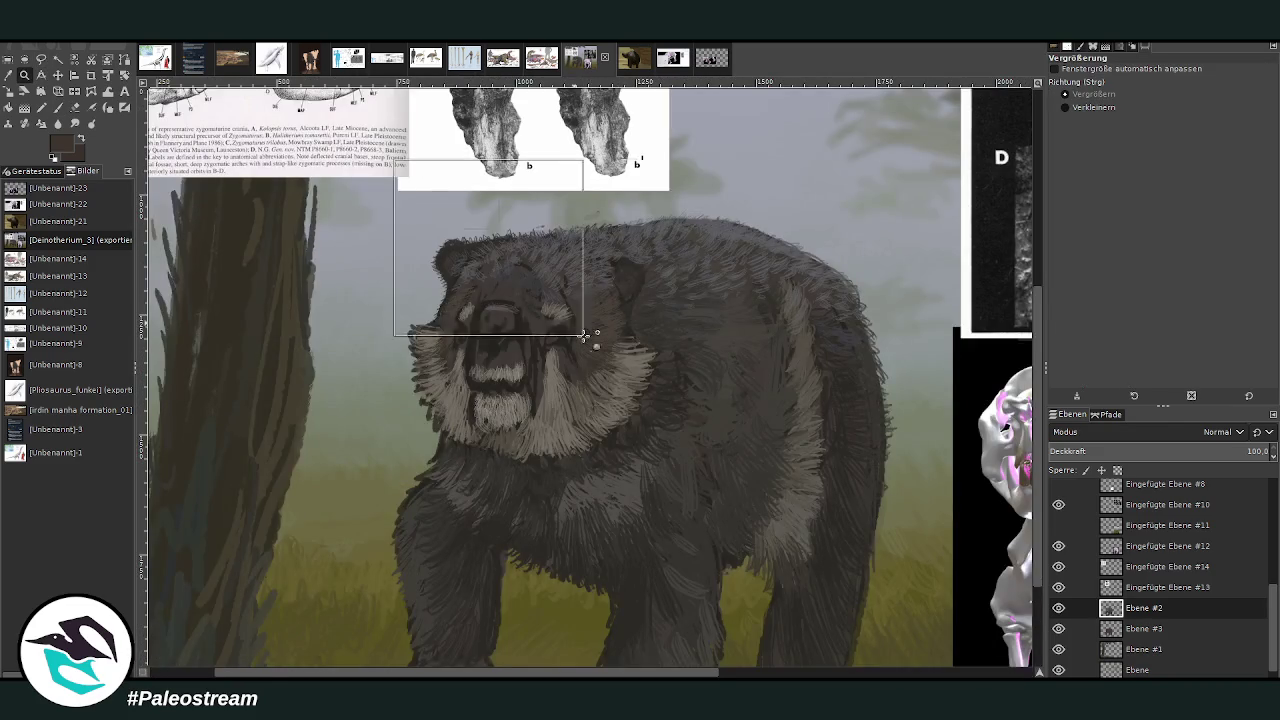
left_click(57, 107)
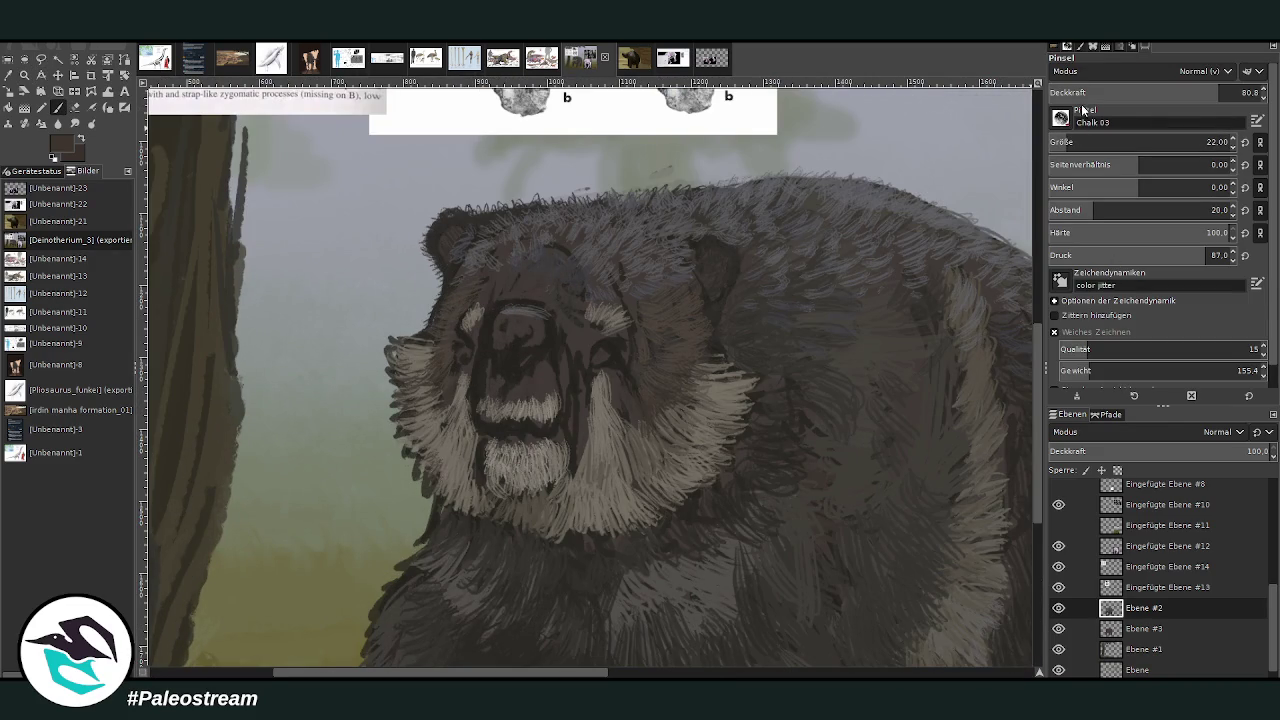
Paint dark chalky strokes over the nose top and, at size 29, down the muzzle.
left_click(942, 337, "ctrl")
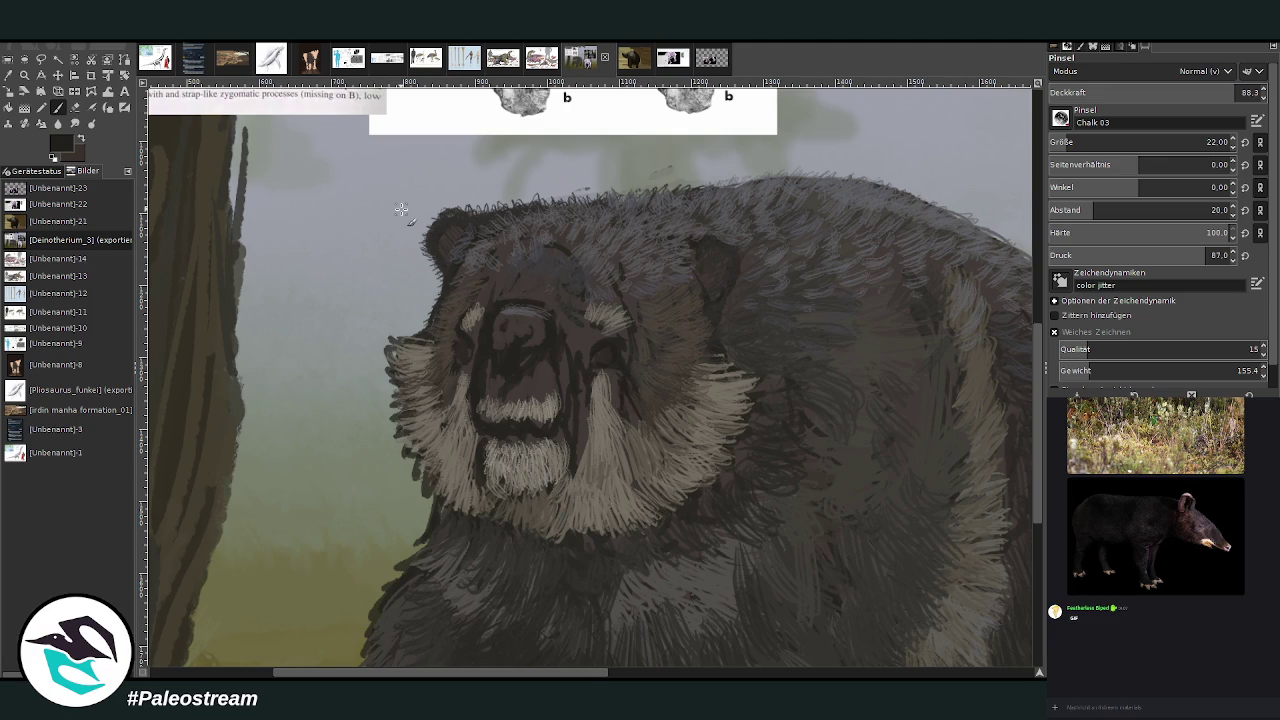
mouse_move(520, 342)
left_mouse_down()
mouse_move(486, 323)
mouse_move(540, 341)
left_mouse_up()
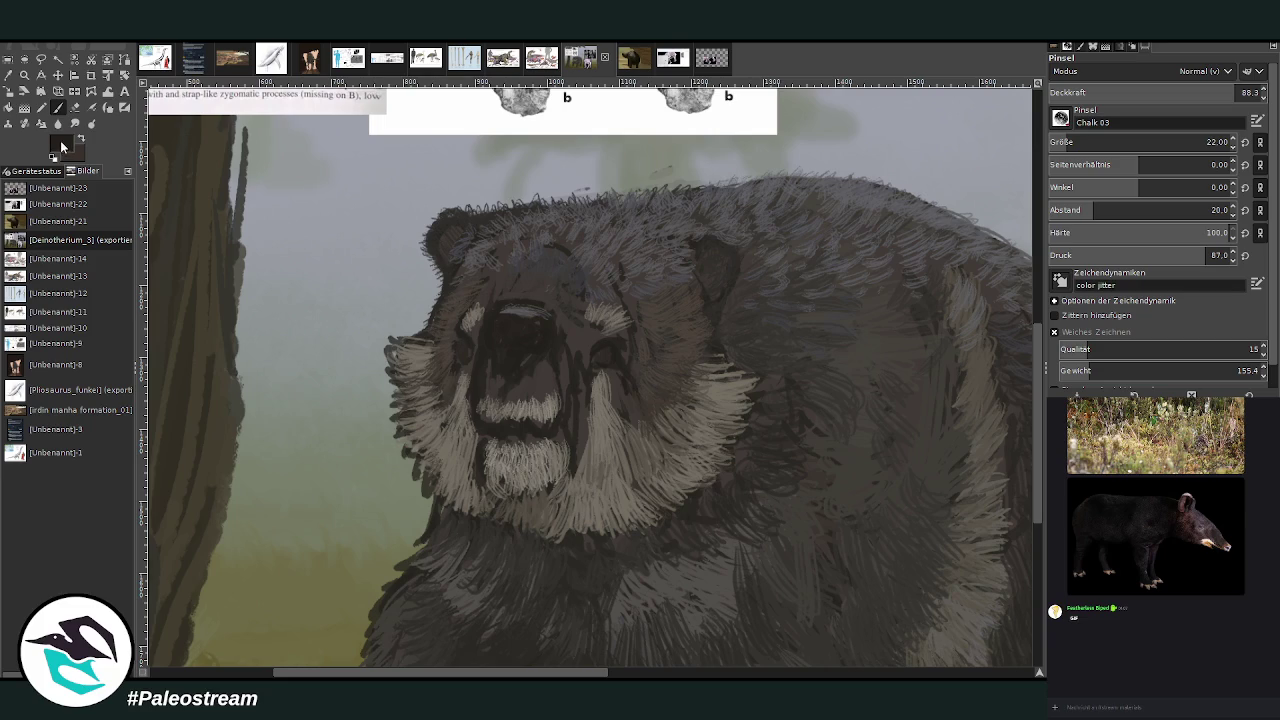
left_click(1000, 416, "ctrl")
key("bracketright")
key("bracketright")
key("bracketright")
key("bracketright")
key("bracketright")
key("bracketright")
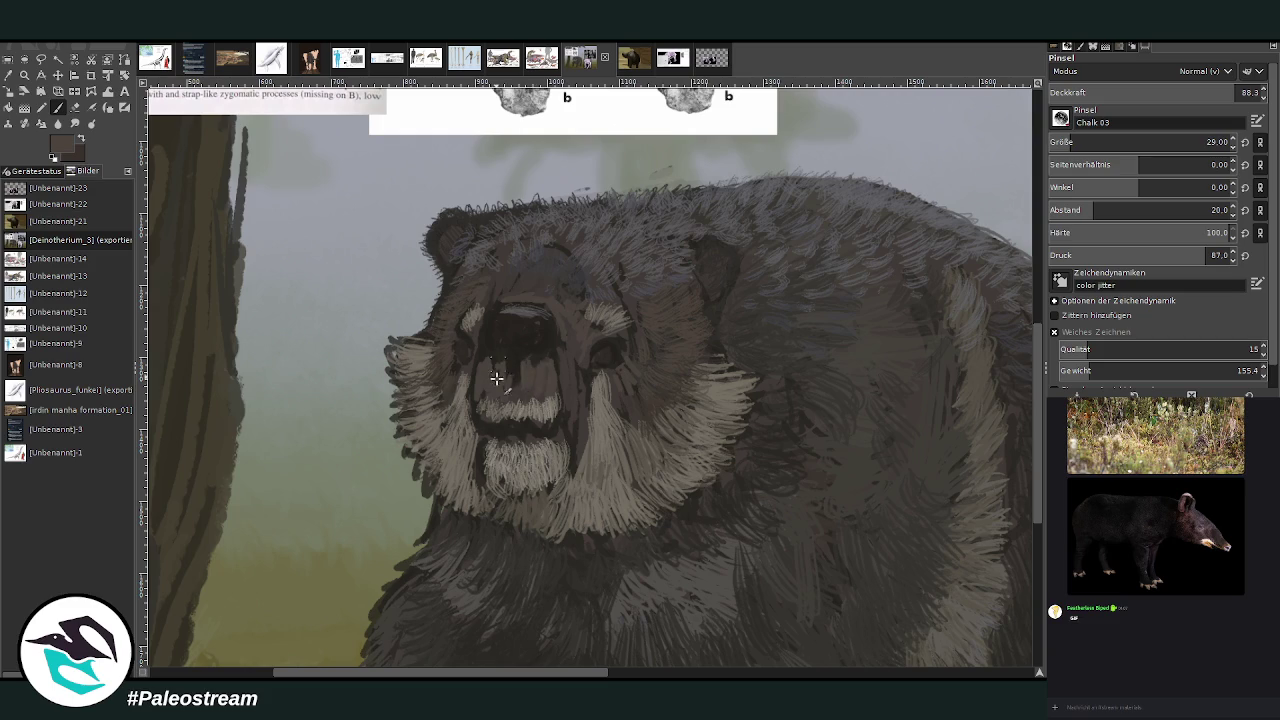
mouse_move(528, 363)
left_mouse_down()
mouse_move(500, 346)
mouse_move(552, 396)
left_mouse_up()
At opacity 50.5, add a pale grey-blue highlight along the nose.
left_click(936, 322, "ctrl")
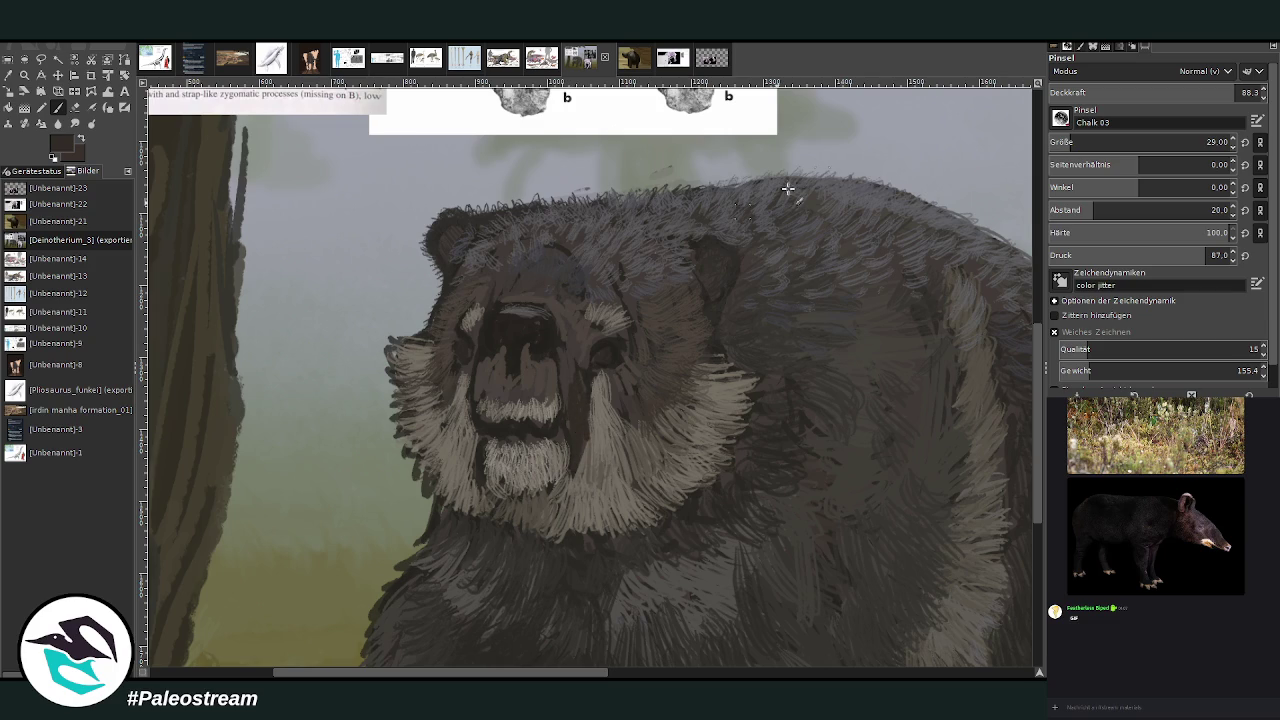
left_click_drag(1173, 100, 1145, 98)
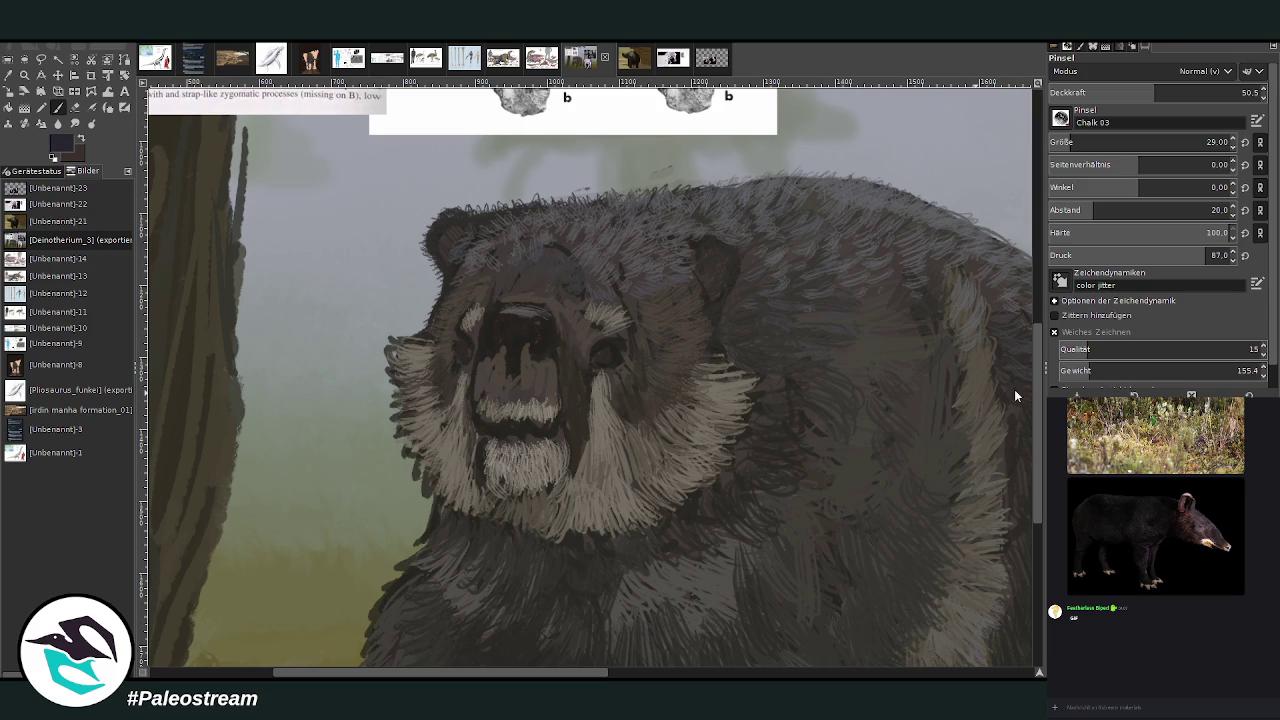
left_click(1004, 426, "ctrl")
left_click_drag(526, 310, 494, 322)
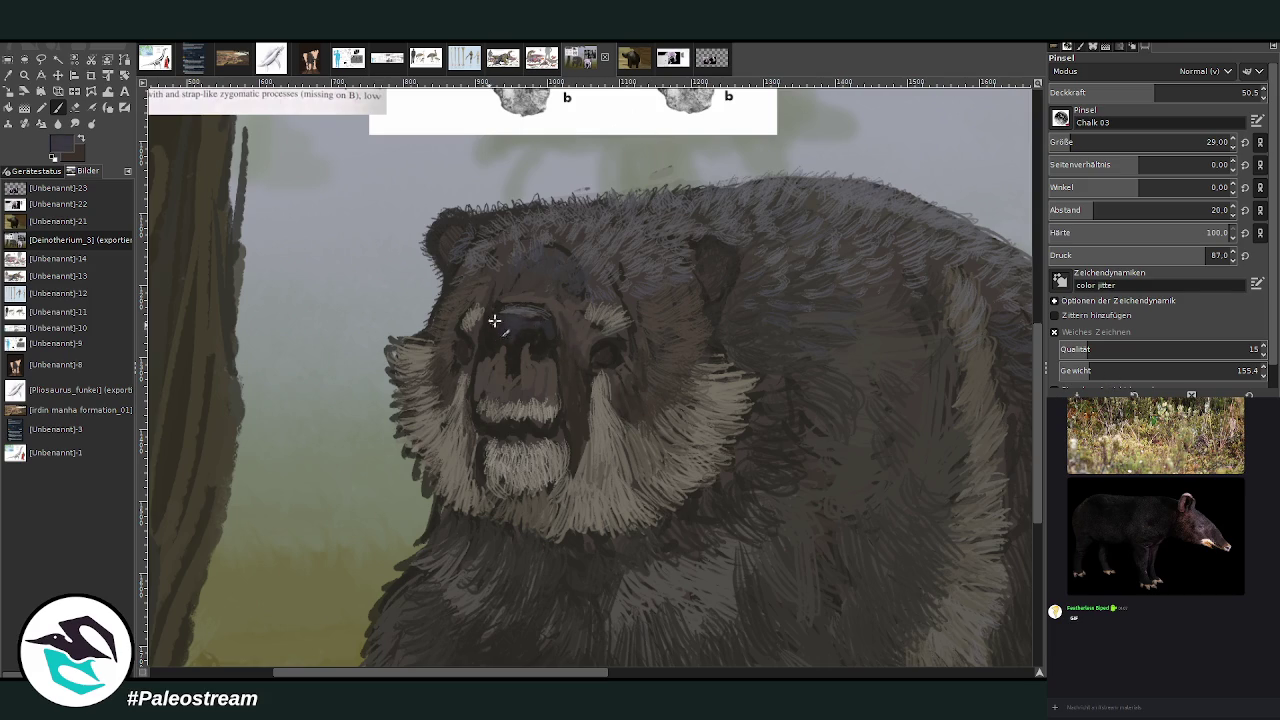
key("o")
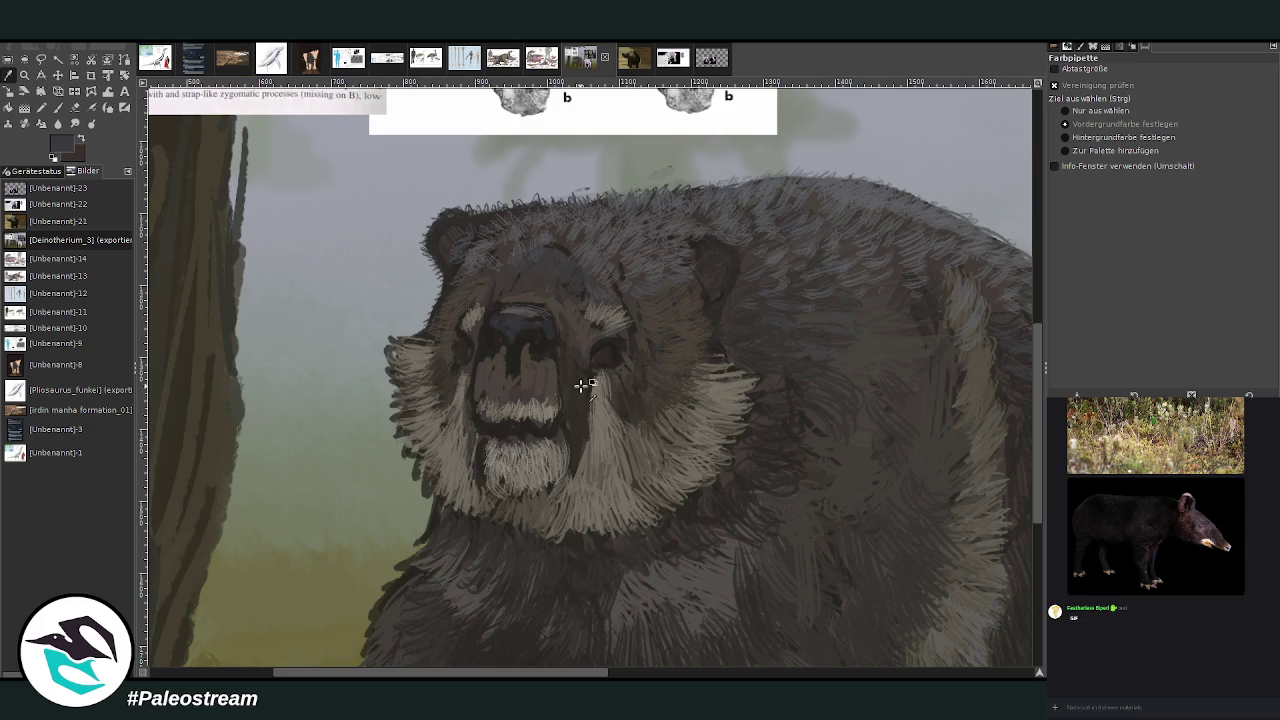
key("p")
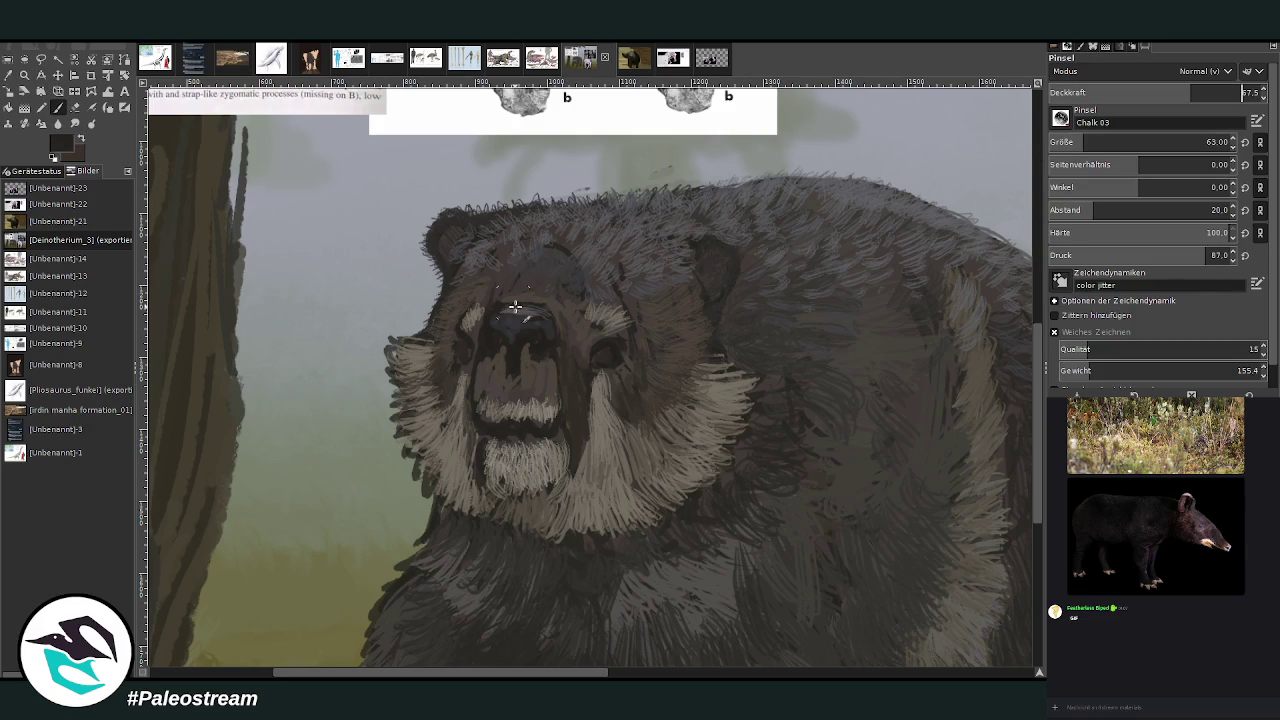
Paint a dark stroke from nose up the forehead, then lower opacity to 26.5.
mouse_move(514, 306)
left_mouse_down()
mouse_move(549, 240)
mouse_move(563, 243)
mouse_move(529, 289)
mouse_move(540, 300)
mouse_move(550, 262)
left_mouse_up()
left_click(1149, 89)
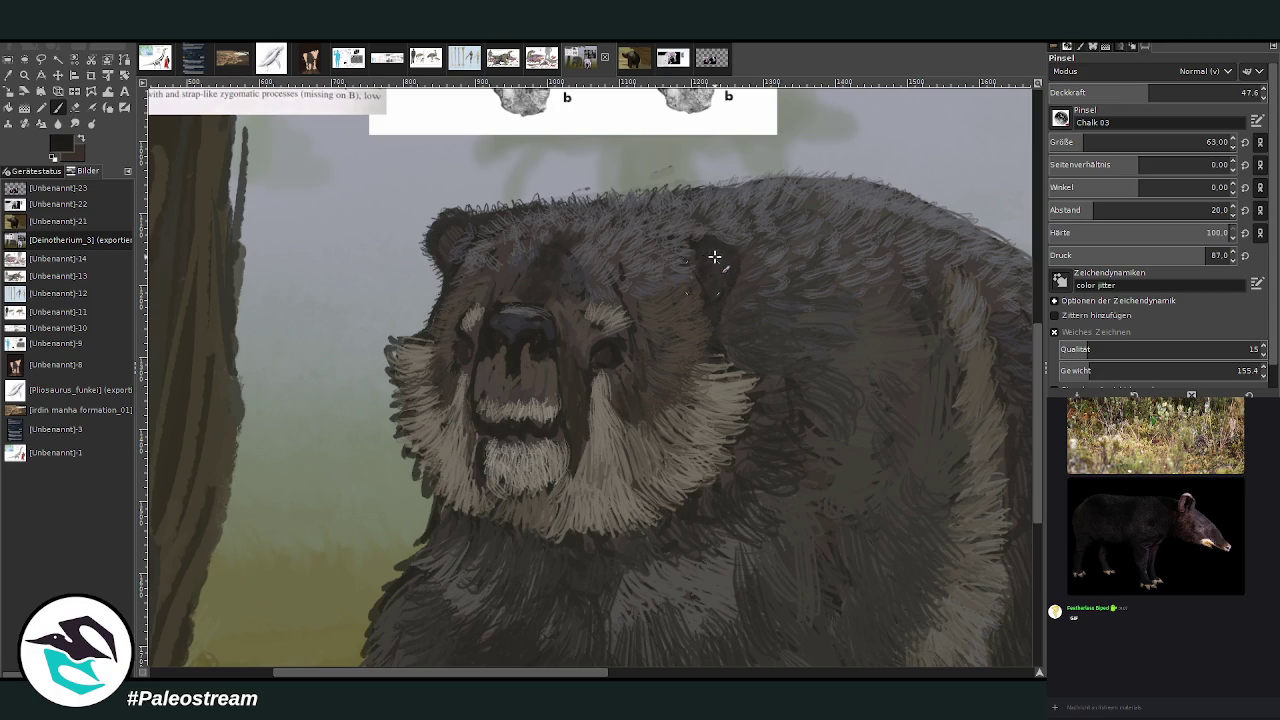
left_click(1135, 93)
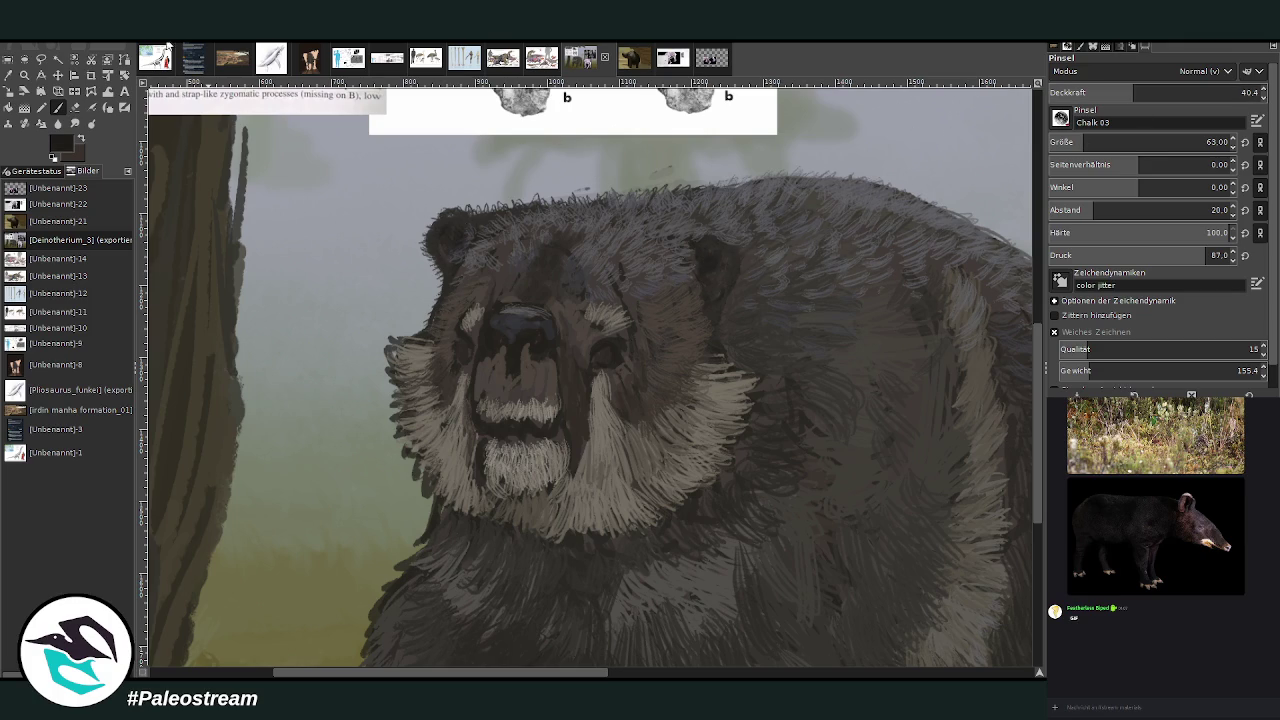
left_click(1106, 93)
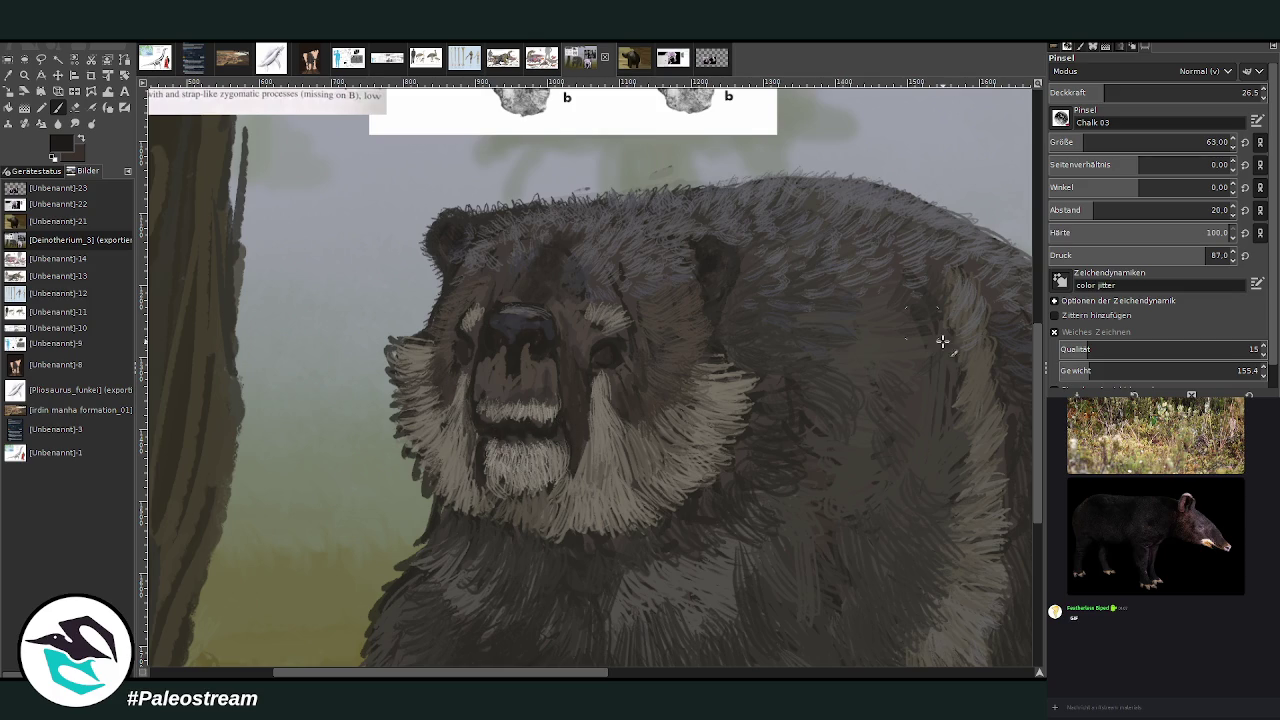
Extend the chin fur with faint light grey strokes and erase stray strokes at size 21, opacity 69.4.
left_click(1002, 414, "ctrl")
left_click_drag(478, 470, 548, 485)
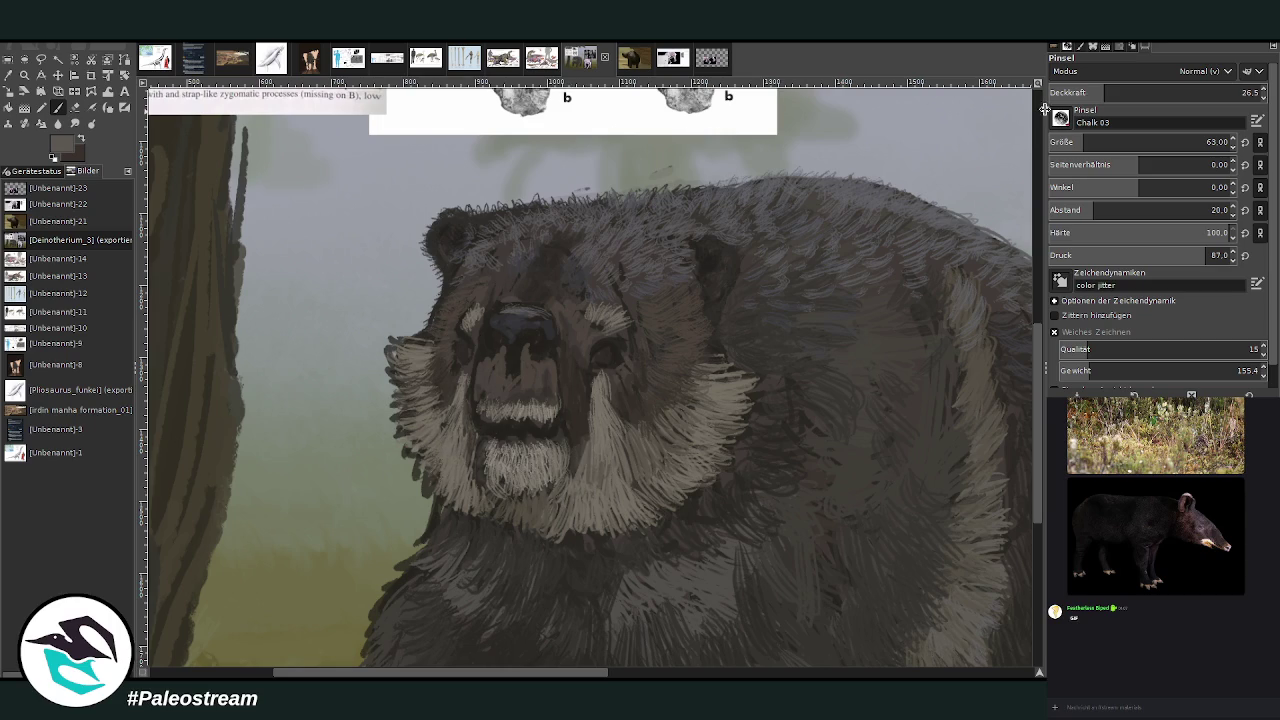
left_click_drag(1105, 92, 1195, 92)
left_click(1090, 142)
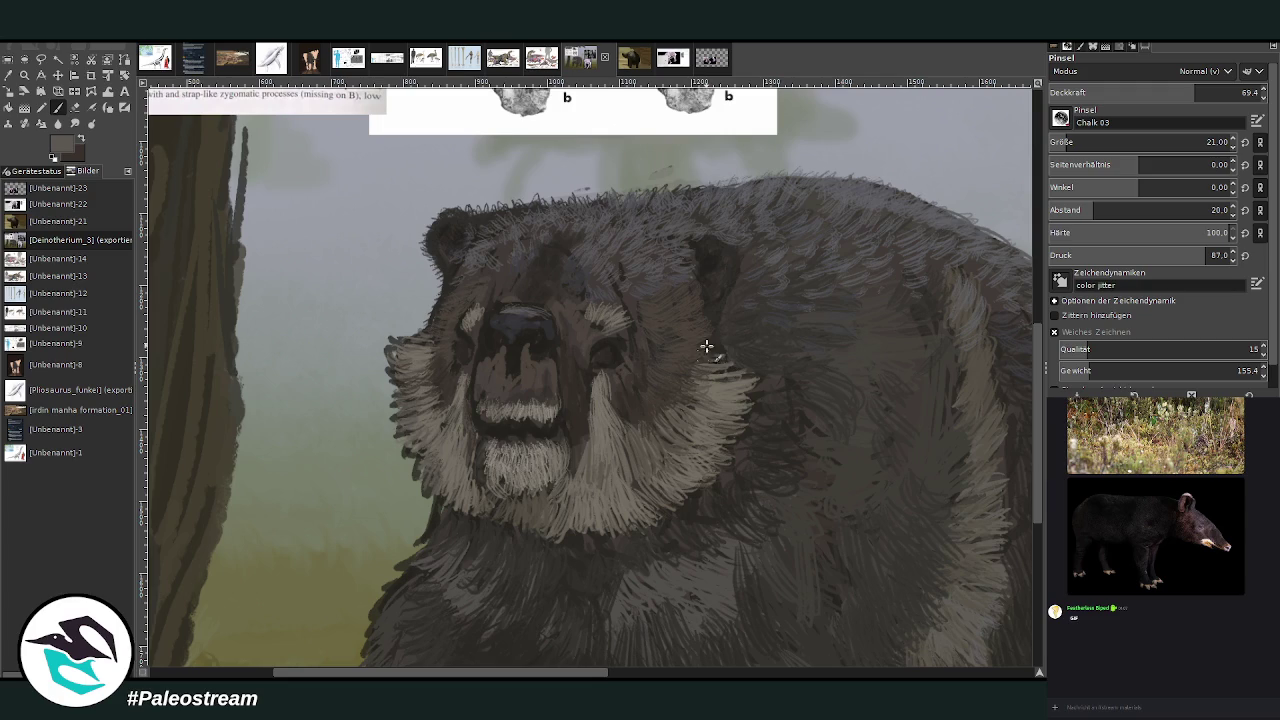
left_click(75, 107)
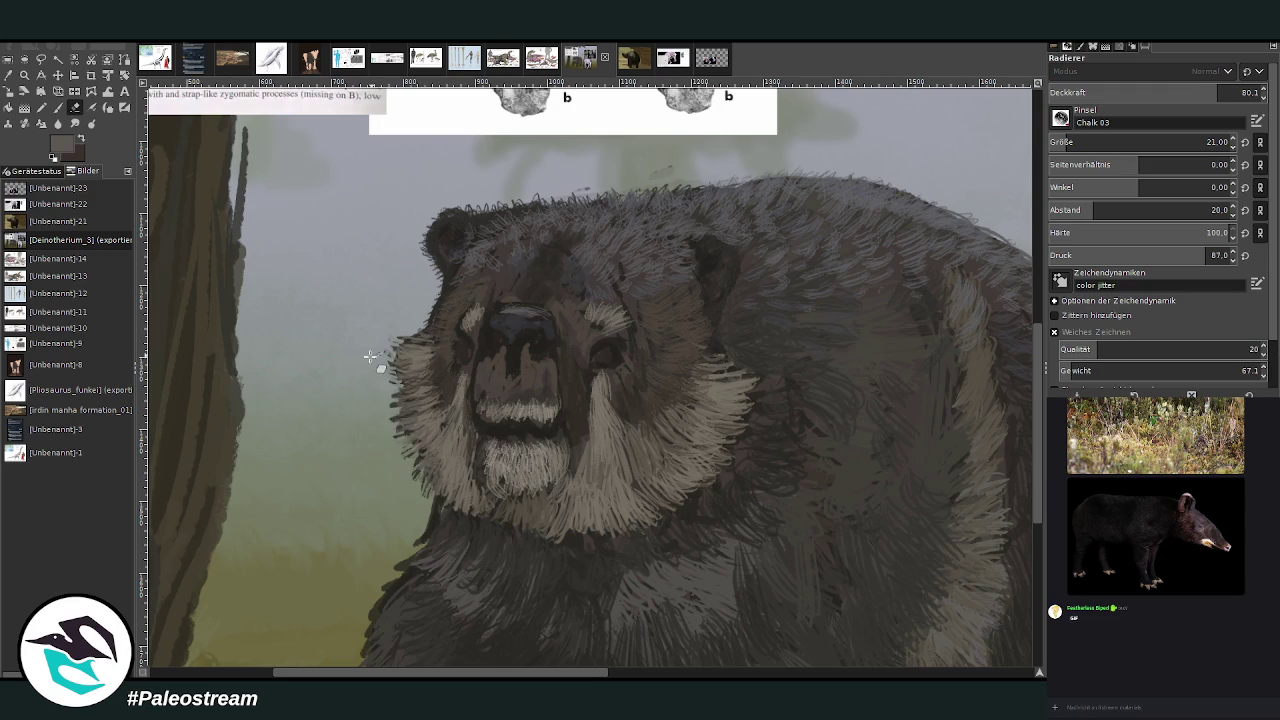
key("shift+ctrl+j")
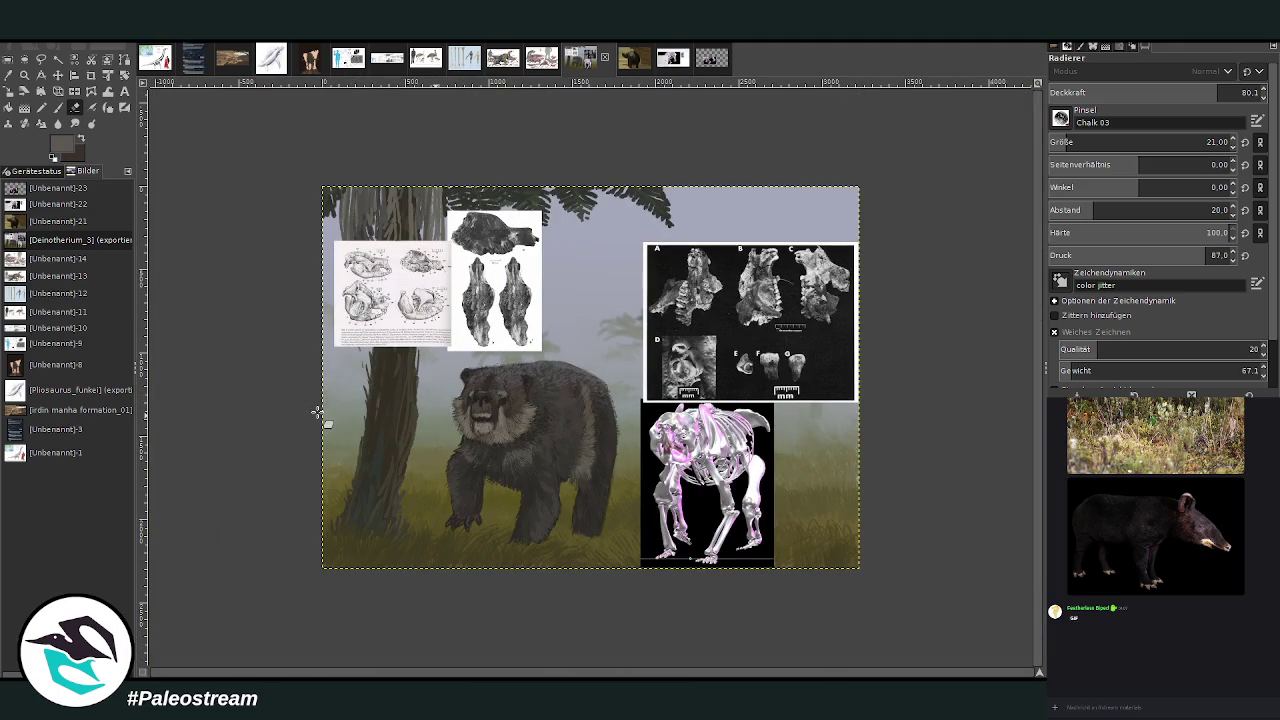
Zoom in on the bear's face, sample a colour for fine face detail, then zoom back out.
key("z")
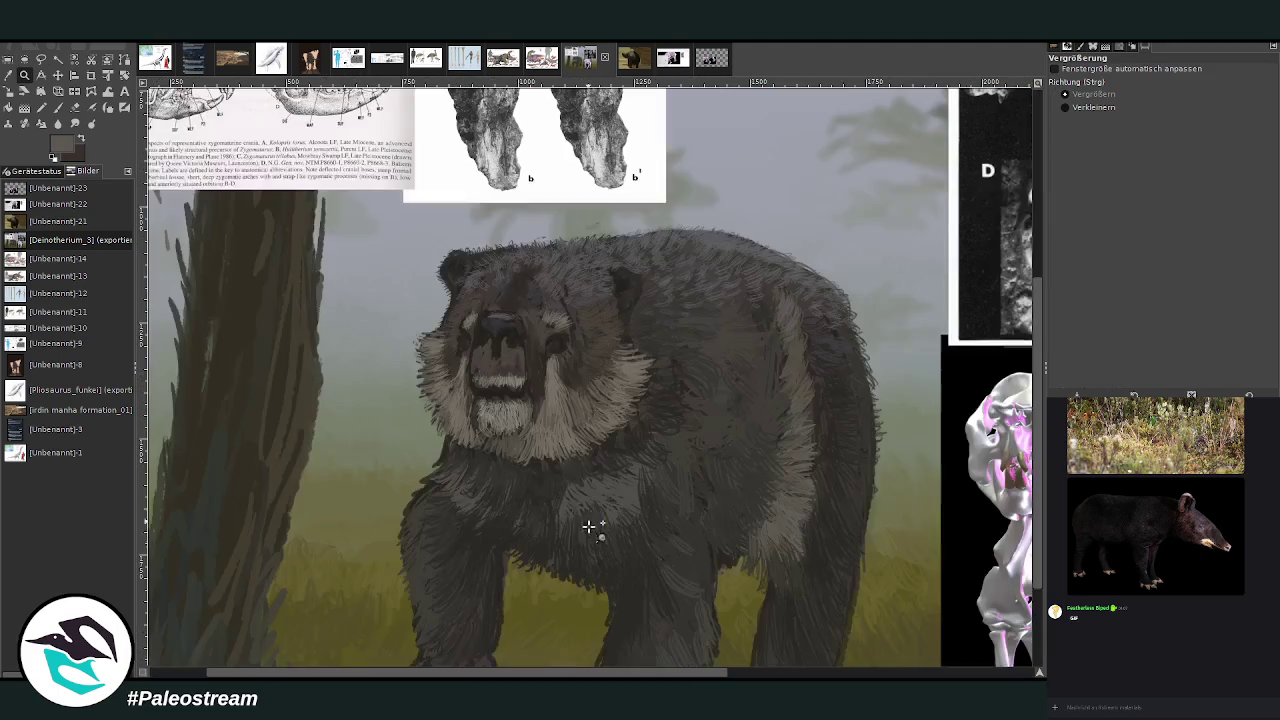
left_click_drag(454, 324, 591, 526)
mouse_move(390, 148)
left_mouse_down()
mouse_move(670, 434)
mouse_move(751, 583)
left_mouse_up()
key("o")
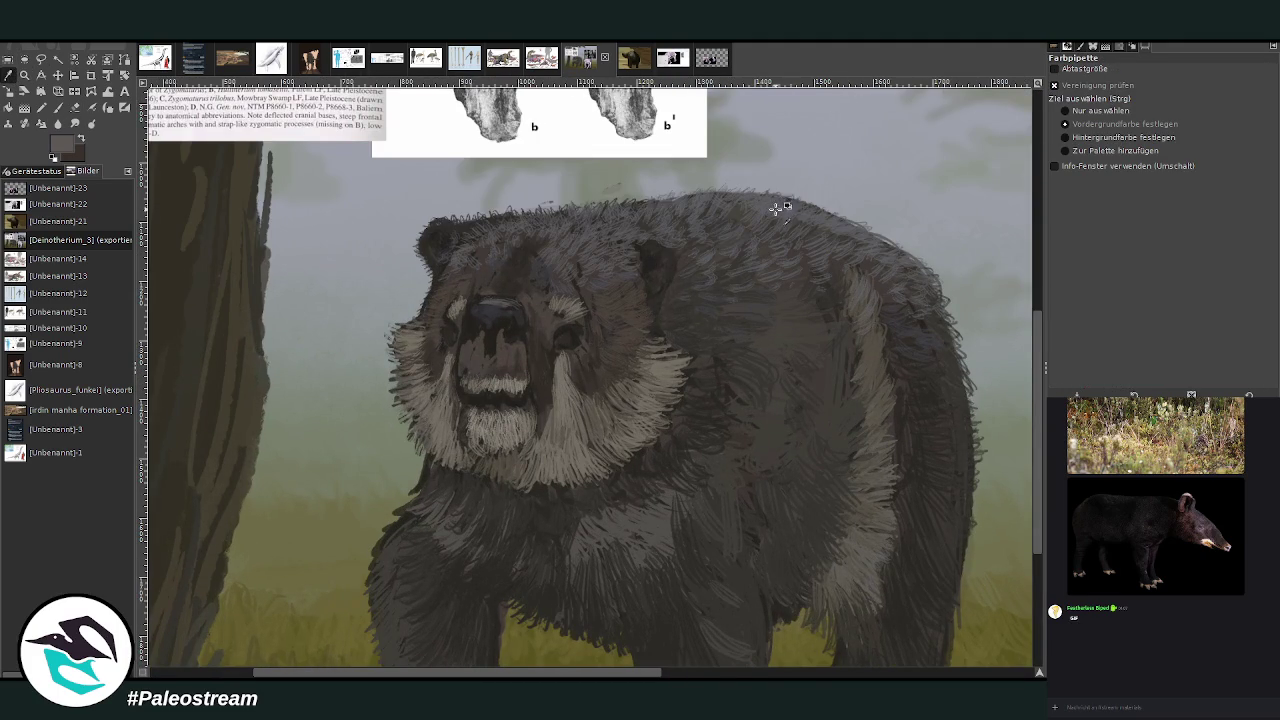
key("p")
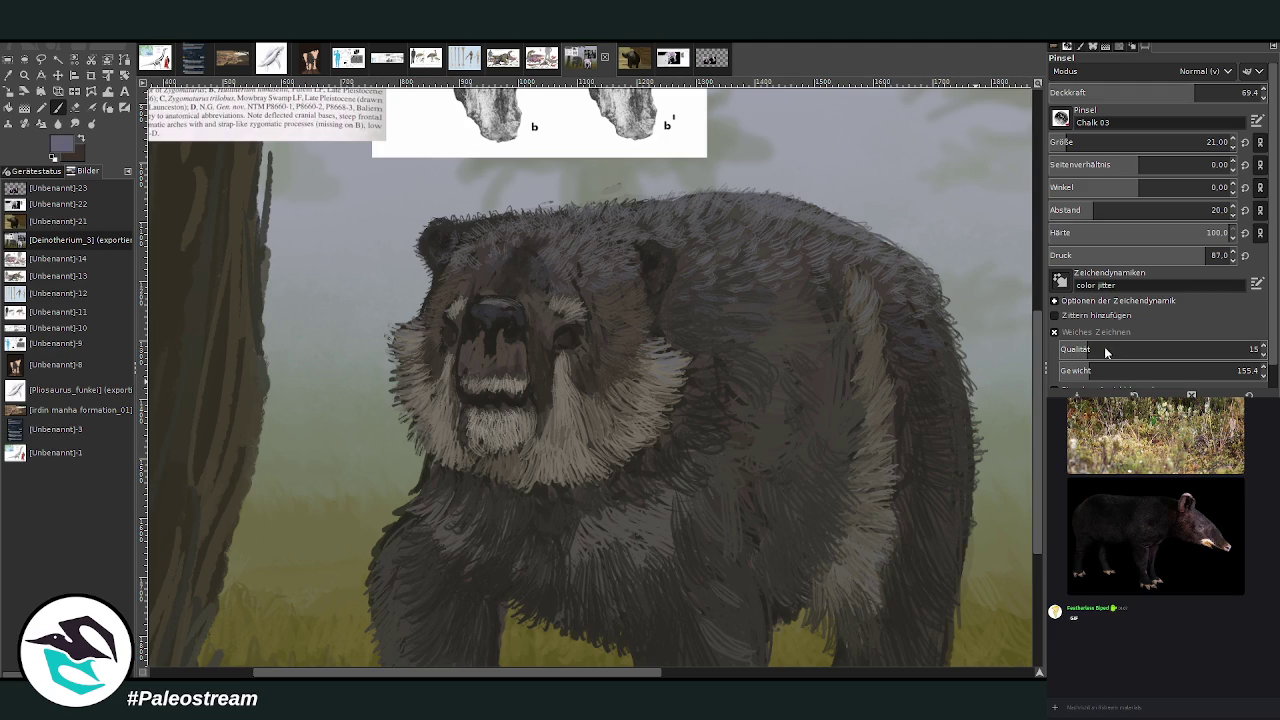
scroll(1150, 142, "down", 5)
scroll(469, 383, "down", 1)
scroll(469, 383, "down", 2)
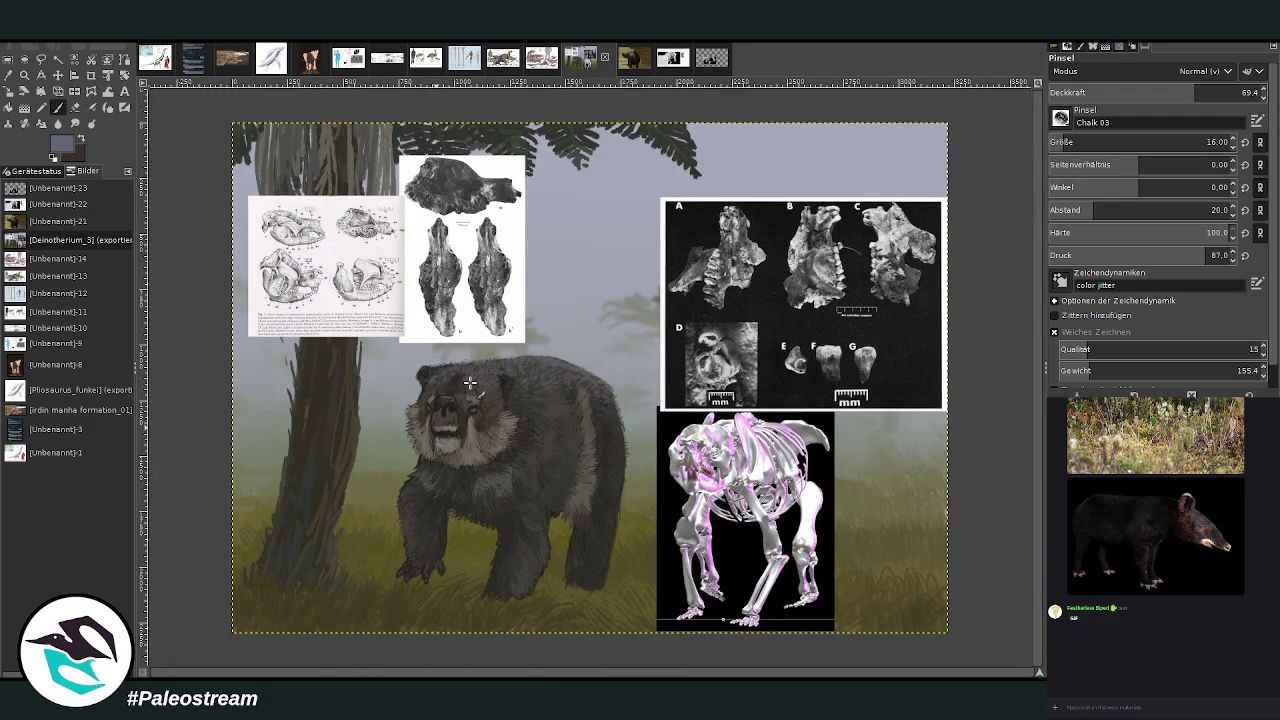
Zoom in on the bear and hide the reference images covering the painting.
key("z")
left_click_drag(340, 266, 656, 622)
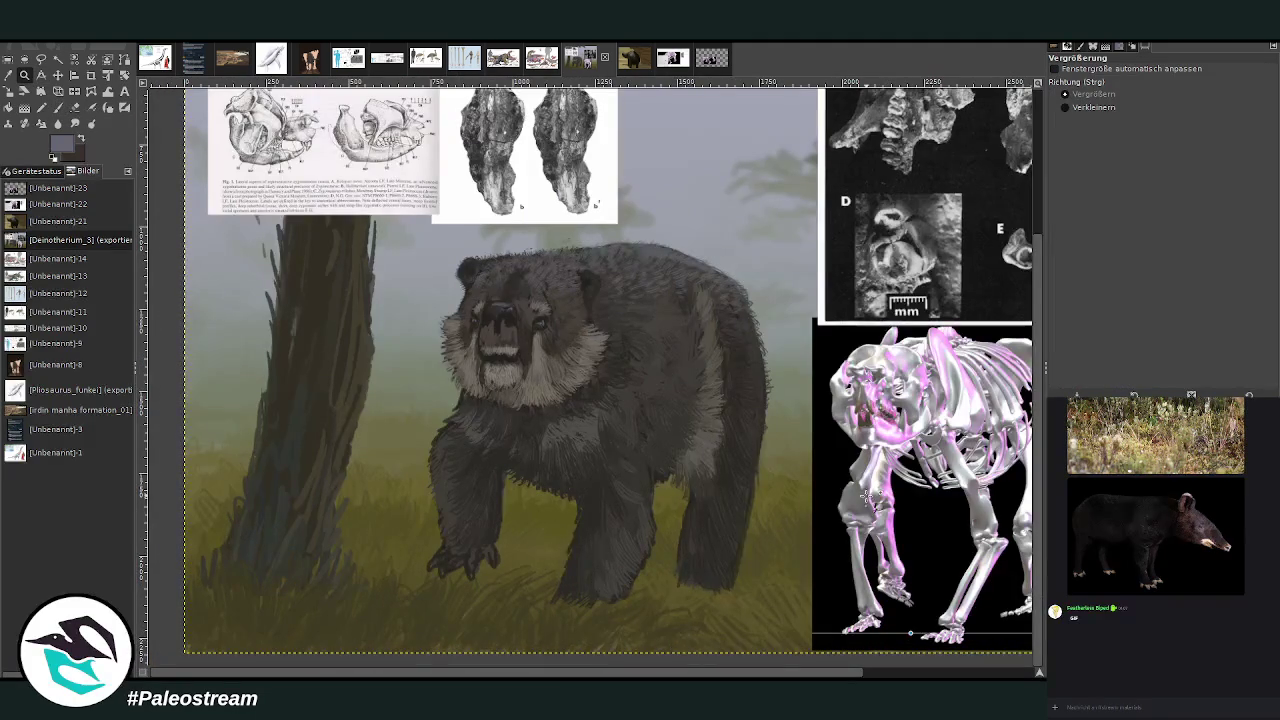
key("ctrl+z")
key("ctrl+z")
key("ctrl+z")
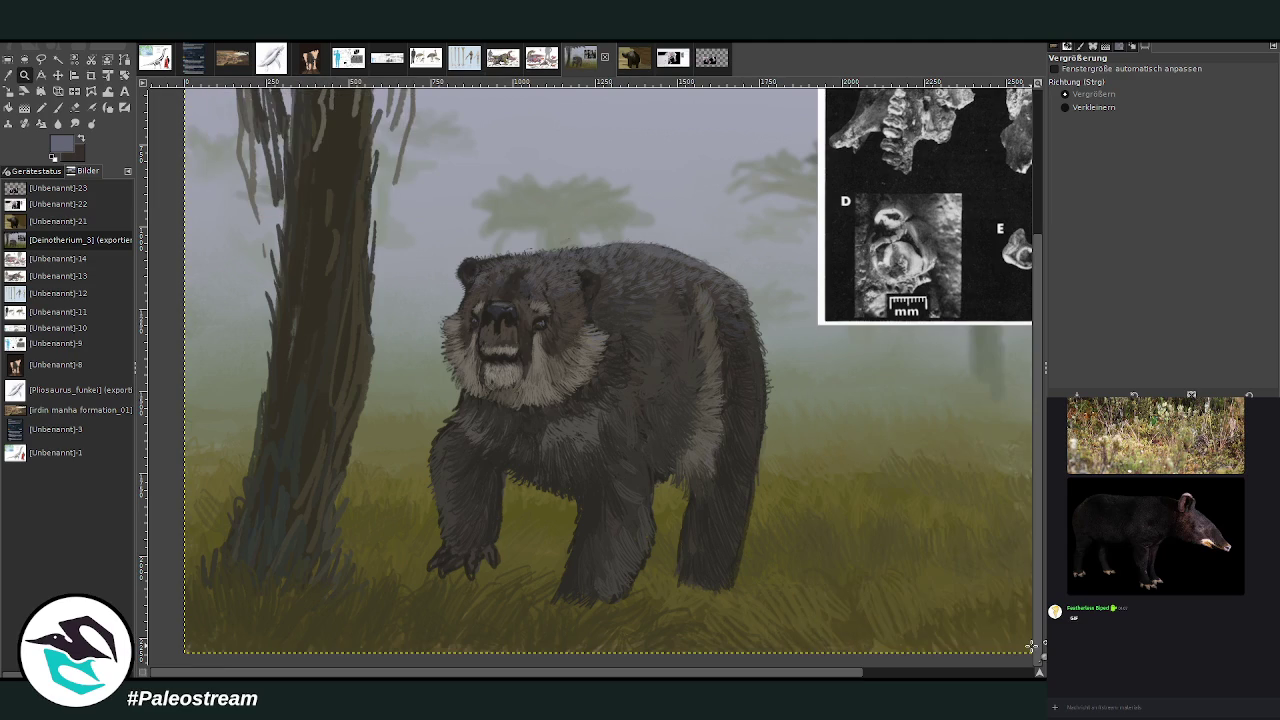
key("ctrl+z")
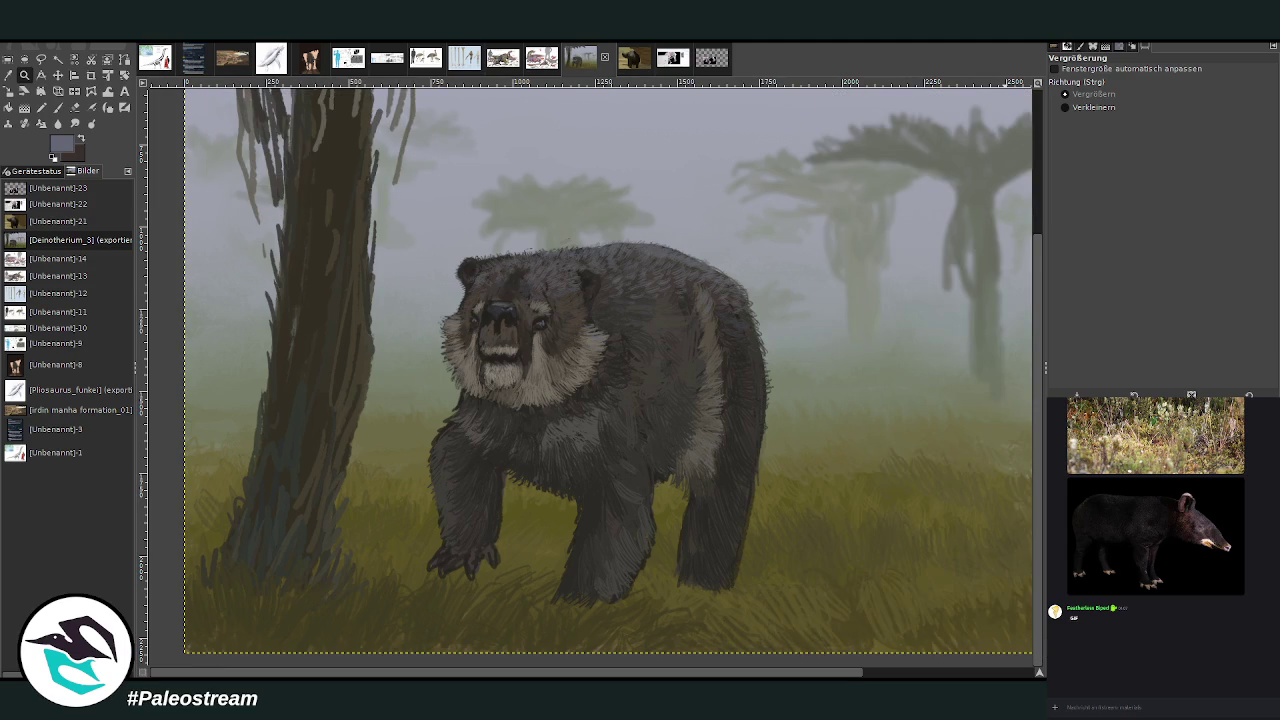
Sample the olive grass colour and set Bristles 01 to opacity 44.5, hardness 93.
key("o")
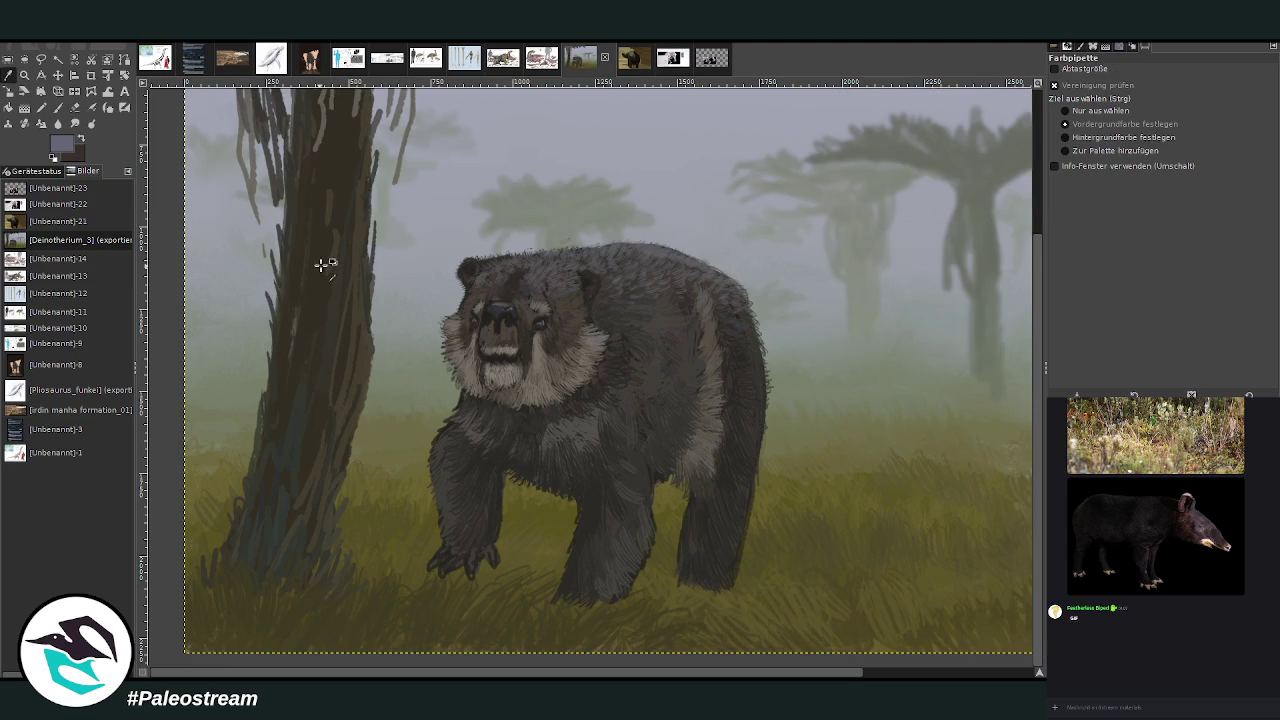
left_click(449, 609)
key("p")
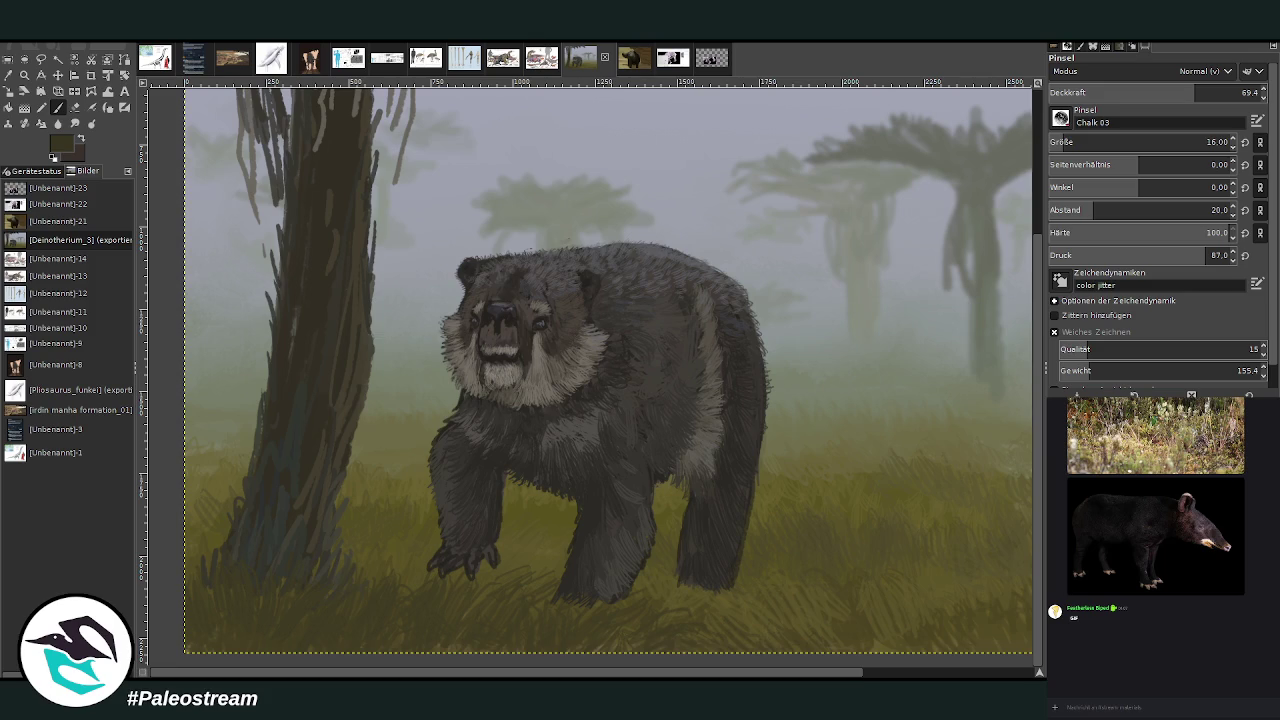
key("comma")
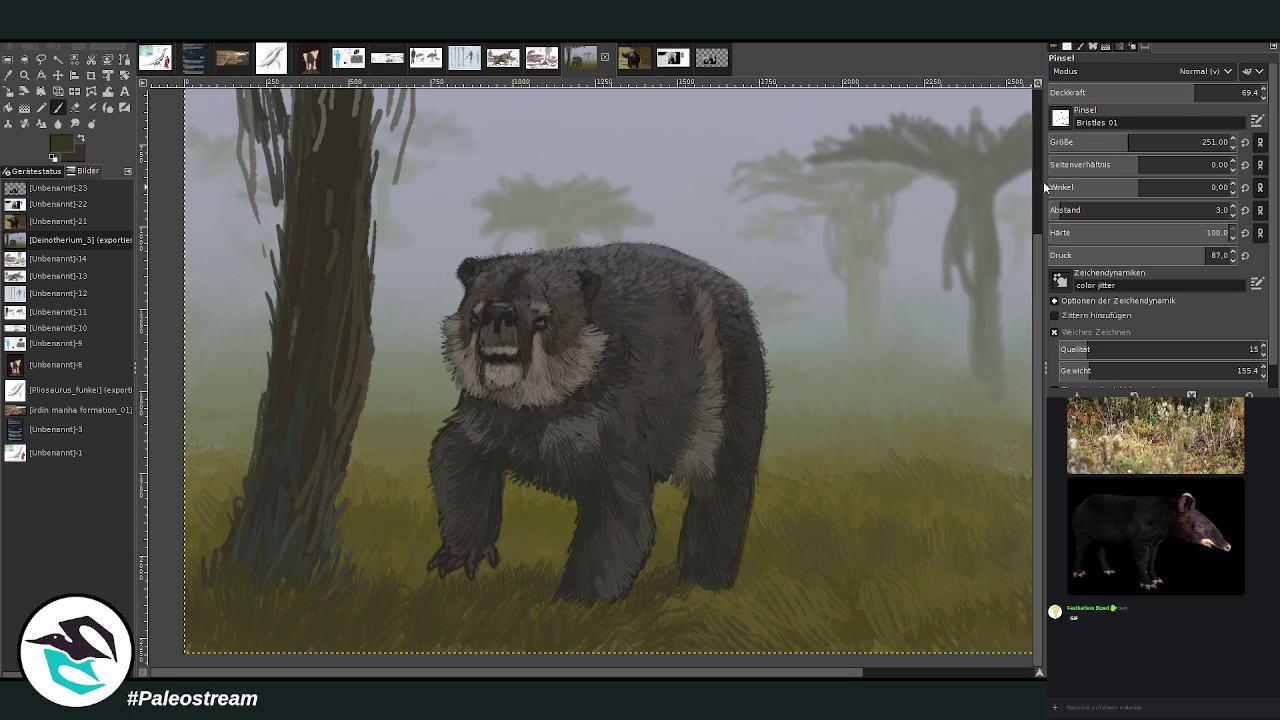
left_click(1142, 92)
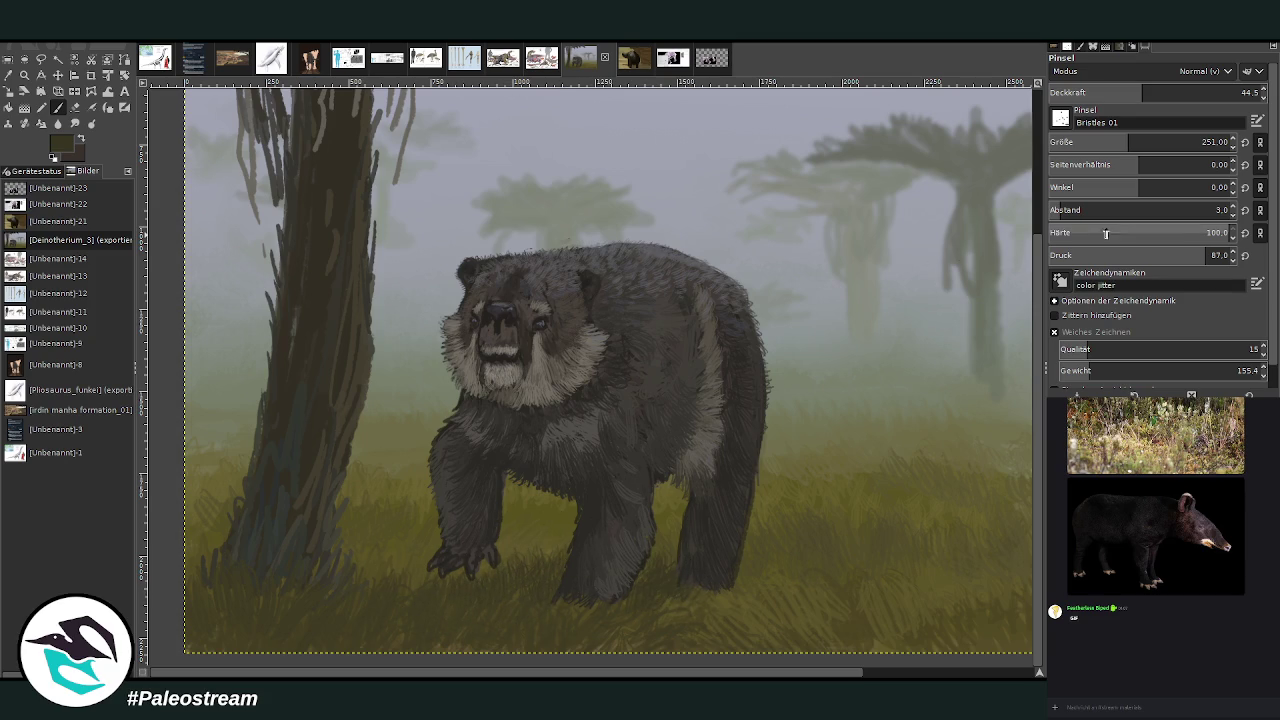
left_click_drag(1188, 236, 1176, 236)
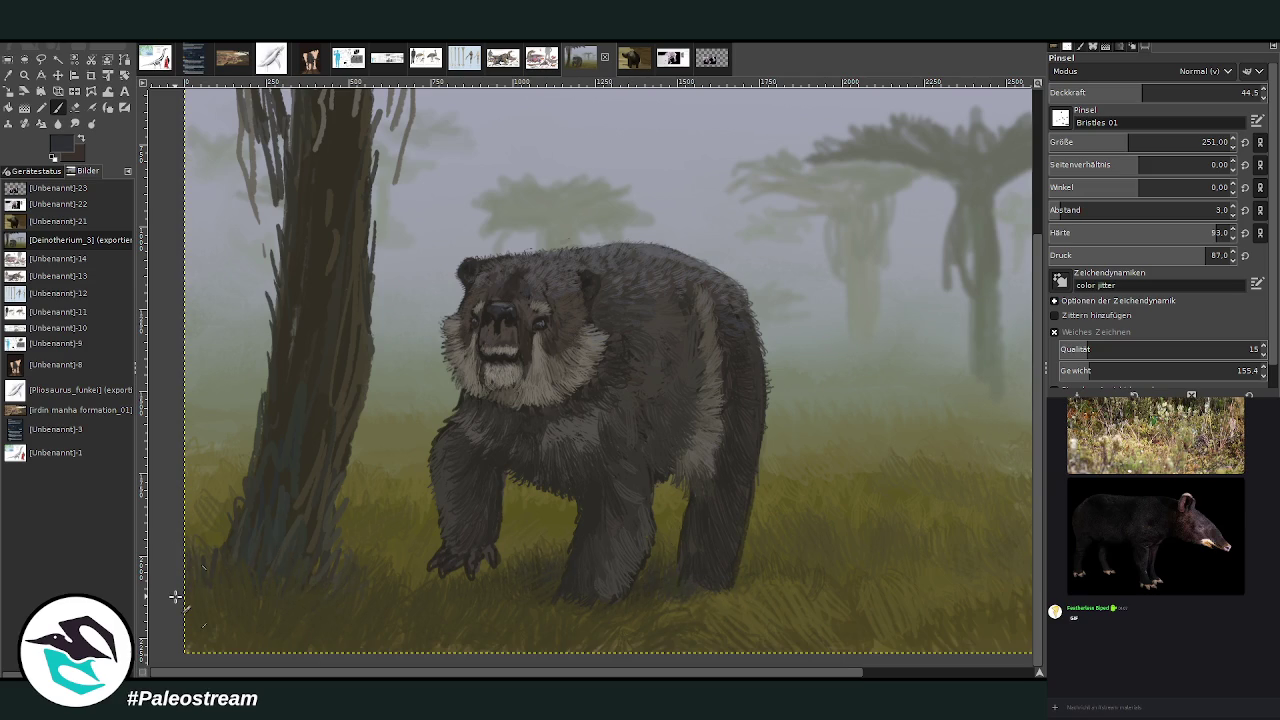
scroll(175, 597, "down", 3)
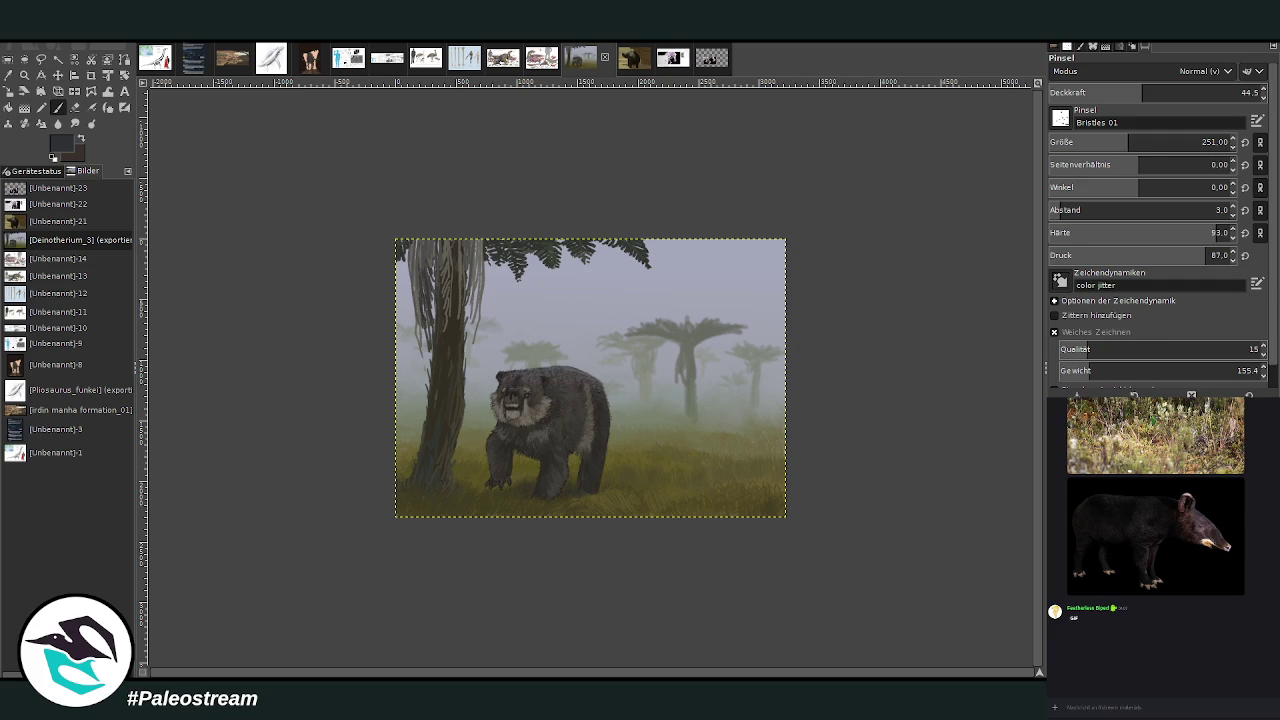
Compare the tree-fern fade with undo and redo, keeping the central fern fainter, then zoom on the bear.
left_click(24, 74)
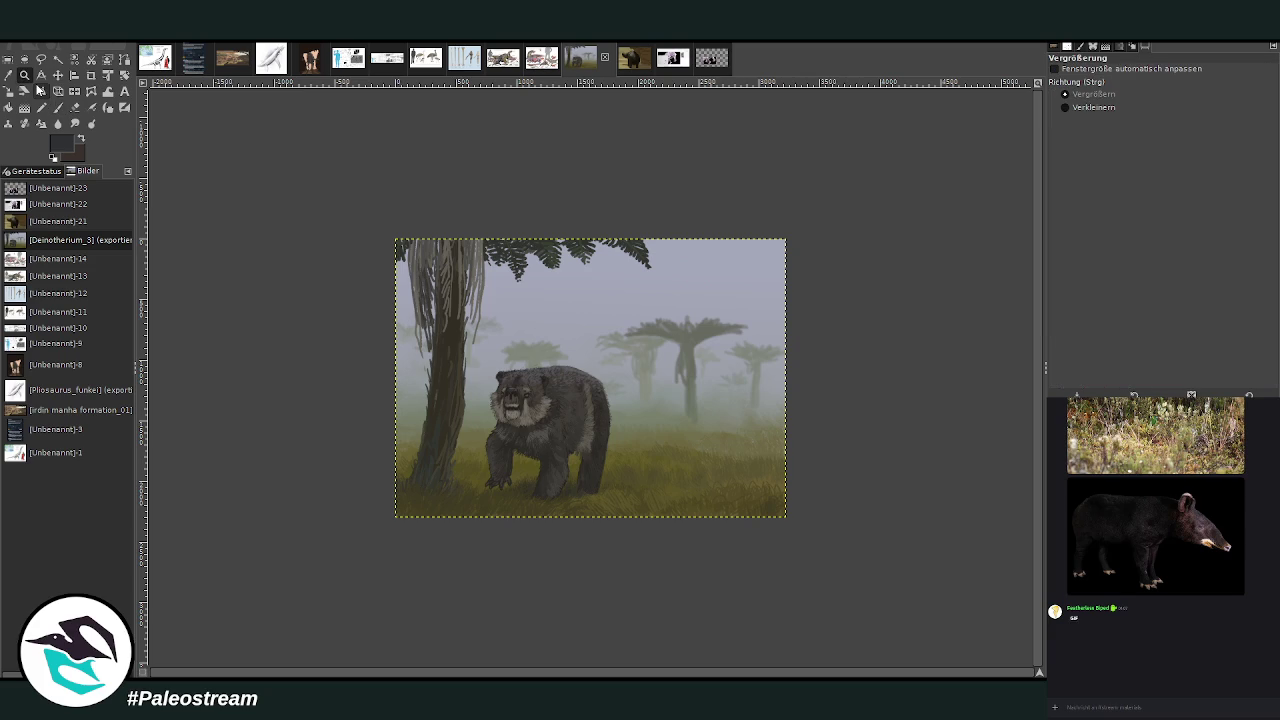
left_click_drag(400, 228, 790, 545)
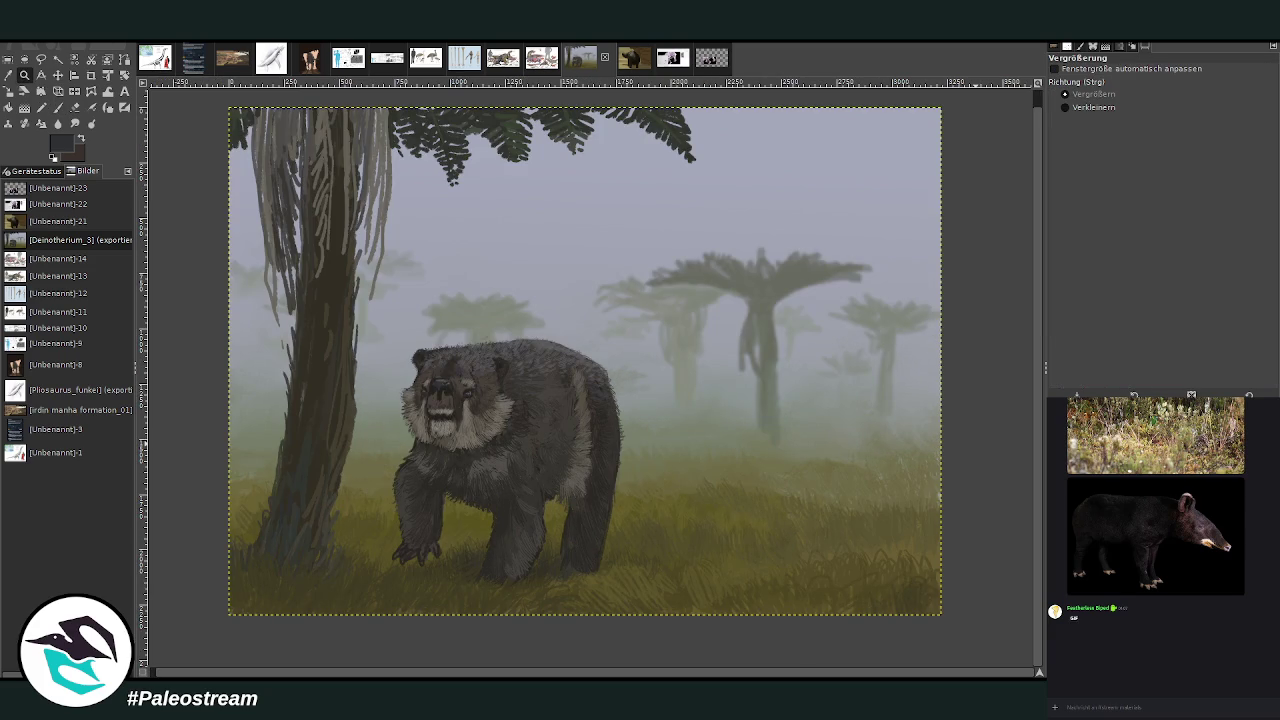
key("ctrl+z")
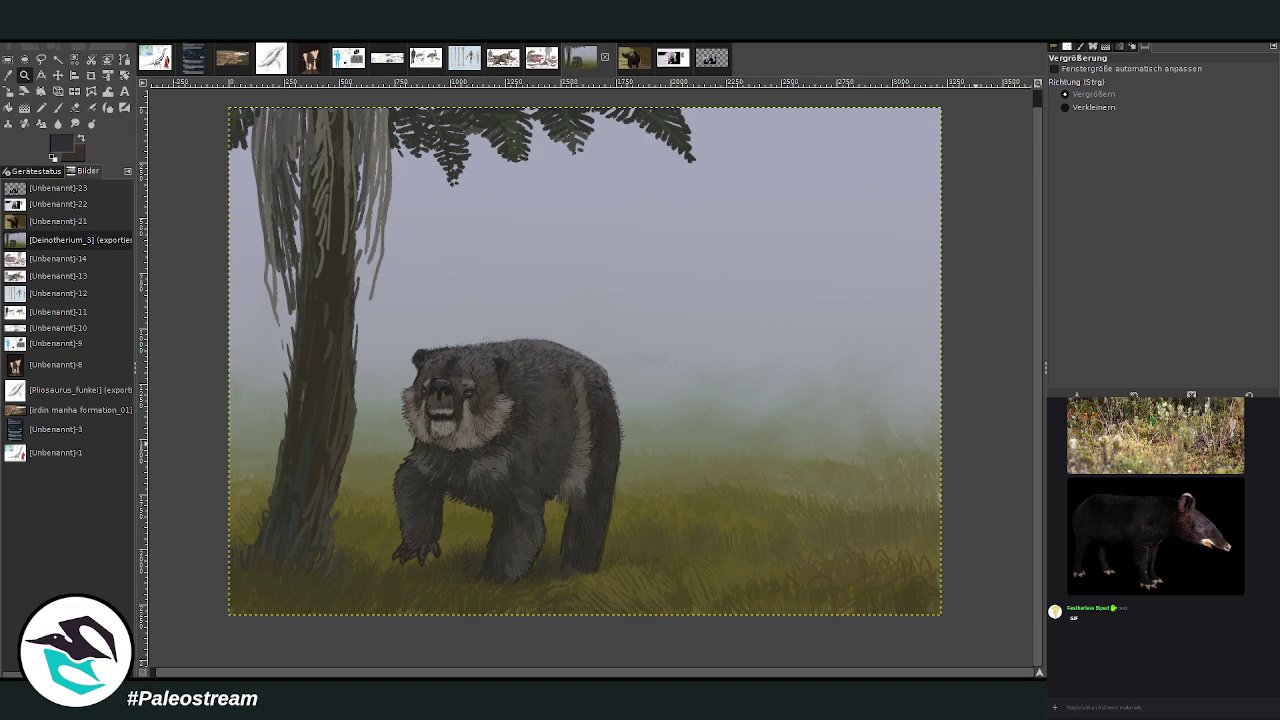
key("ctrl+y")
key("ctrl+z")
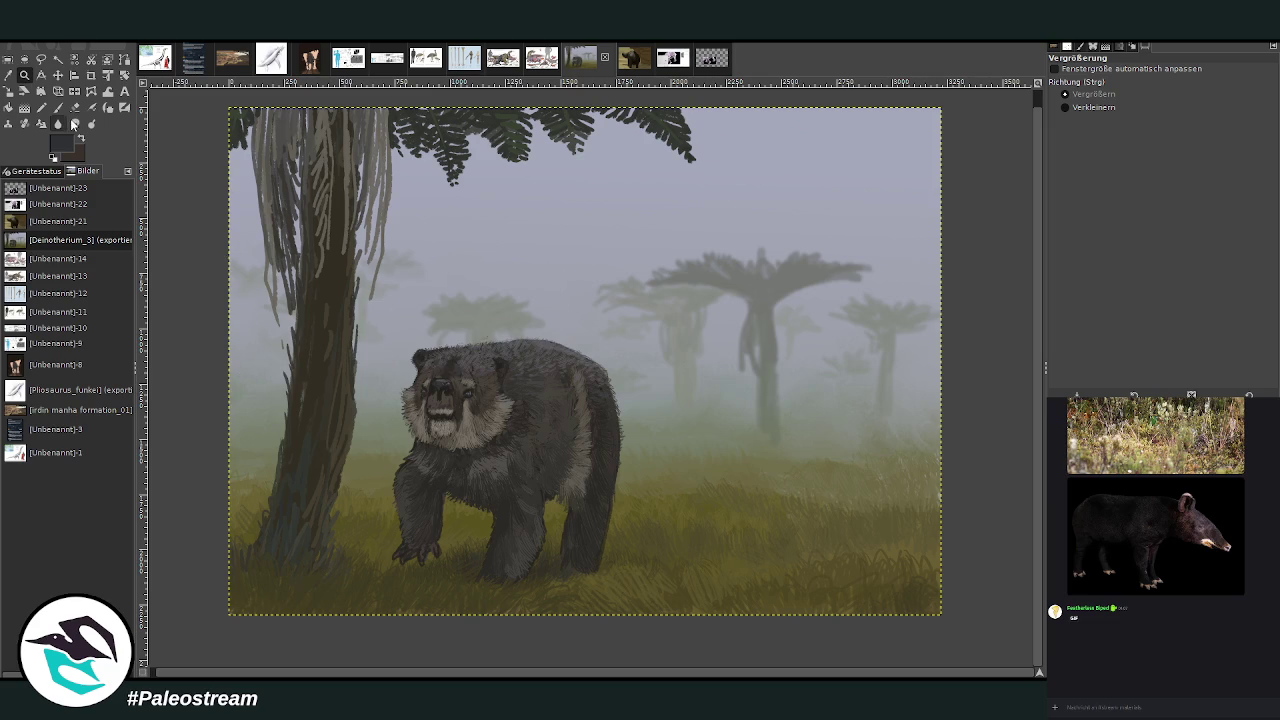
left_click_drag(386, 300, 622, 598)
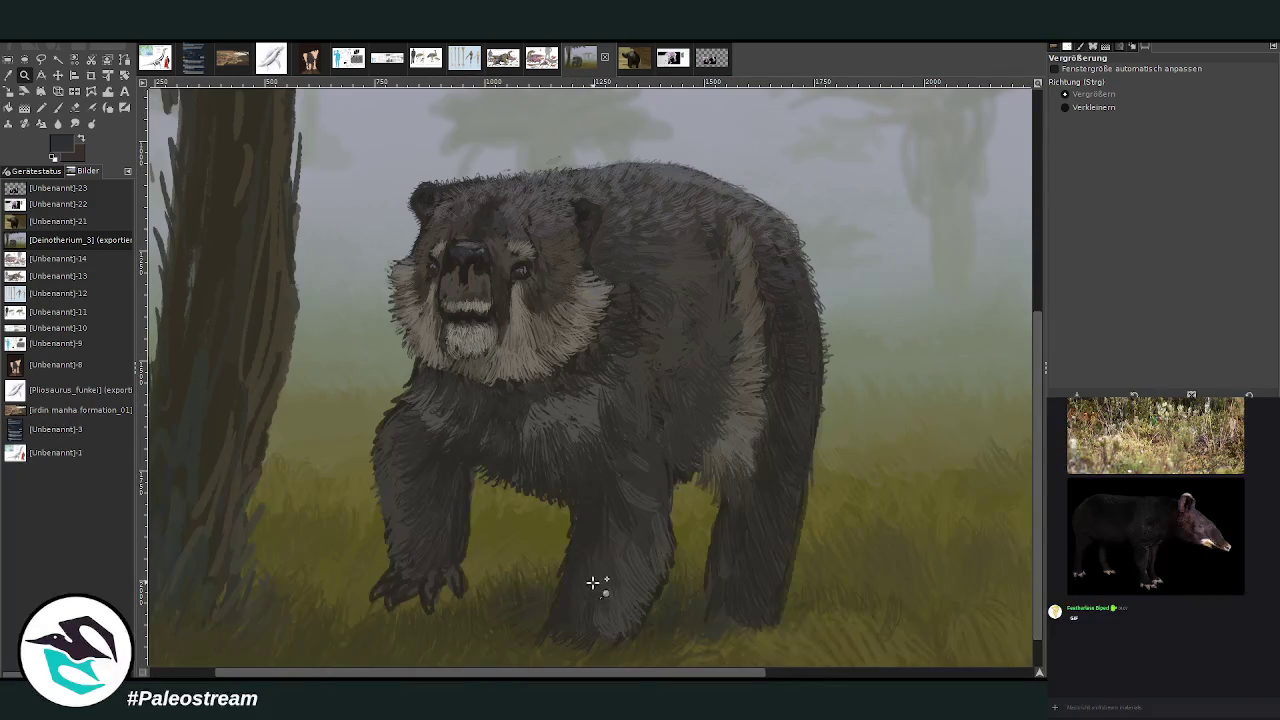
Adjust the fur brush opacity from 70.7 down to 46.1 for soft strokes on chest and leg.
key("o")
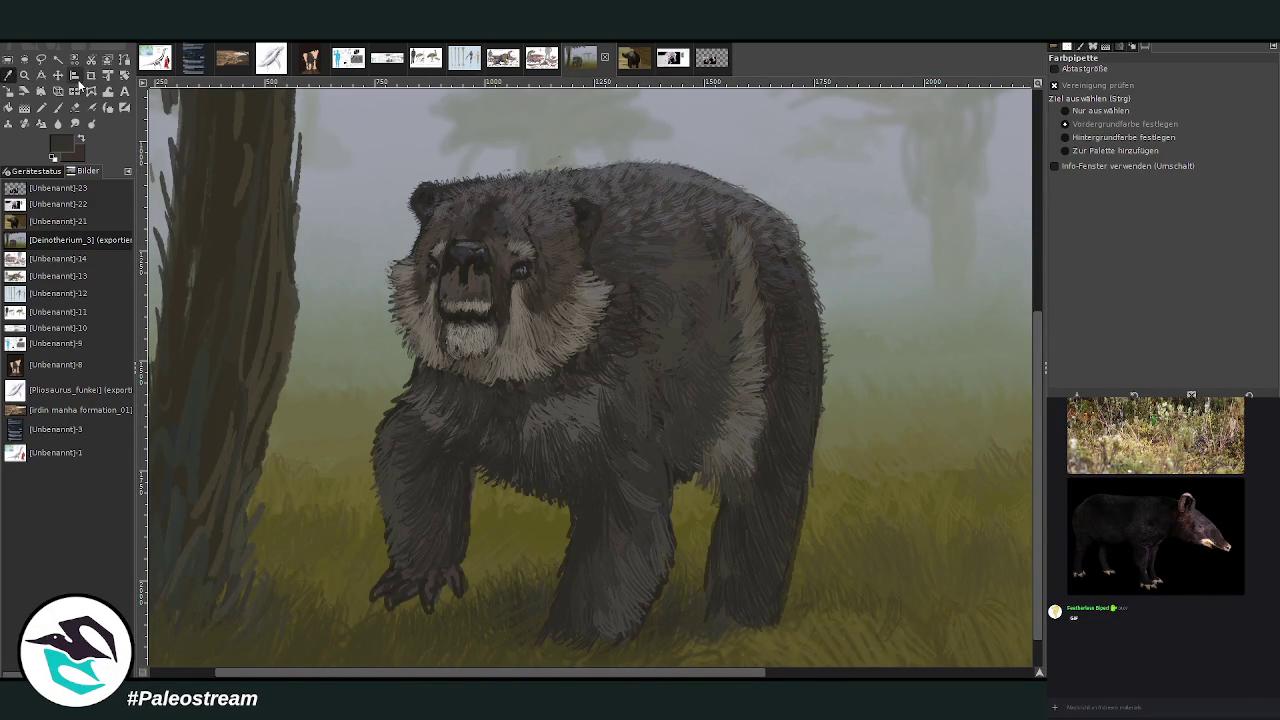
left_click(58, 107)
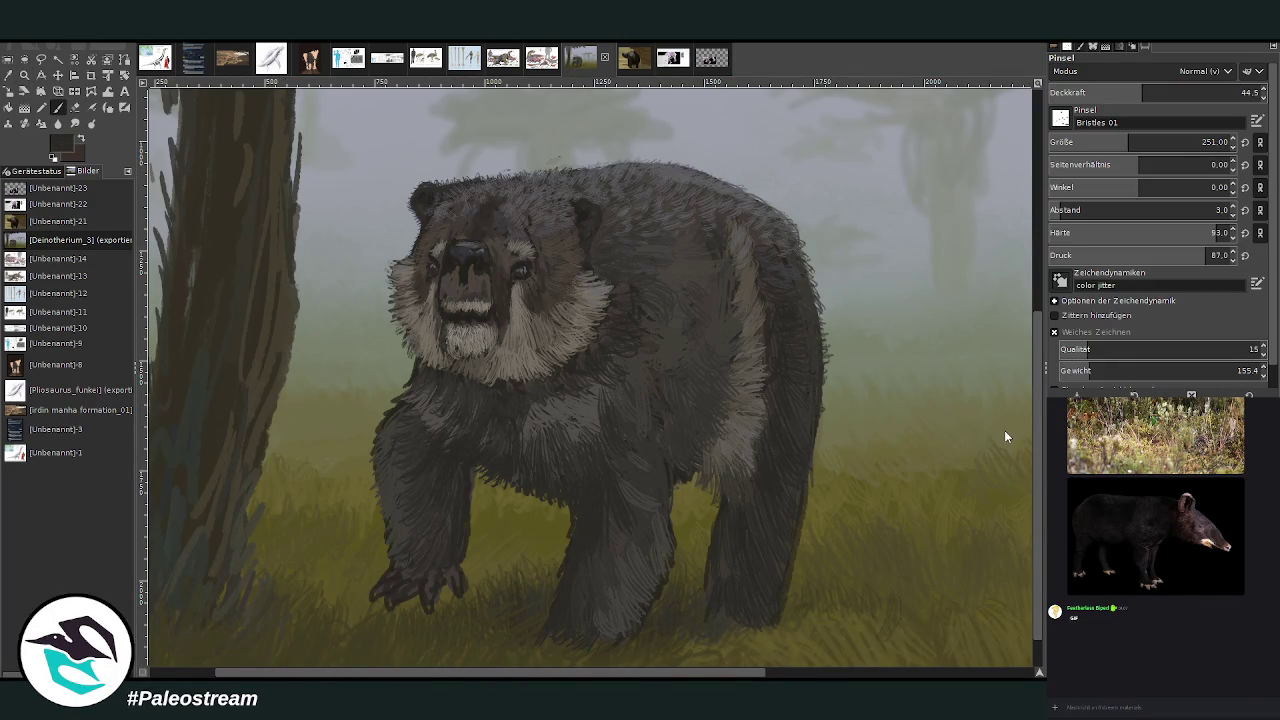
left_click_drag(1143, 92, 1197, 92)
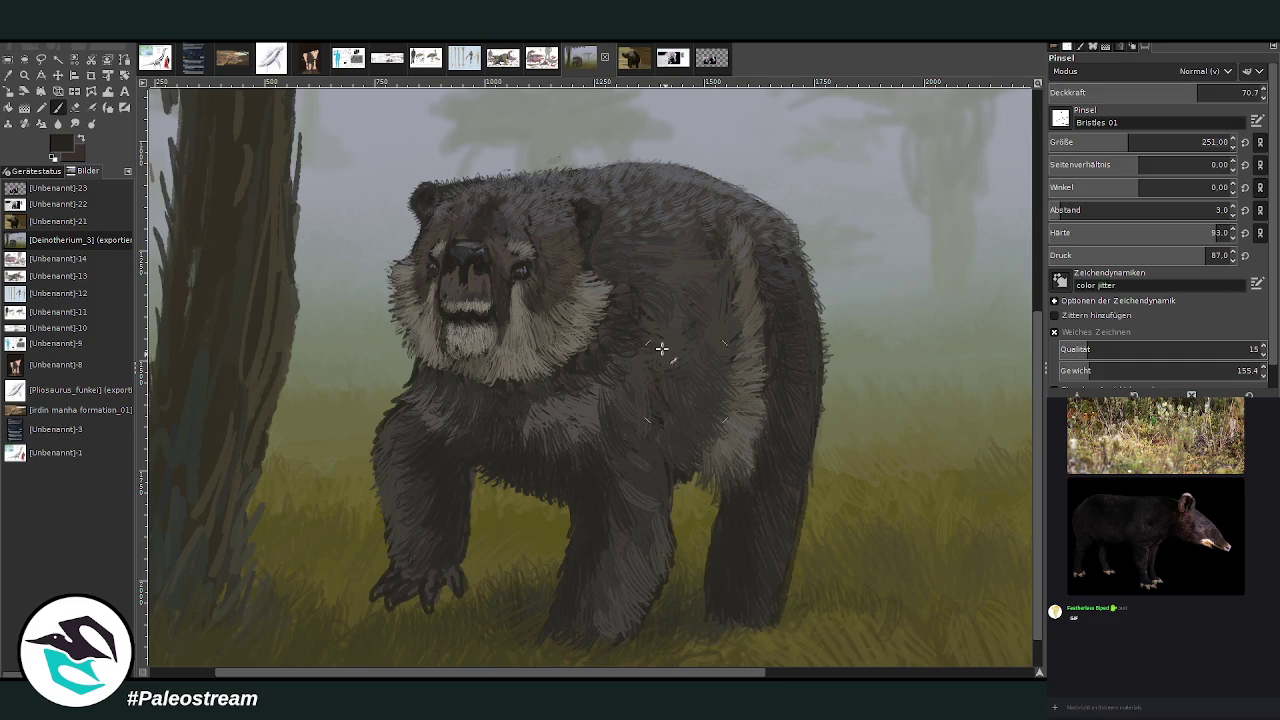
left_click(1146, 92)
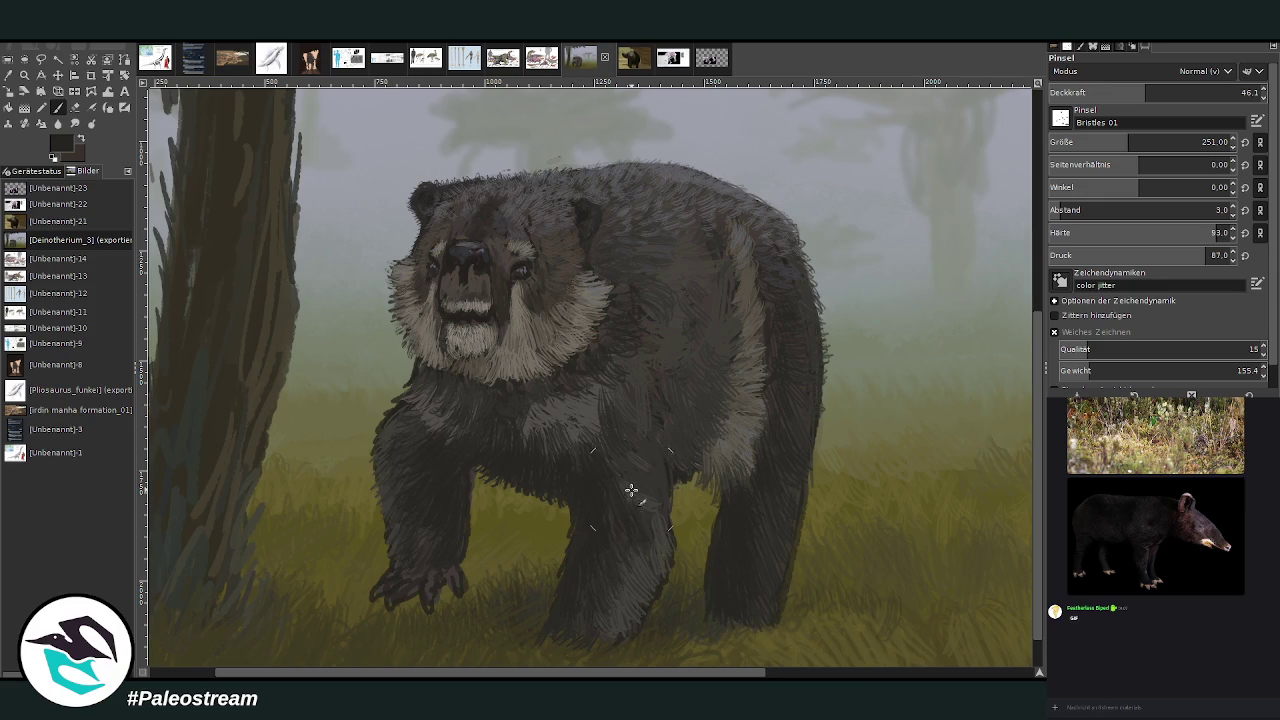
Sample a lighter fur tone and set the Chalk 03 brush to size 36, opacity 74.8.
left_click(8, 75)
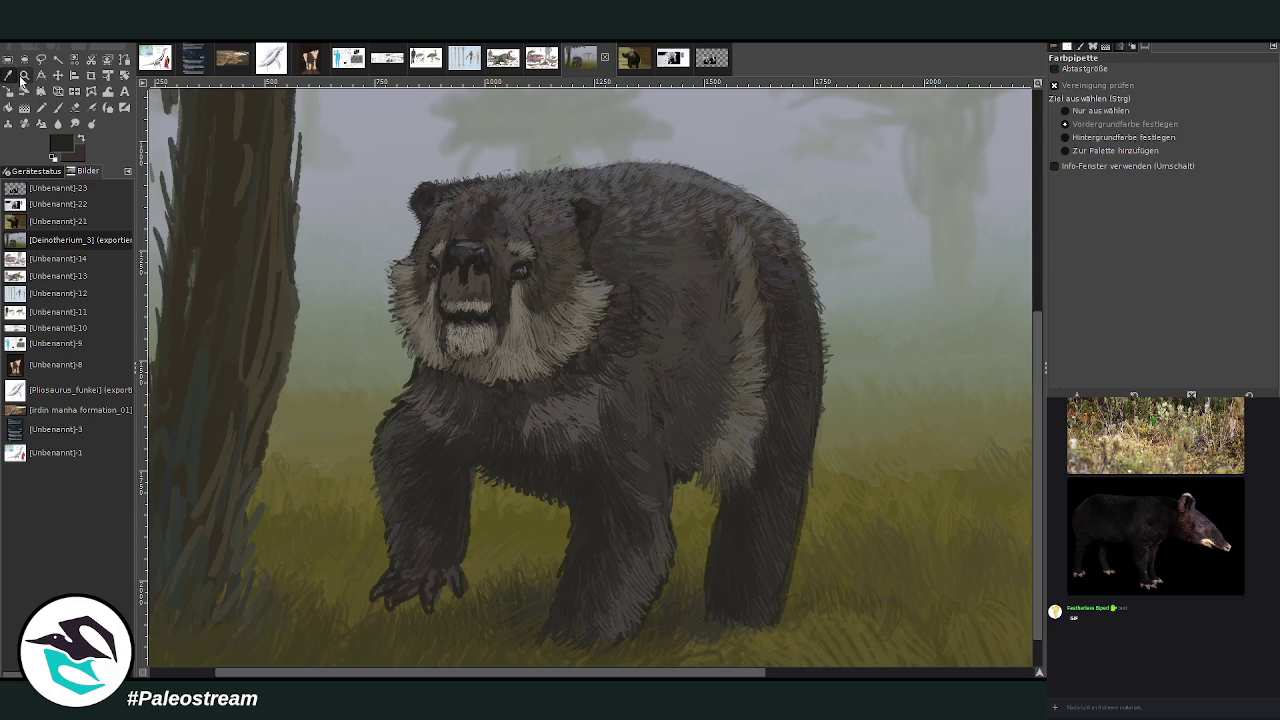
left_click(636, 203)
key("p")
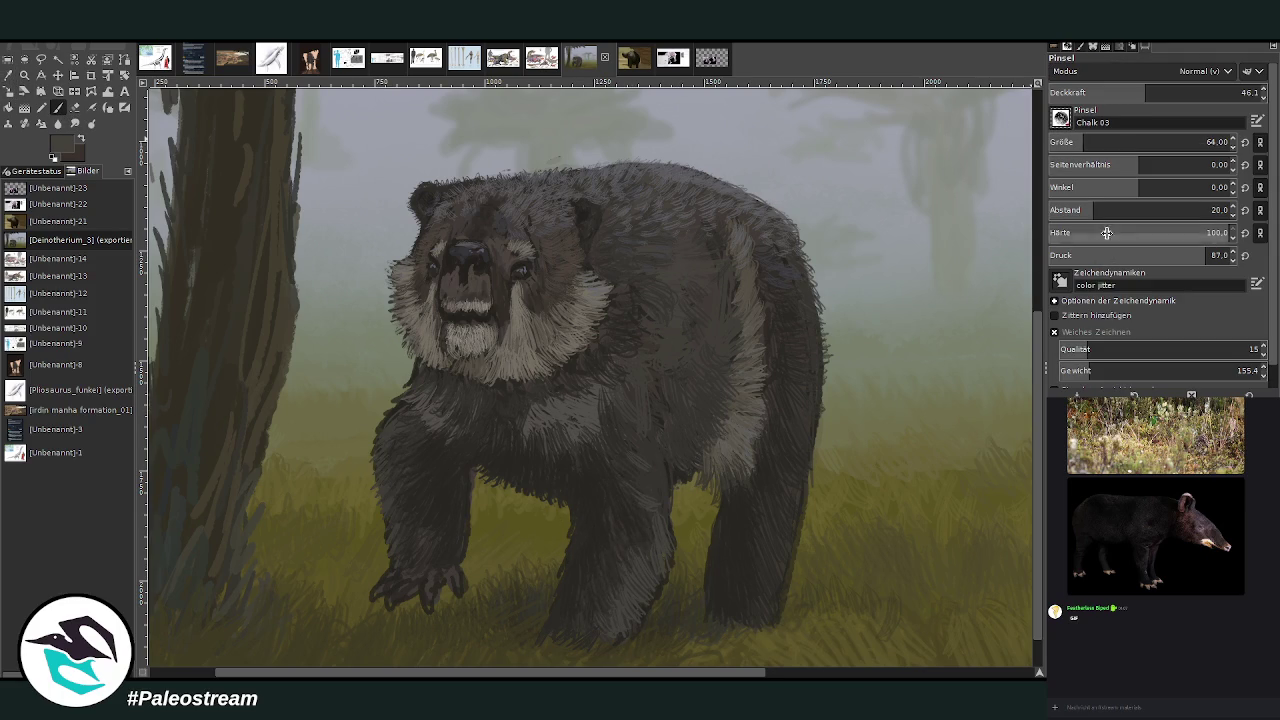
left_click(1215, 142)
type("25")
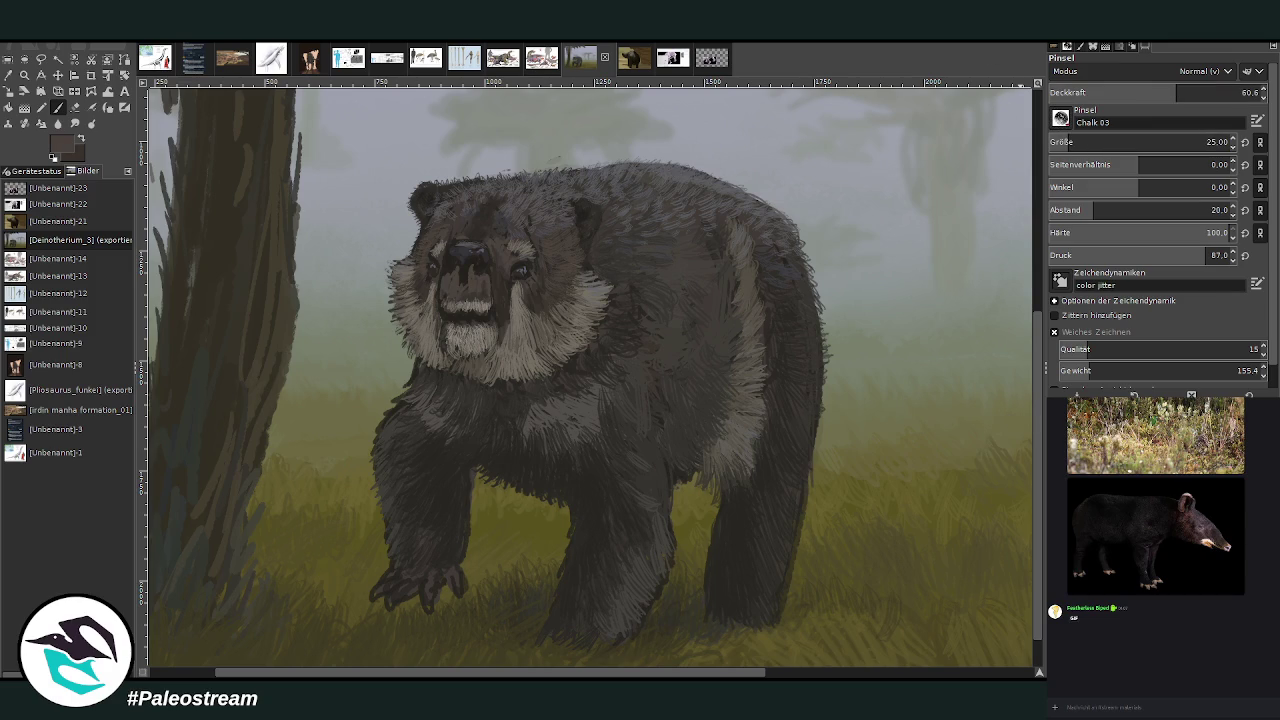
left_click(1076, 133)
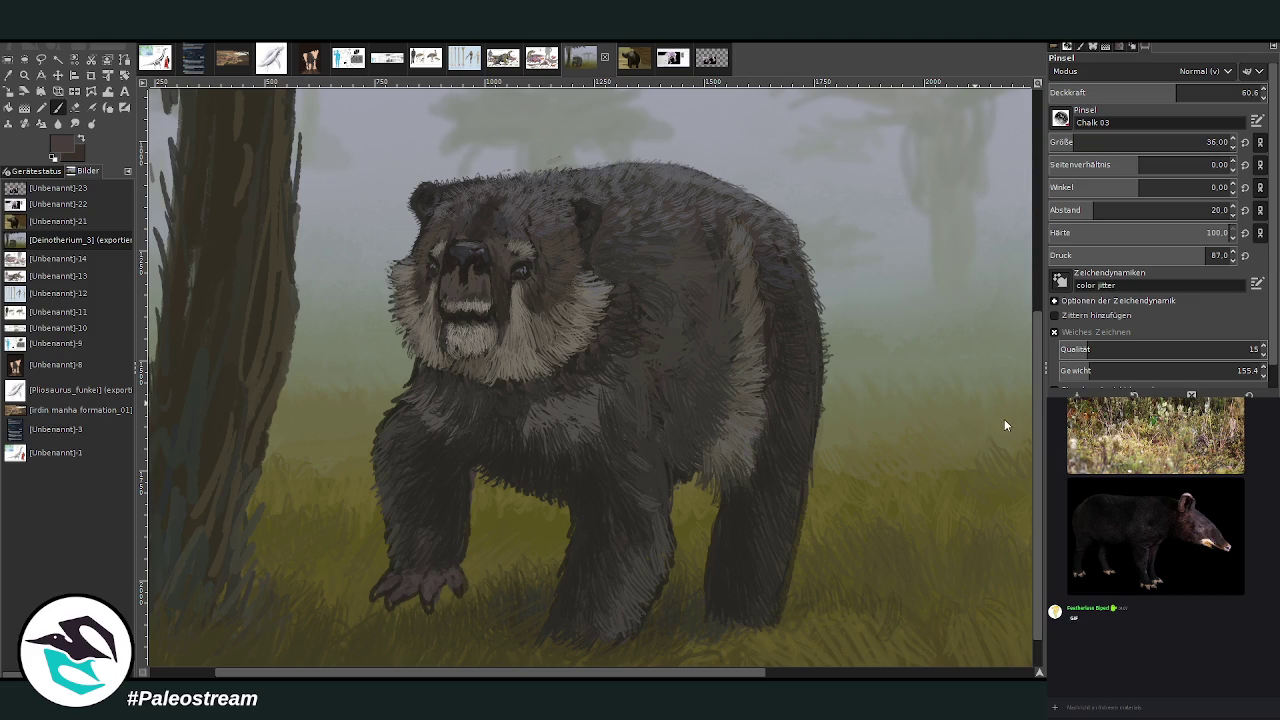
left_click(1208, 92)
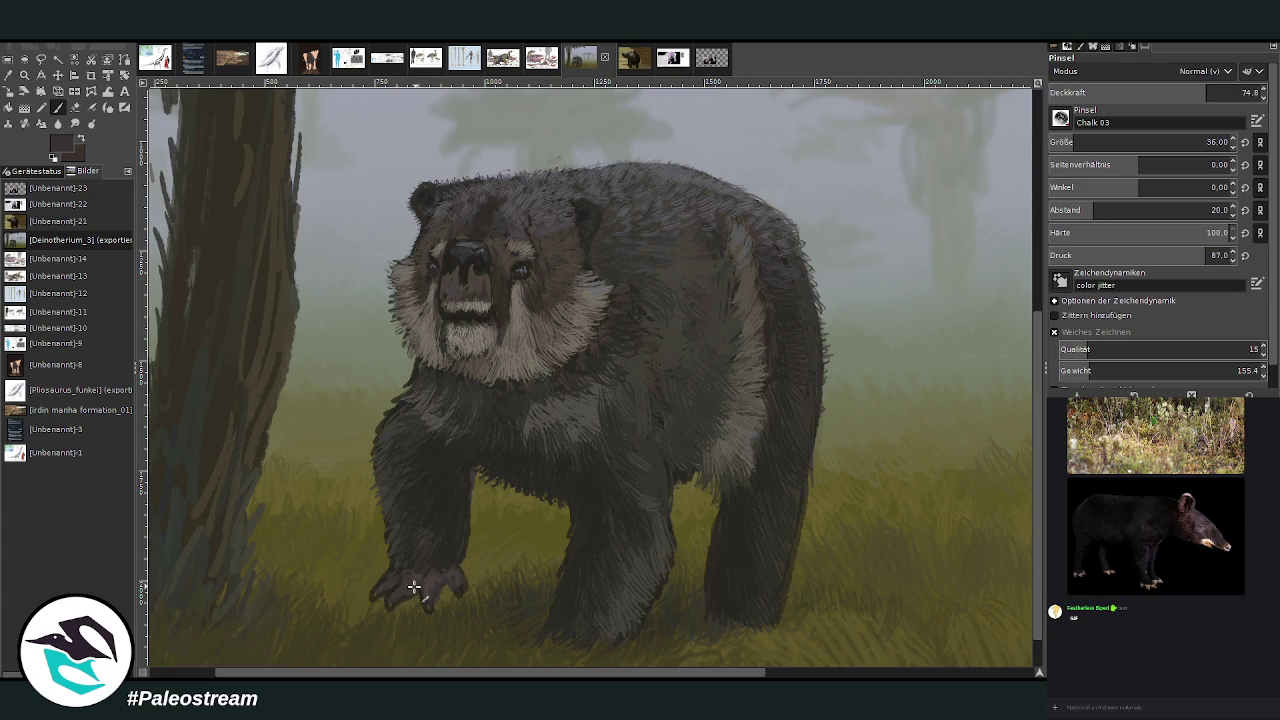
Darken and define the front paw's toes and claws, then paste a reaction image into the chat.
mouse_move(413, 587)
left_mouse_down()
mouse_move(385, 598)
mouse_move(400, 577)
mouse_move(390, 566)
left_mouse_up()
key("ctrl+v")
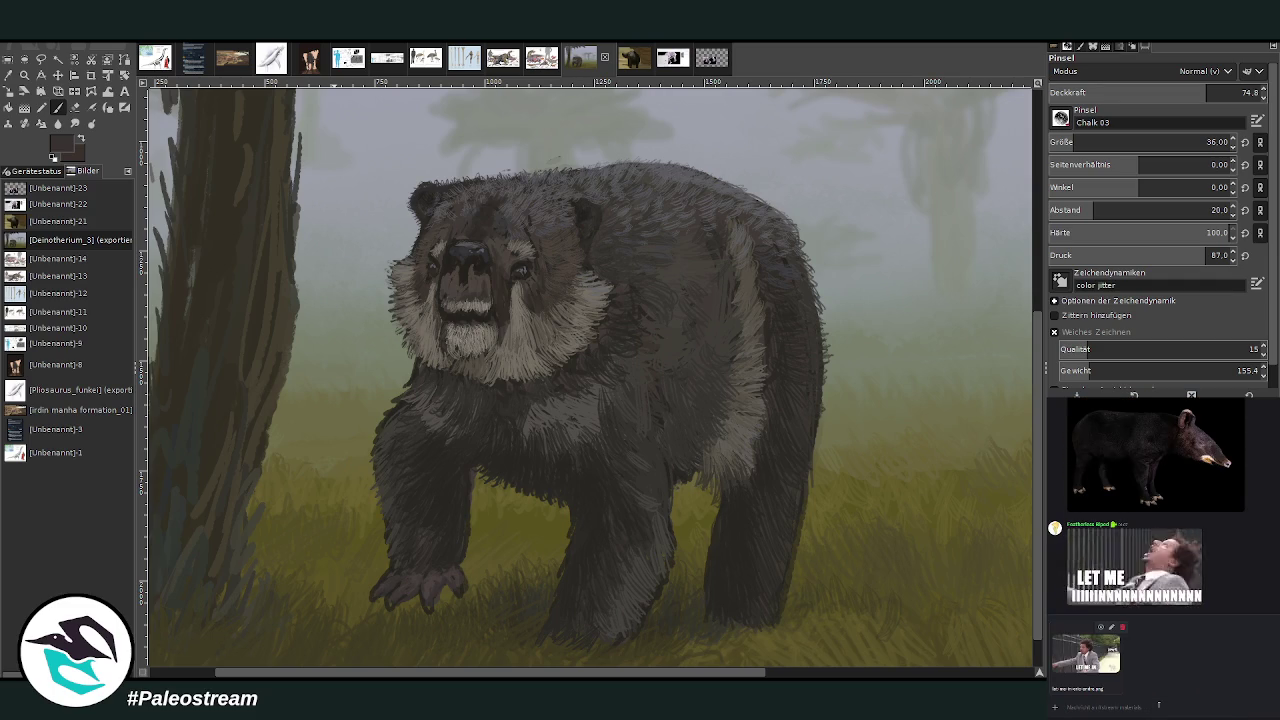
key("Return")
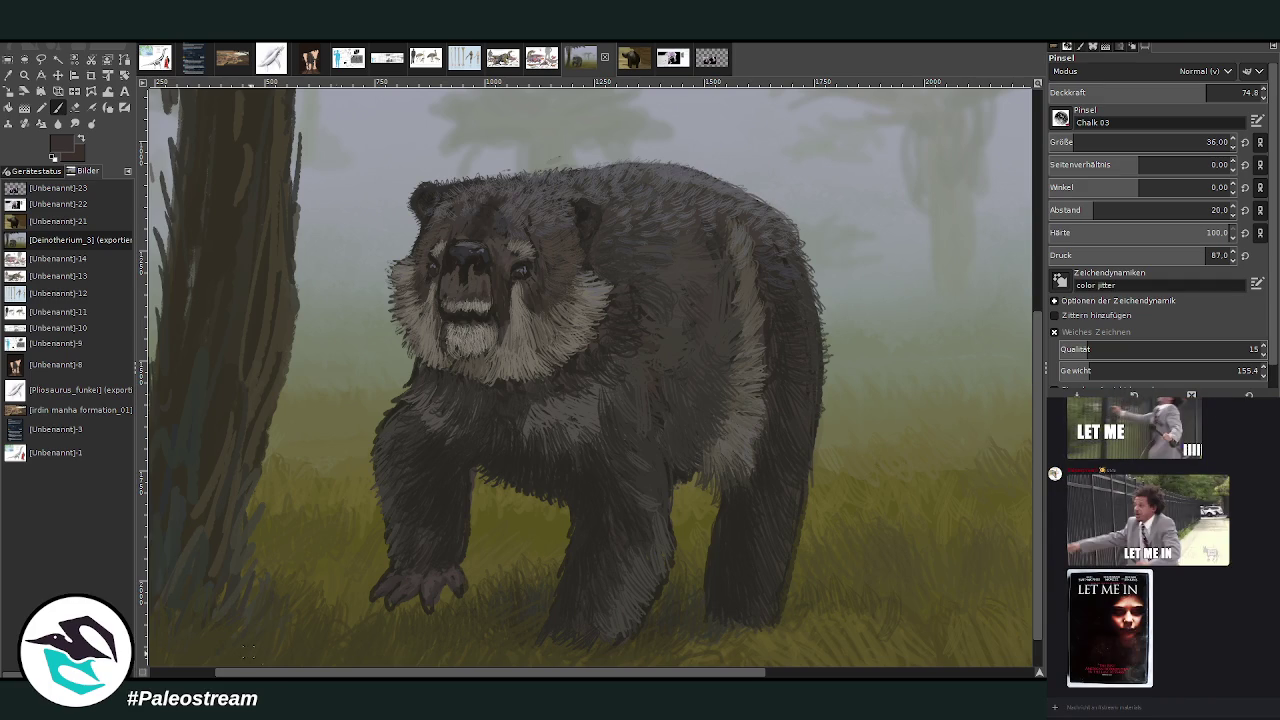
Zoom in on the bear and sample the fog grey, darkening it toward blue-grey.
scroll(257, 658, "down", 1)
scroll(257, 658, "down", 2)
scroll(257, 658, "down", 2)
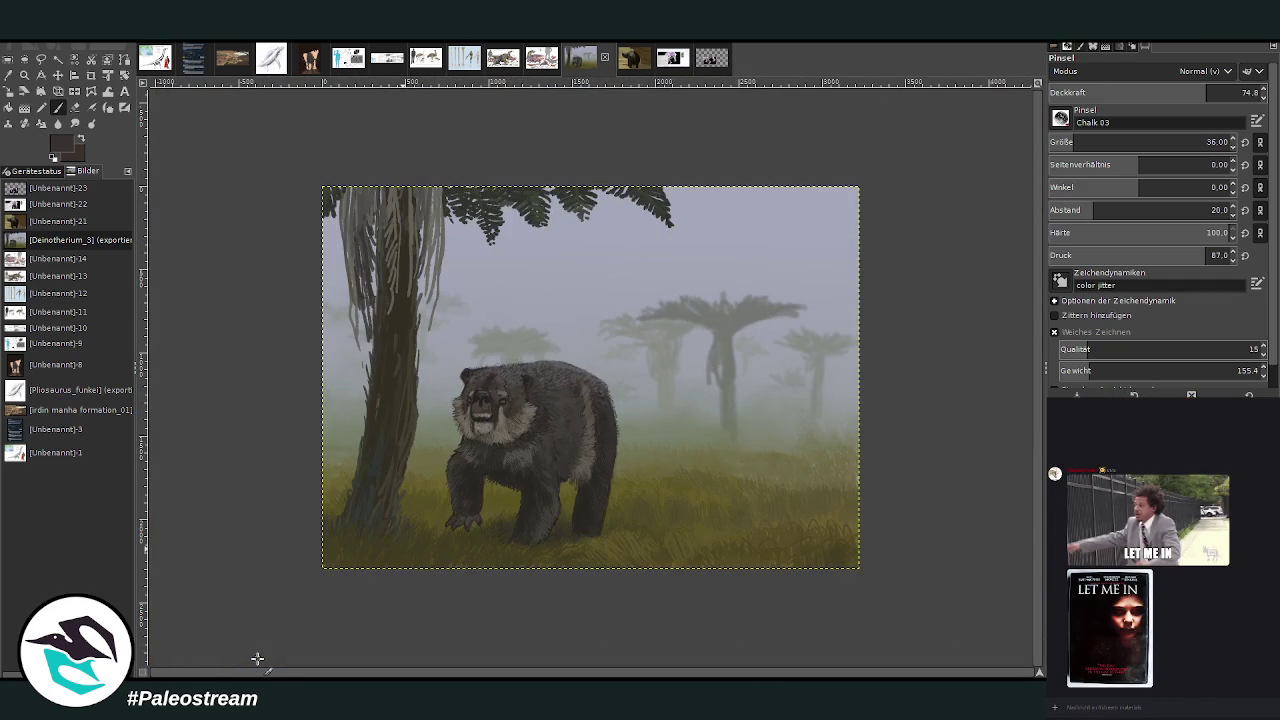
key("z")
mouse_move(446, 252)
left_mouse_down()
mouse_move(558, 354)
mouse_move(650, 537)
left_mouse_up()
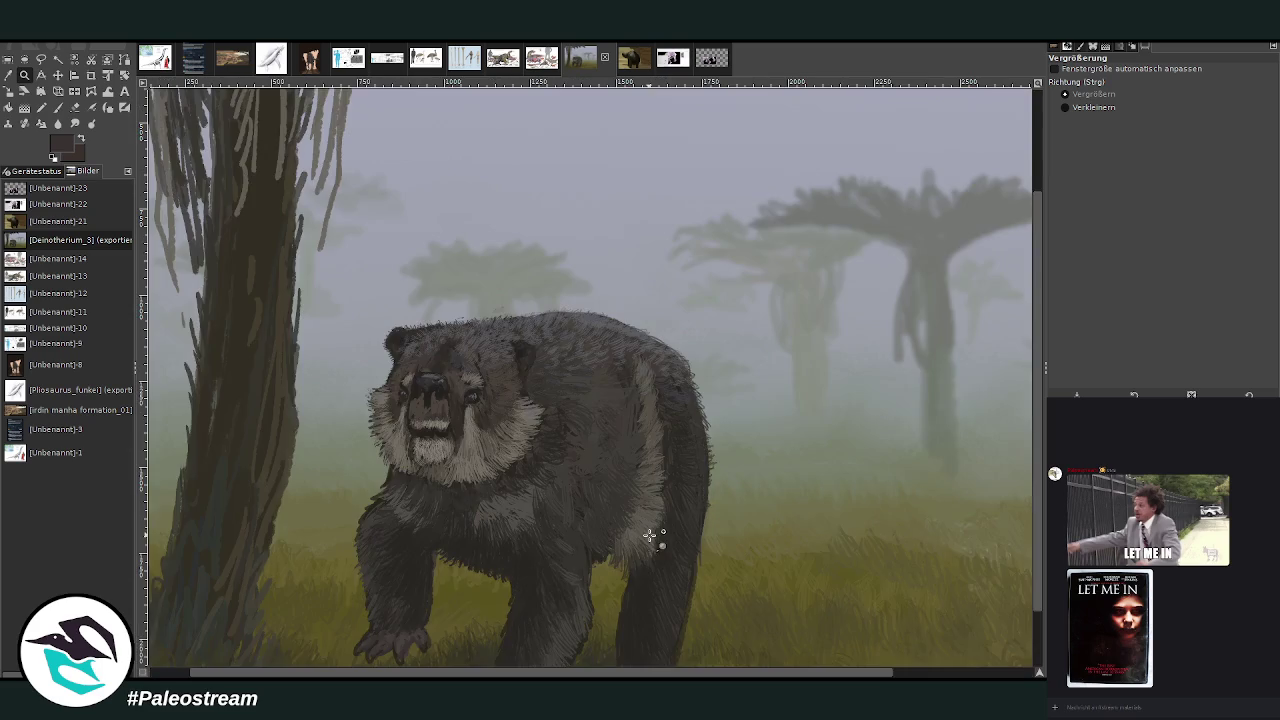
left_click(8, 75)
left_click(402, 88)
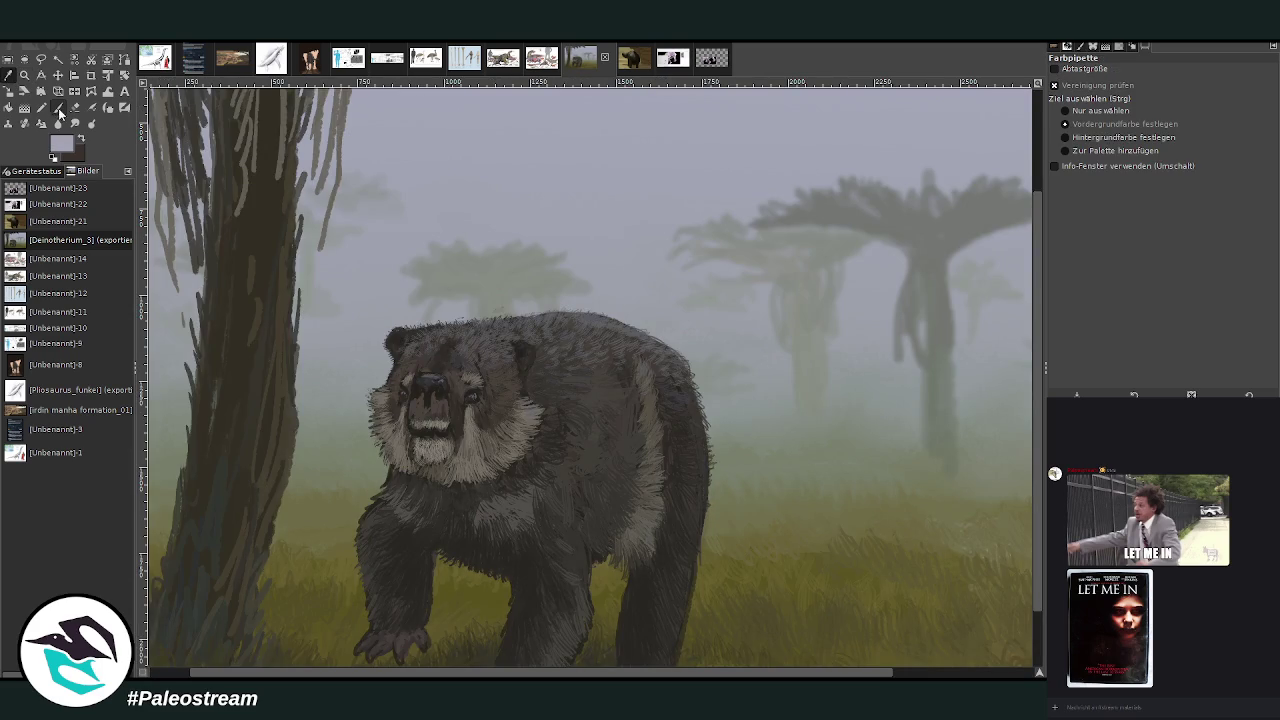
left_click(58, 107)
left_click(1012, 374, "ctrl")
left_click(1015, 374, "ctrl")
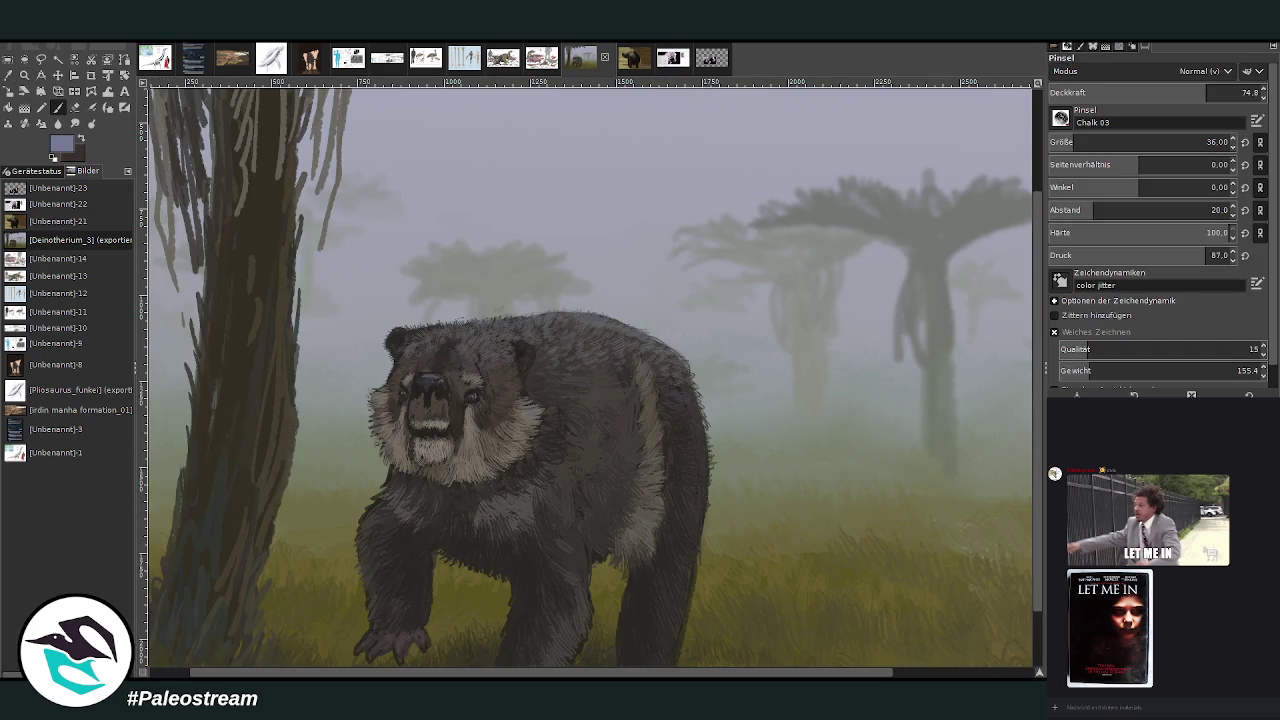
Set the brush to Lighten only mode, size 358, opacity 7.3.
left_click(1106, 142)
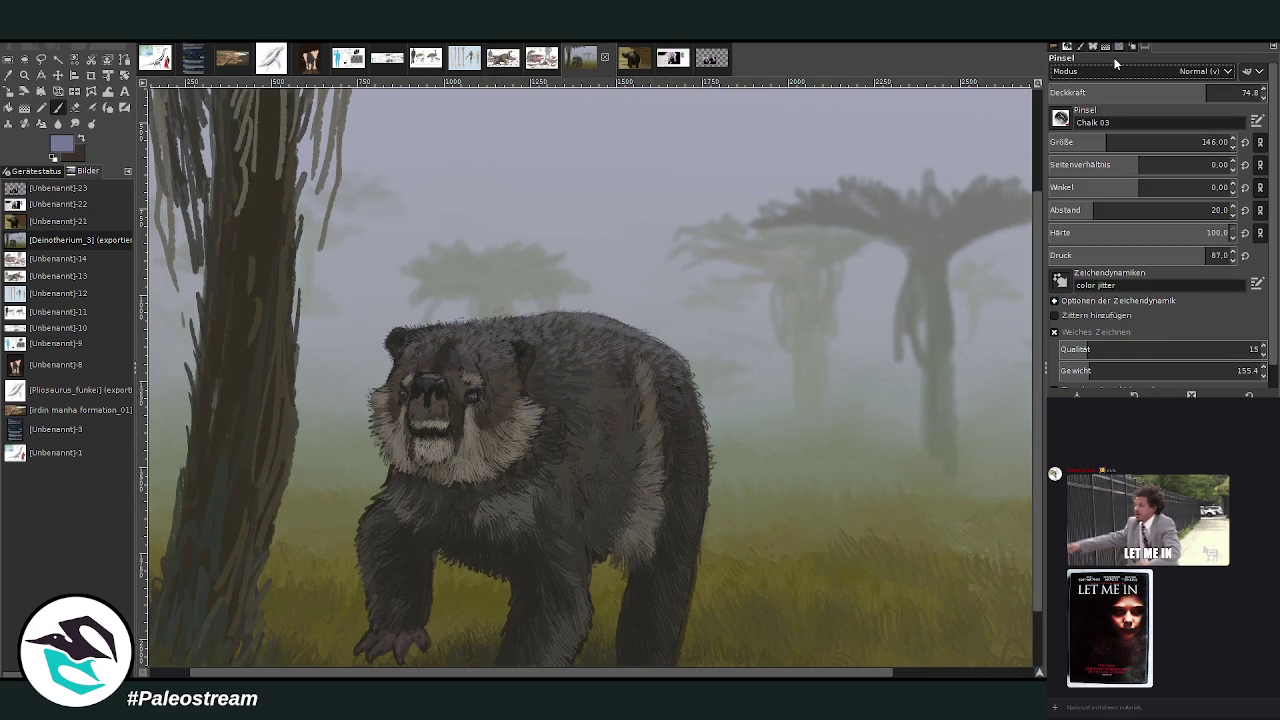
left_click(1147, 142)
scroll(1190, 71, "down", 2)
left_click(1085, 92)
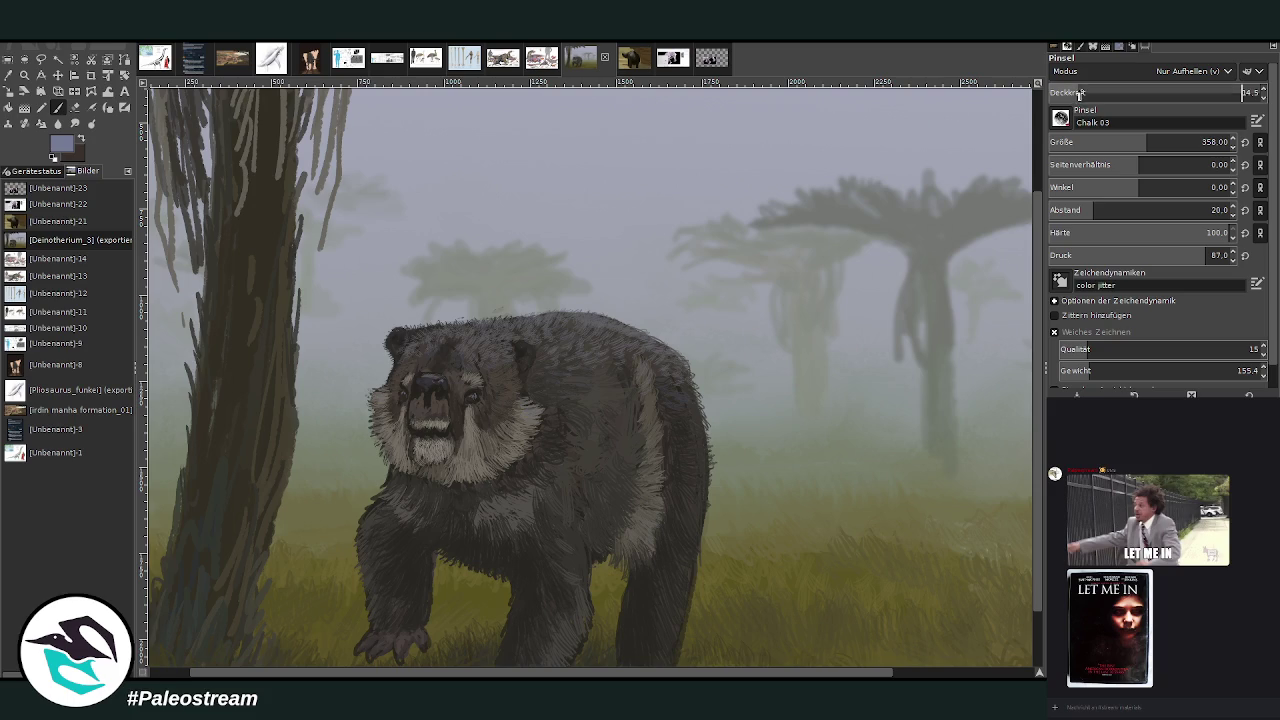
left_click(1245, 92)
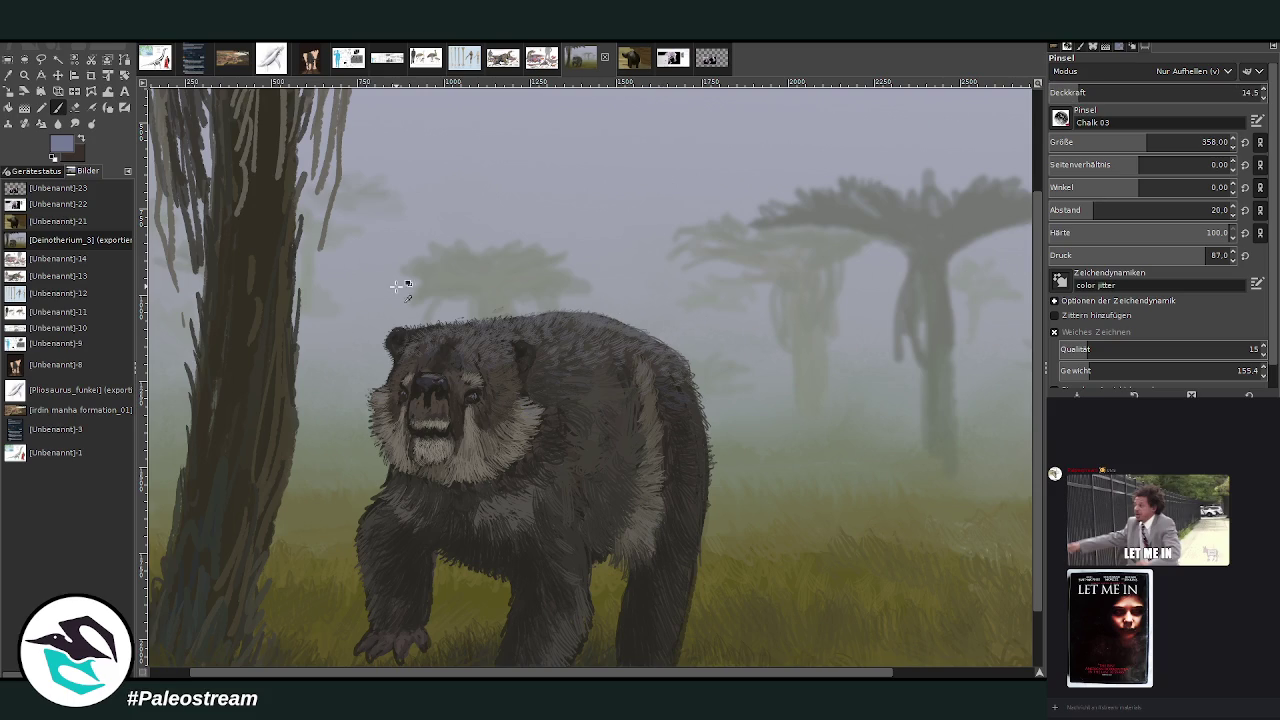
type("7.6")
key("Return")
type("2.8")
key("Return")
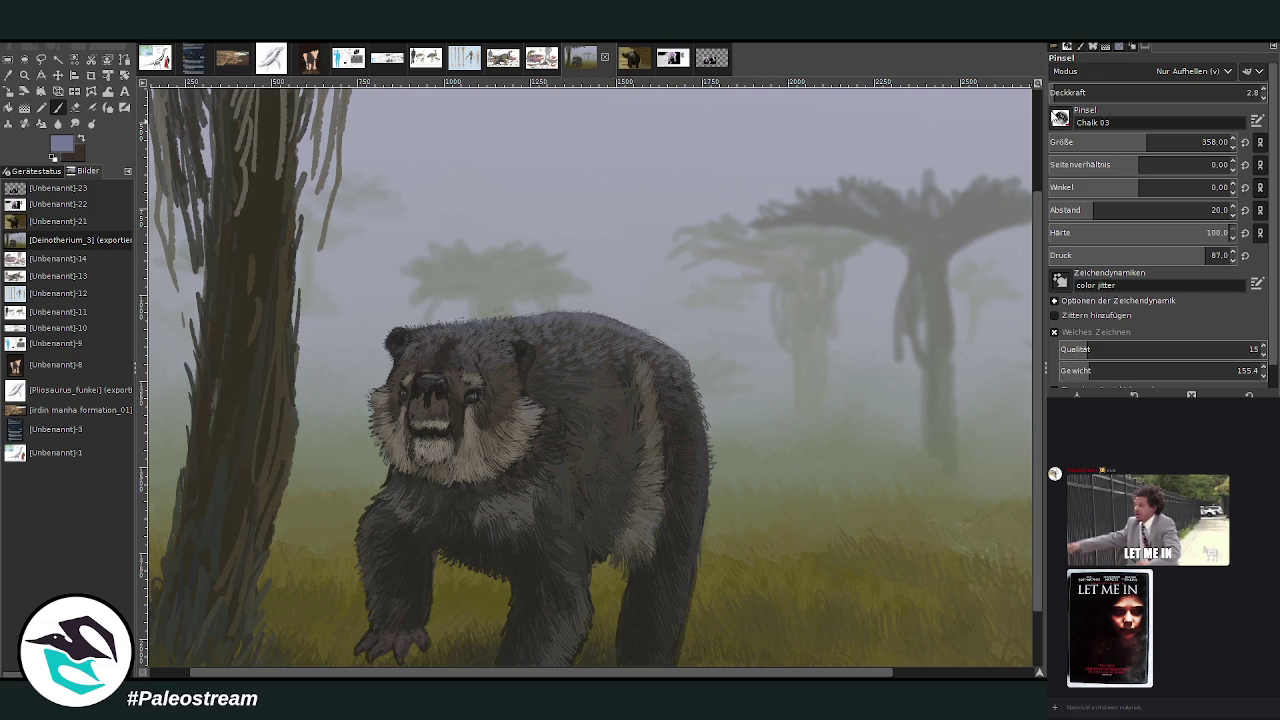
left_click(1065, 94)
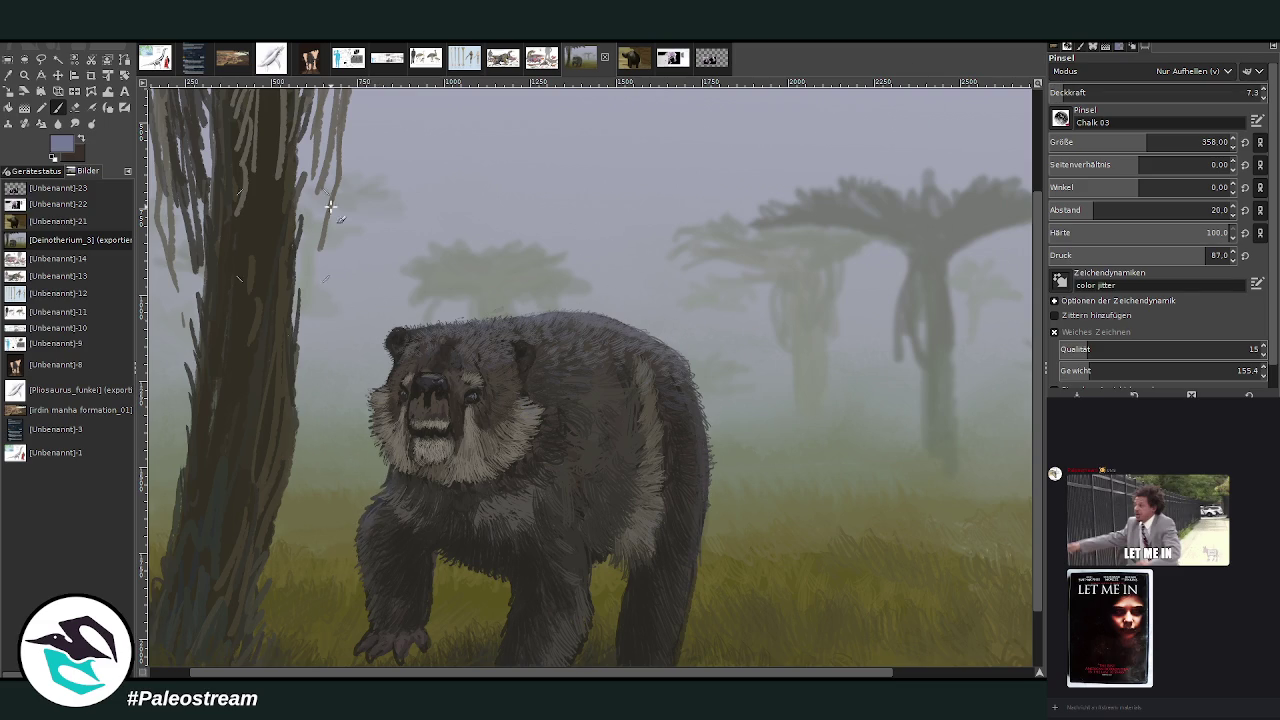
scroll(243, 327, "down", 4, "ctrl")
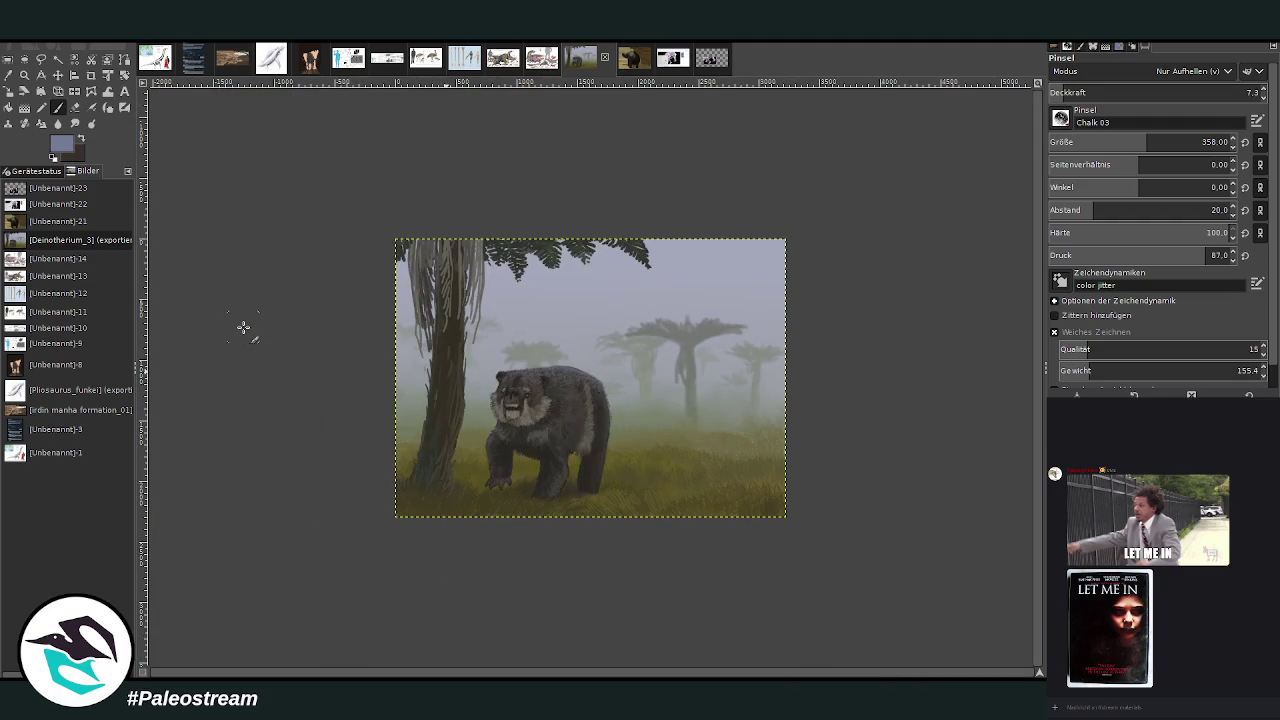
Zoom close on the bear, sample a dark fur tone, and set brush opacity 80.4, size 94.
left_click(24, 75)
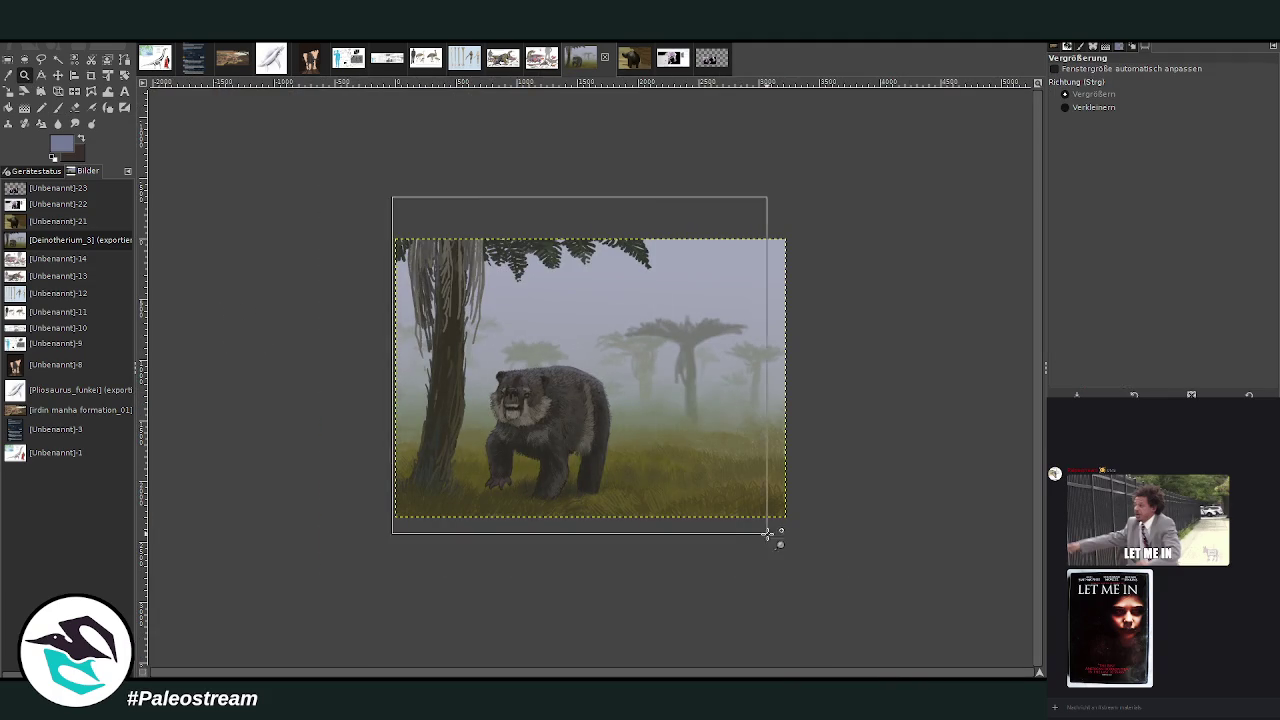
left_click_drag(398, 202, 768, 538)
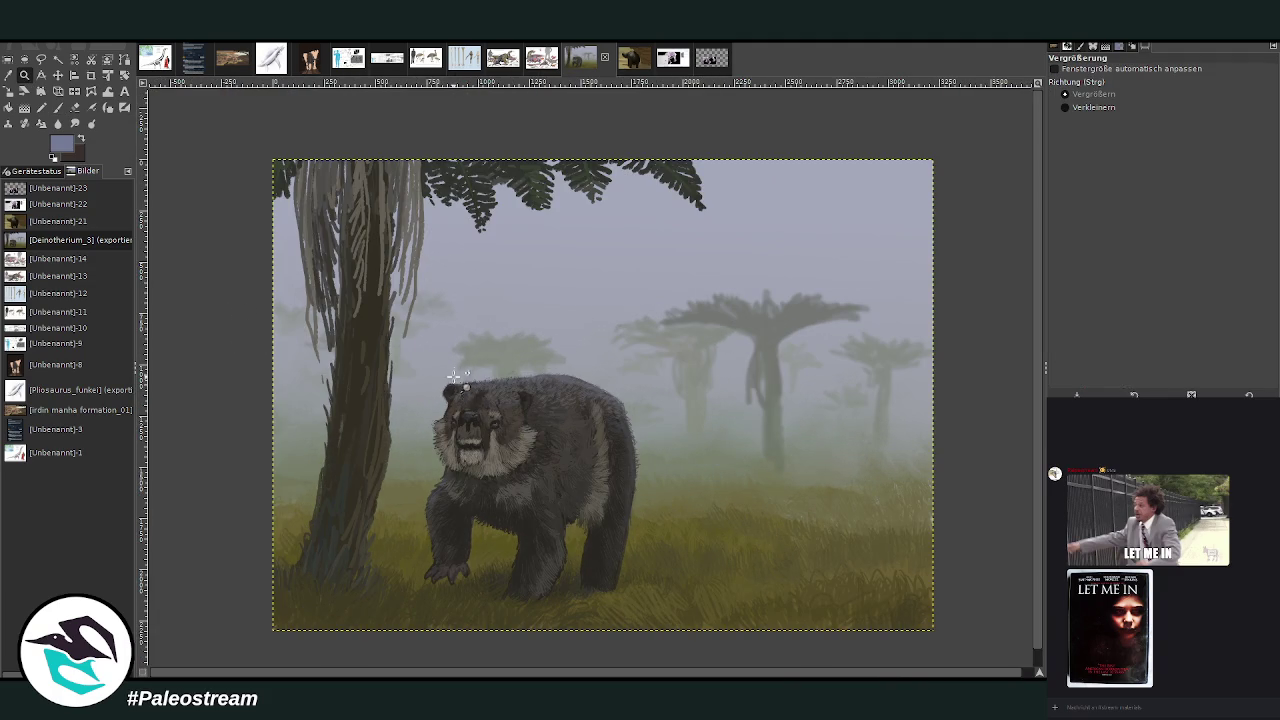
left_click_drag(450, 314, 668, 620)
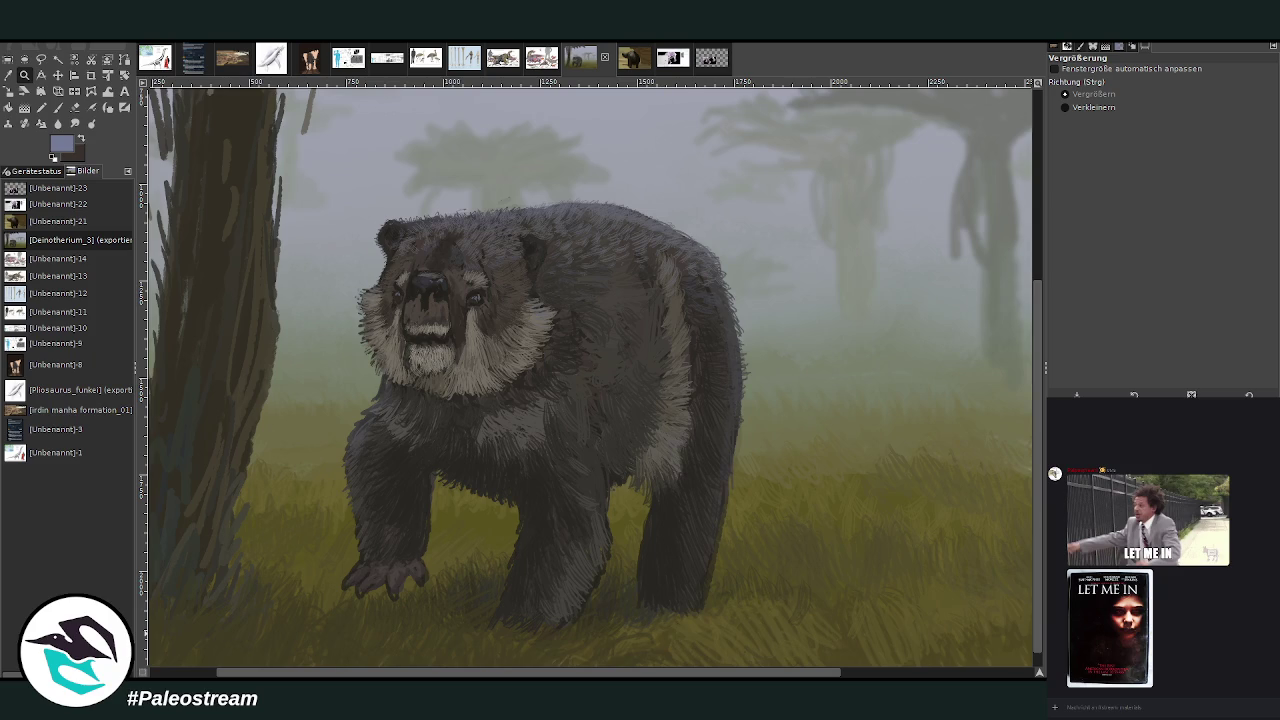
key("o")
left_click(657, 535)
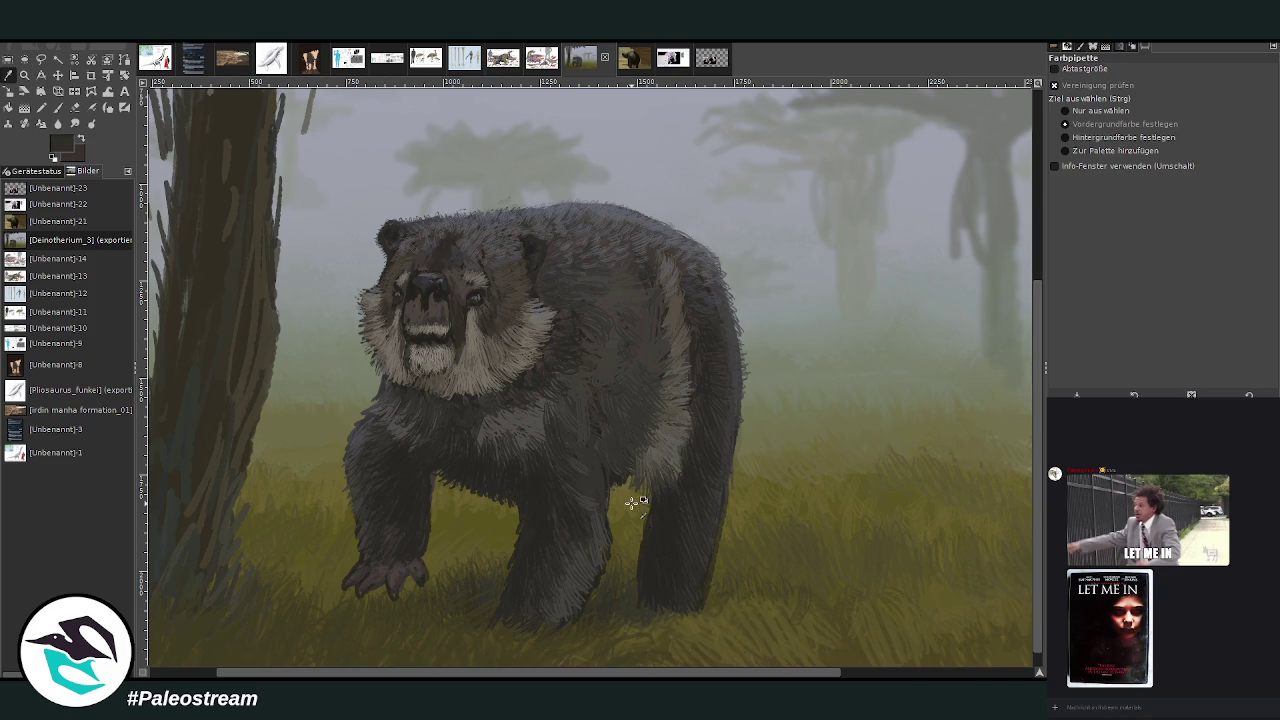
left_click(56, 110)
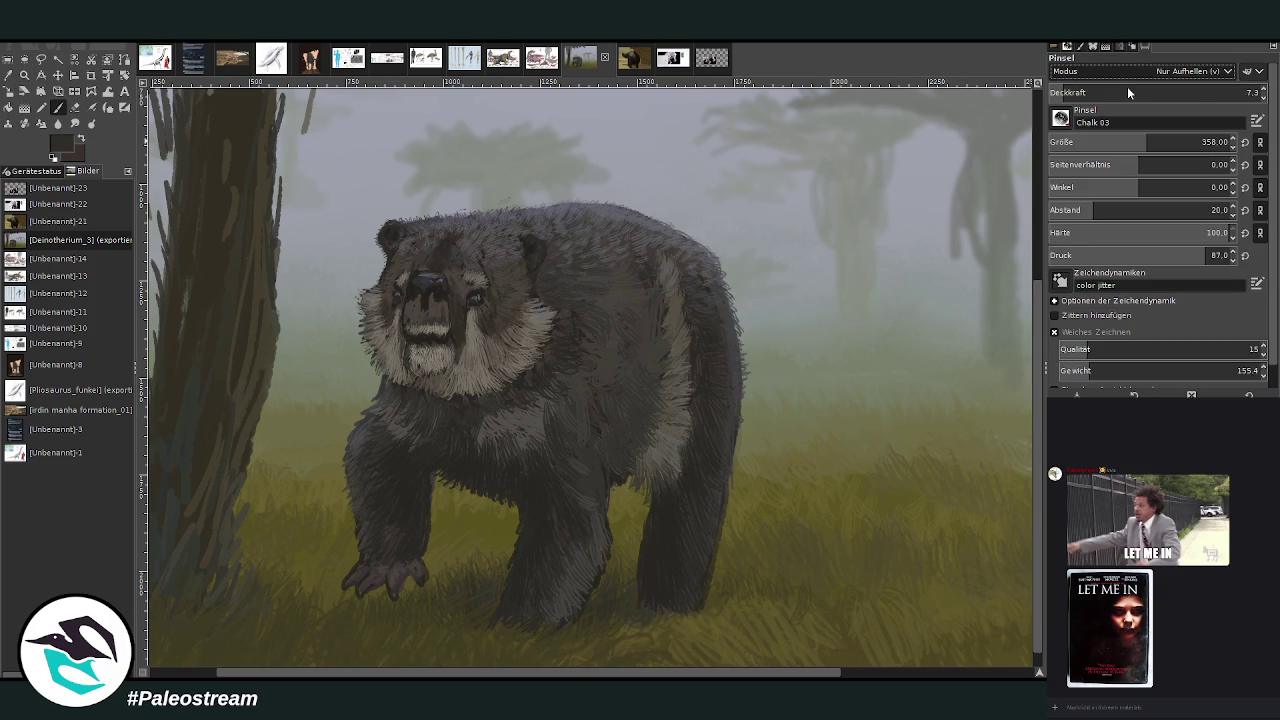
left_click_drag(1196, 91, 1222, 91)
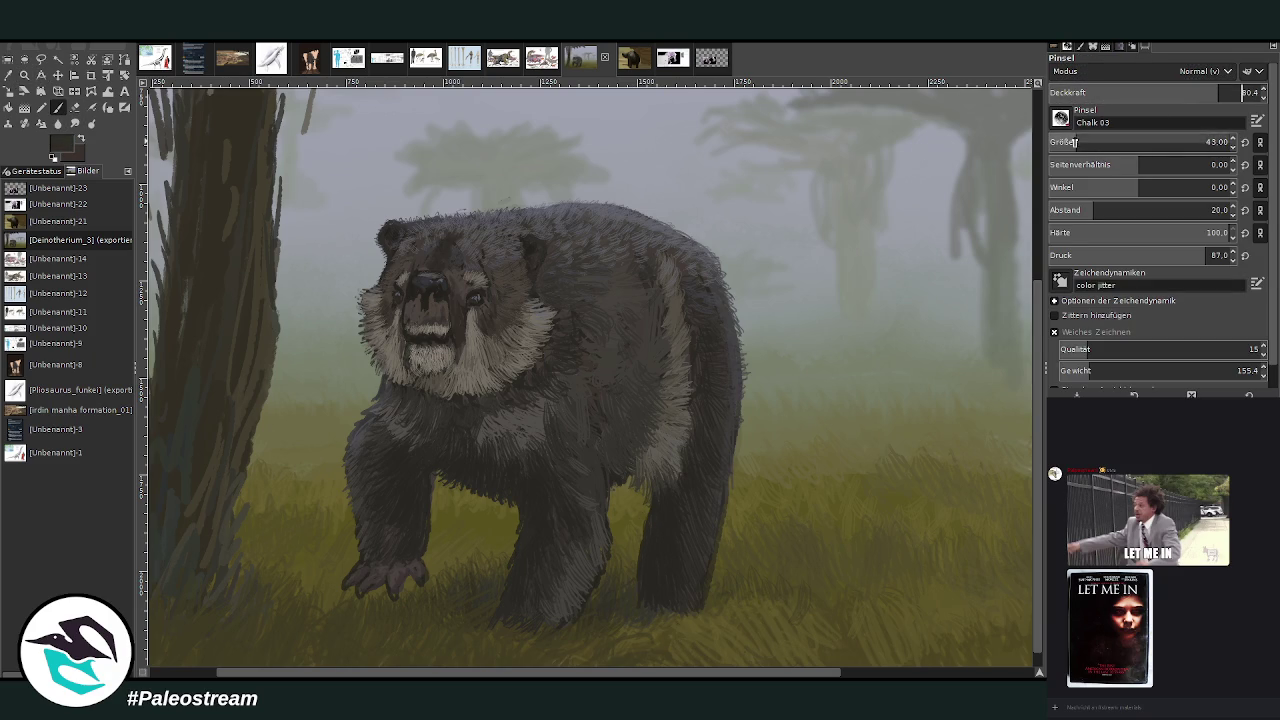
left_click_drag(1228, 142, 1207, 142)
Paint dark fur strokes under the bear's belly, then shrink the brush to size 30.
mouse_move(514, 506)
left_mouse_down()
mouse_move(509, 523)
mouse_move(517, 503)
mouse_move(500, 510)
mouse_move(511, 566)
mouse_move(487, 494)
mouse_move(497, 583)
mouse_move(494, 571)
left_mouse_up()
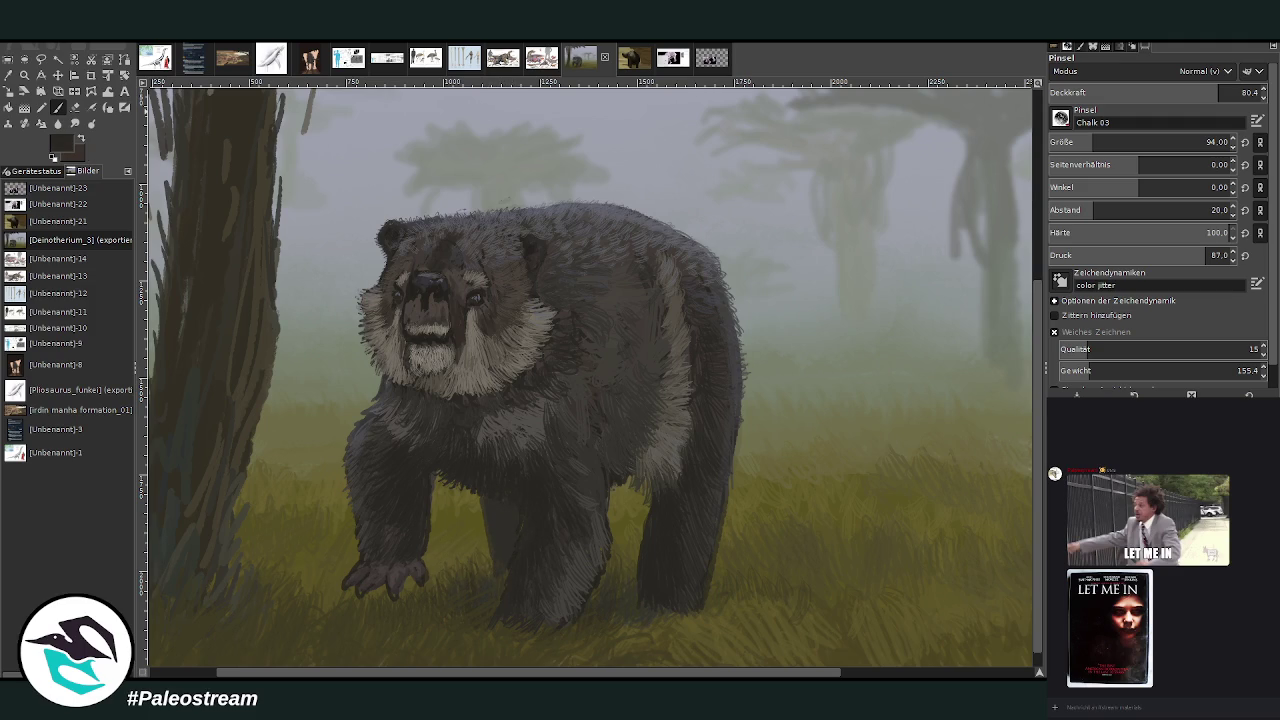
mouse_move(491, 514)
left_mouse_down()
mouse_move(500, 575)
mouse_move(517, 521)
mouse_move(500, 563)
mouse_move(491, 531)
mouse_move(500, 571)
mouse_move(486, 590)
left_mouse_up()
left_click_drag(492, 586, 500, 552)
left_click(10, 76)
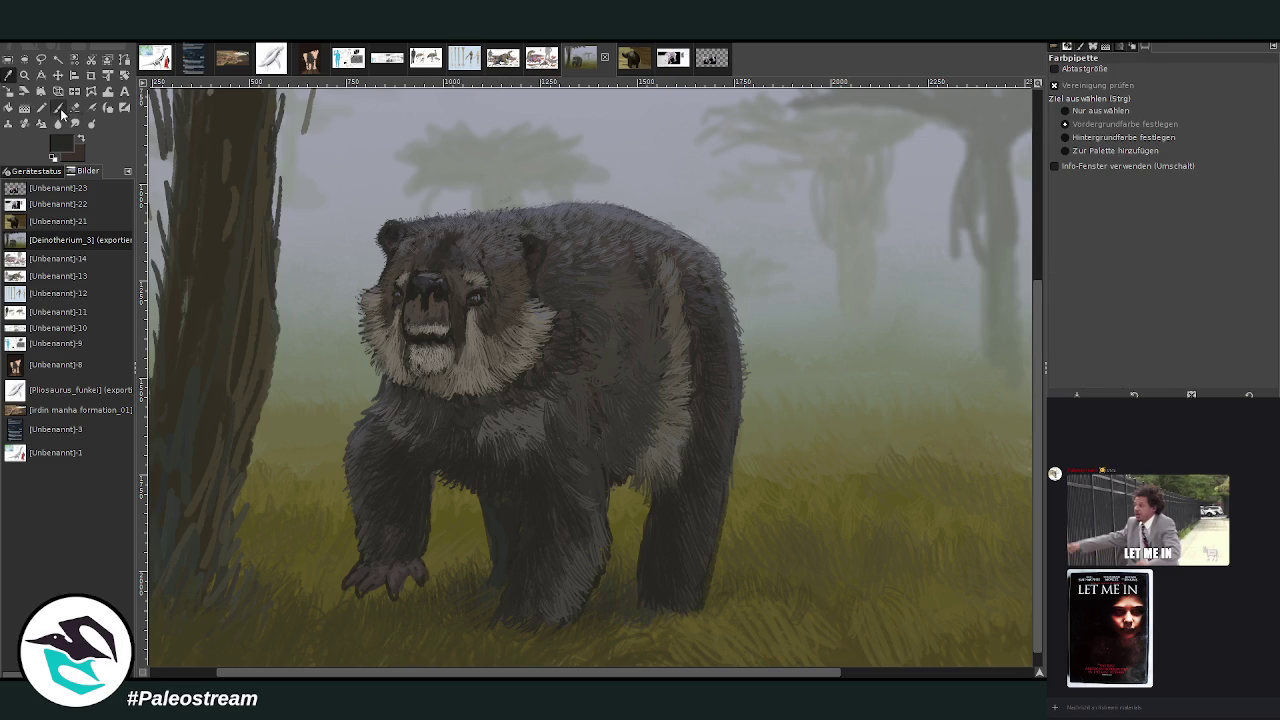
left_click(59, 108)
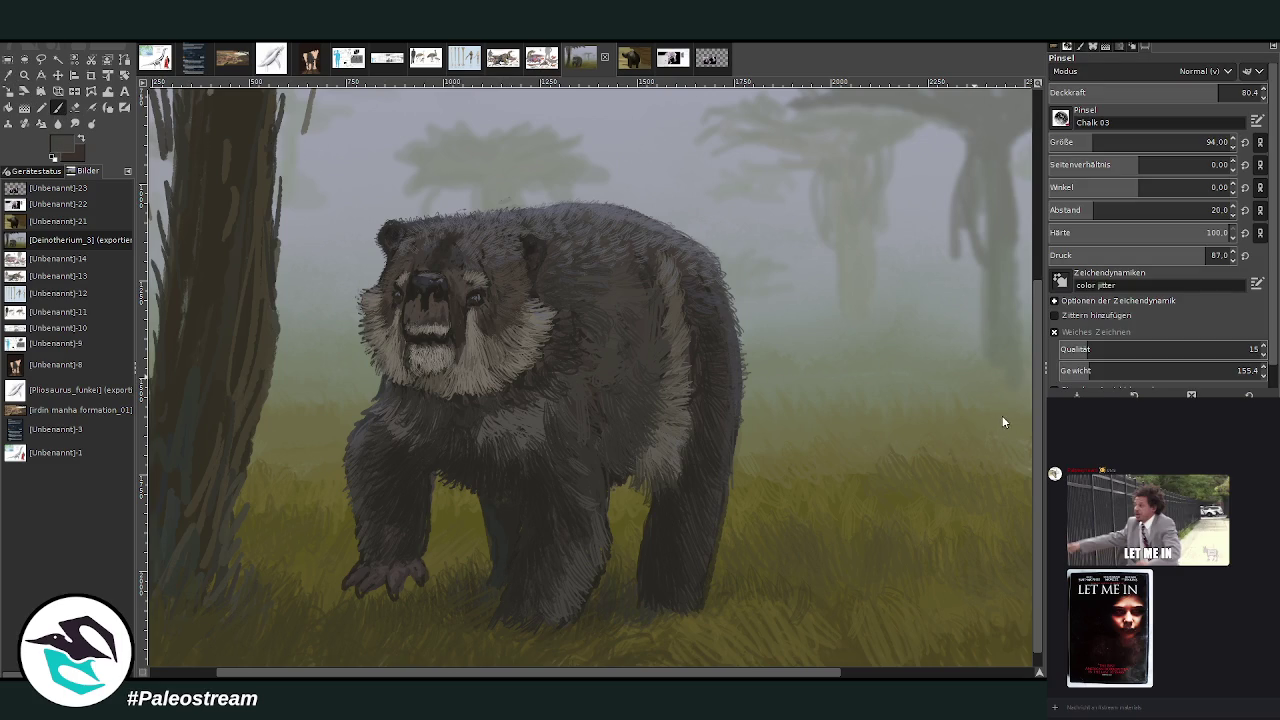
left_click(1180, 142)
type("30")
key("Return")
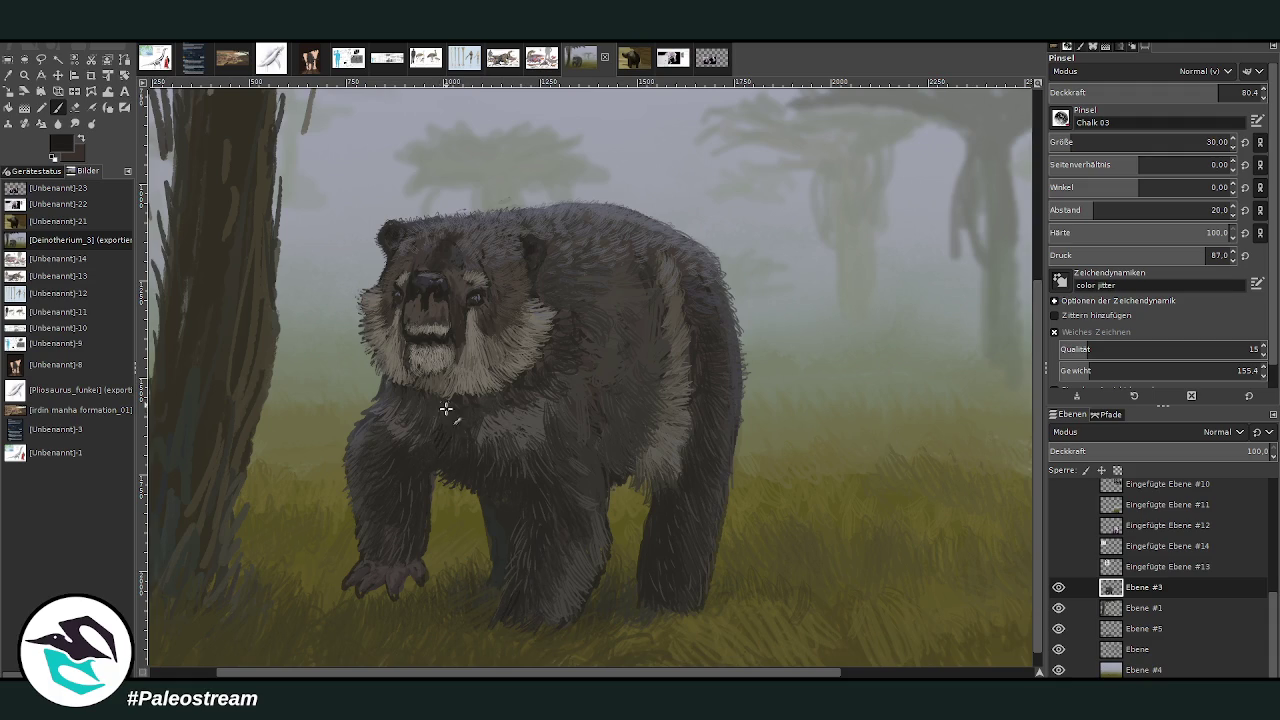
Lower the Chalk 03 brush opacity to 52.1 for finer fur work.
scroll(1150, 142, "up", 10)
left_click(1158, 92)
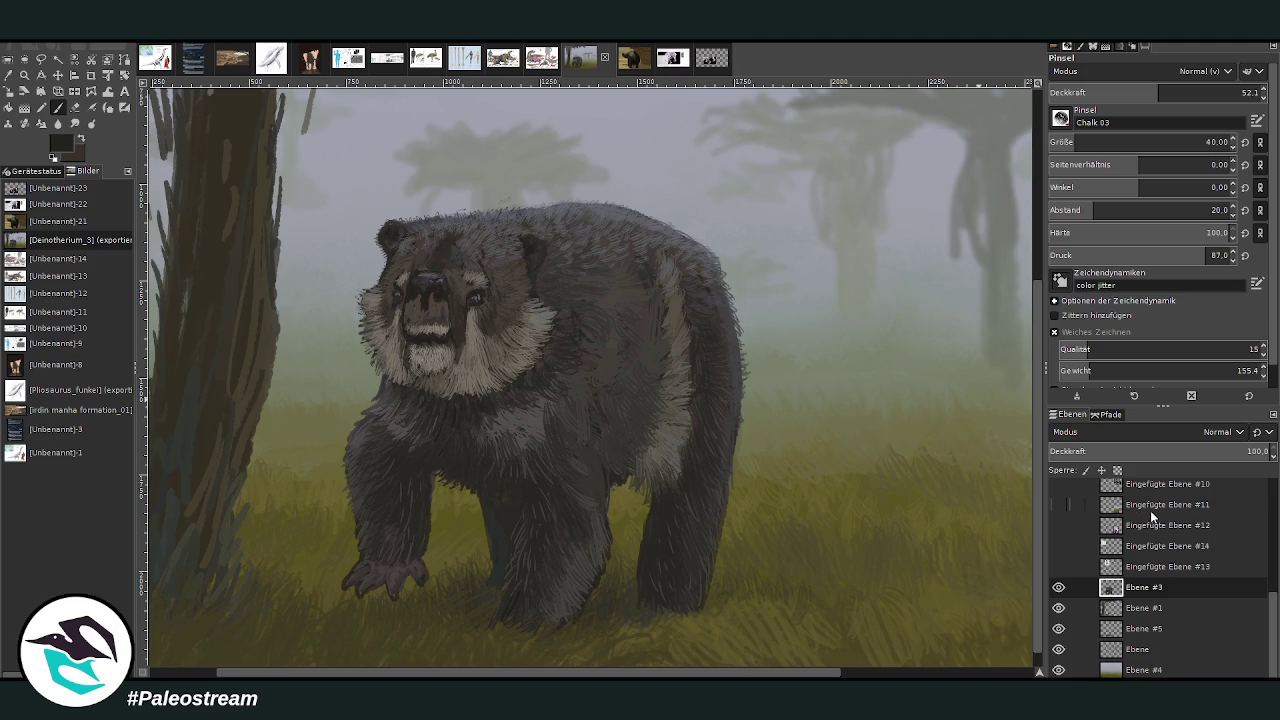
Zoom out and fit the whole painting in the window.
key("minus")
key("minus")
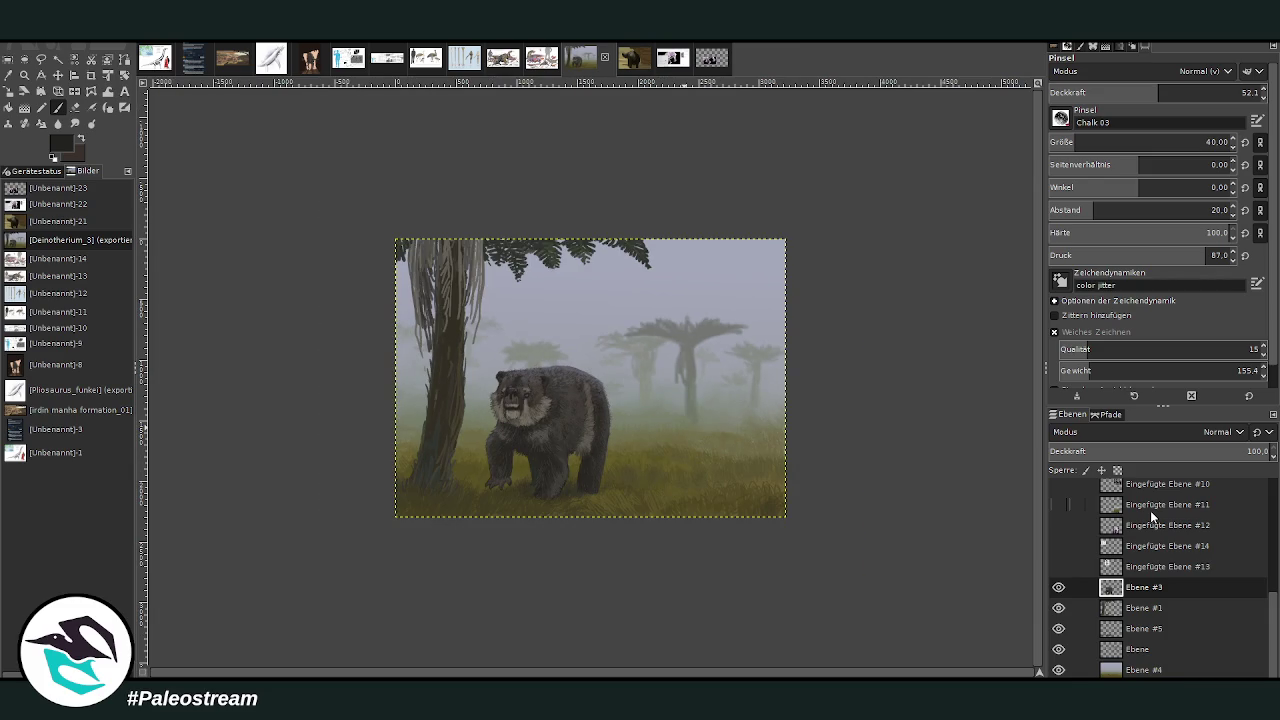
left_click(24, 76)
left_click_drag(398, 218, 800, 508)
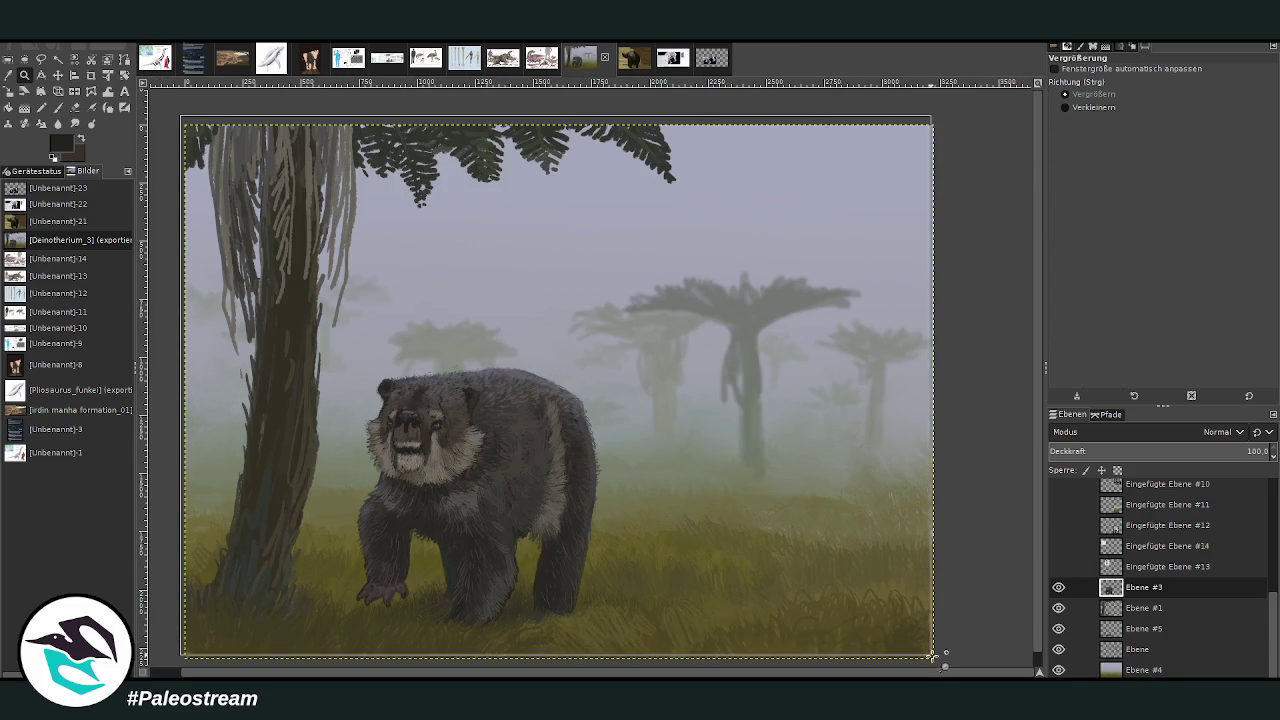
left_click_drag(178, 114, 940, 668)
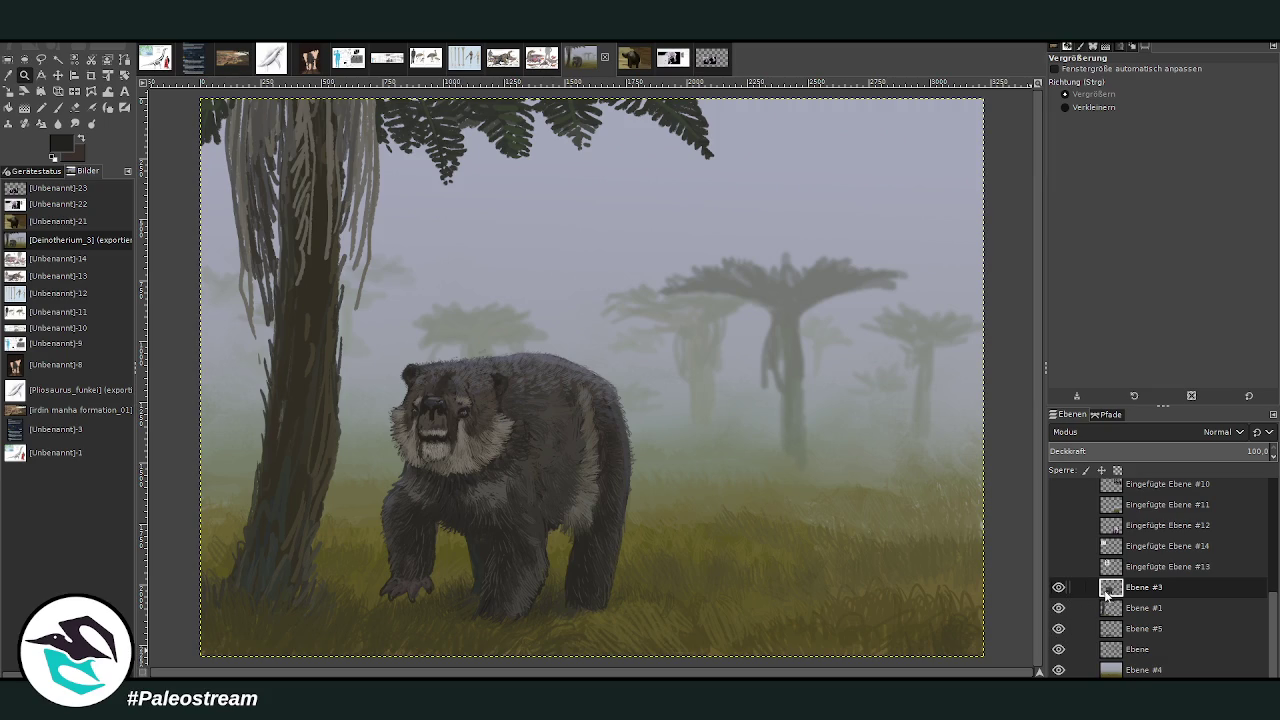
Select the bottom layer Ebene #4, leaving its name unchanged.
left_click(1146, 670)
scroll(1090, 660, "up", 2)
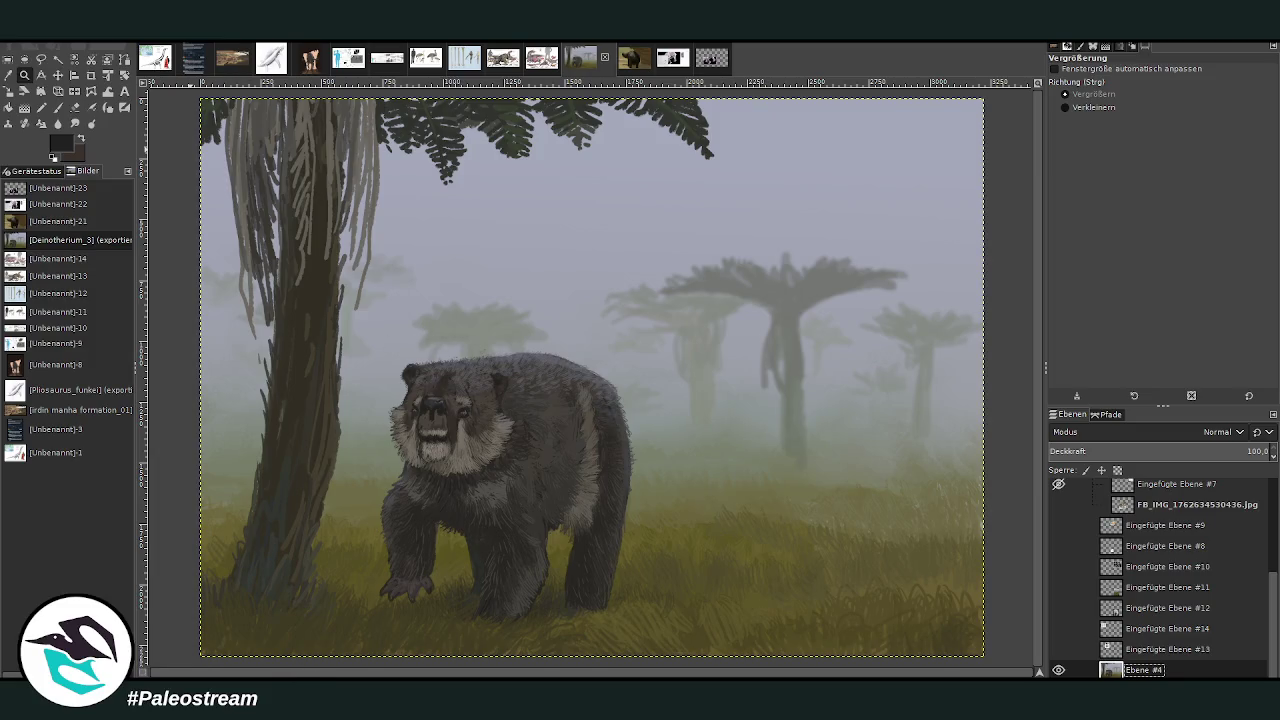
key("Return")
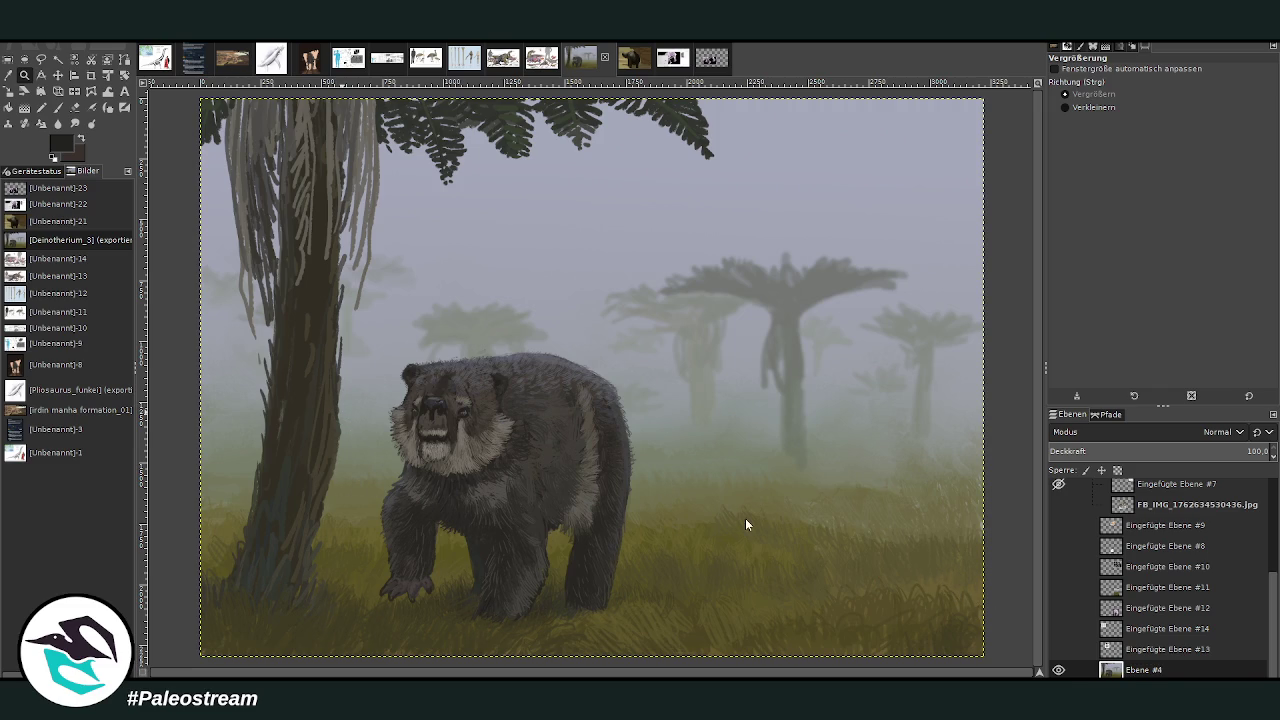
Paste the copied horse skull X-ray into GIMP as a new image.
key("ctrl+shift+v")
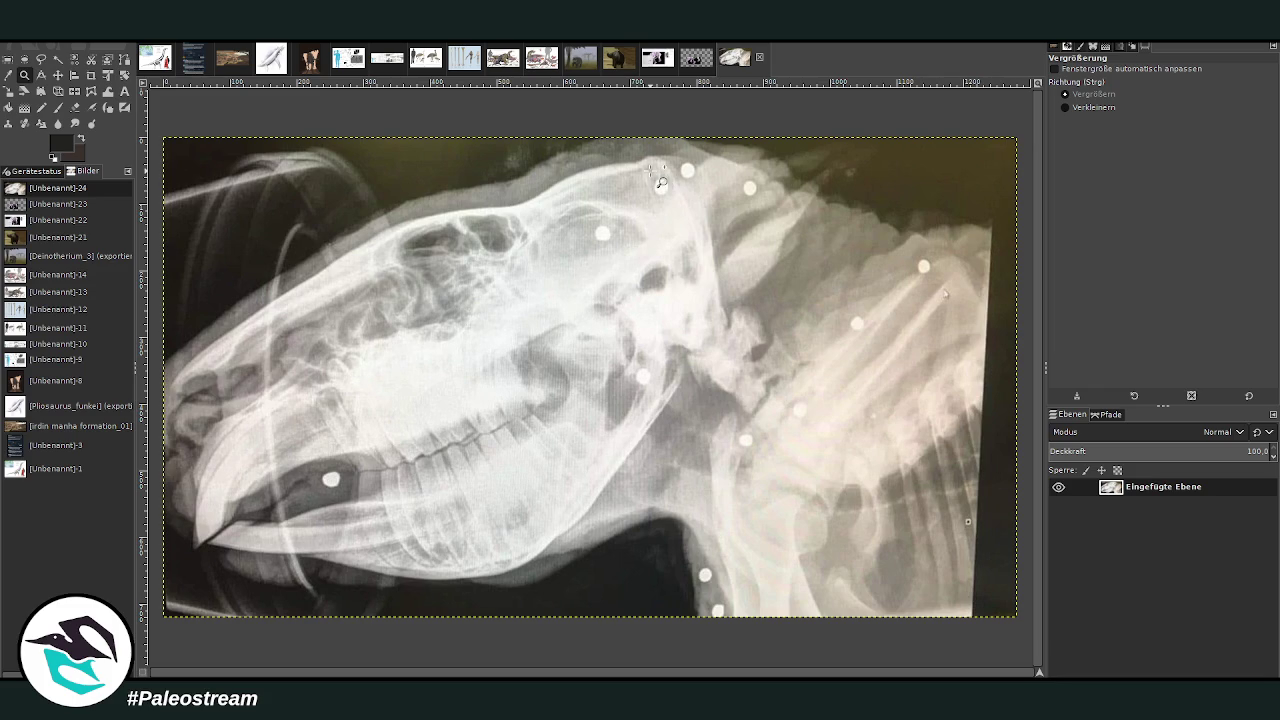
Switch back to the misty bear painting's image tab.
left_click(574, 60)
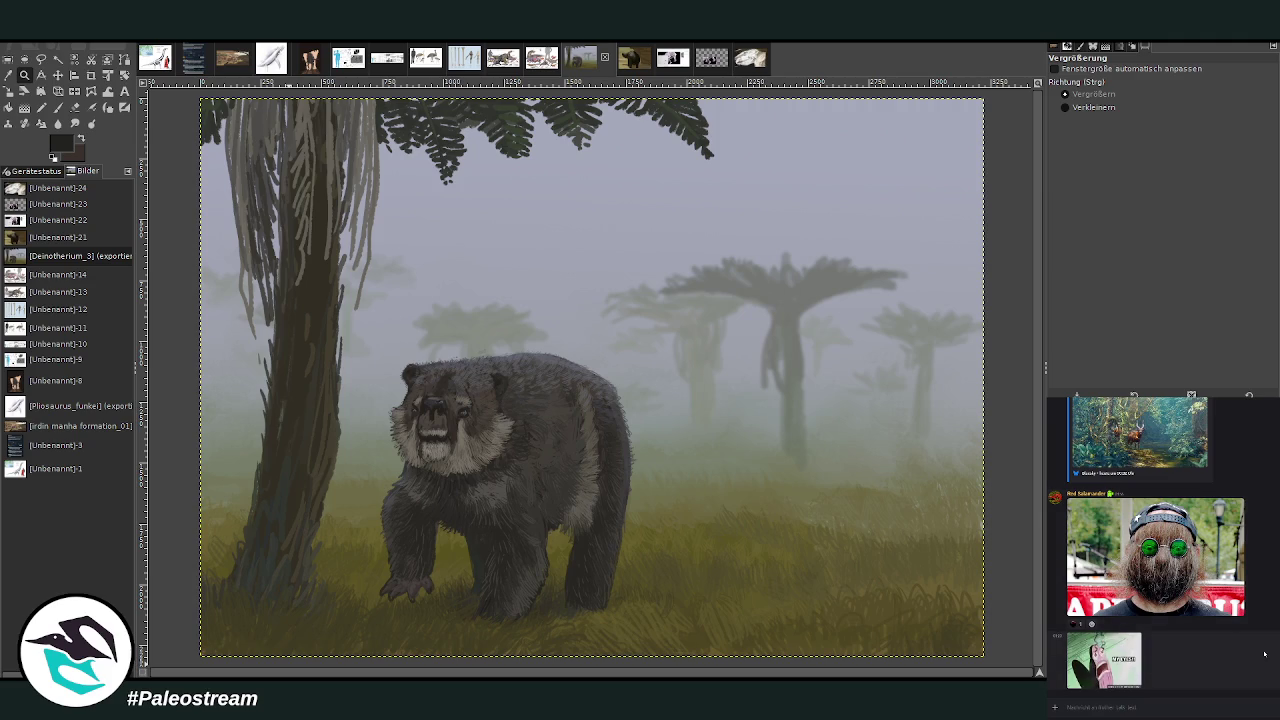
scroll(1278, 658, "up", 2)
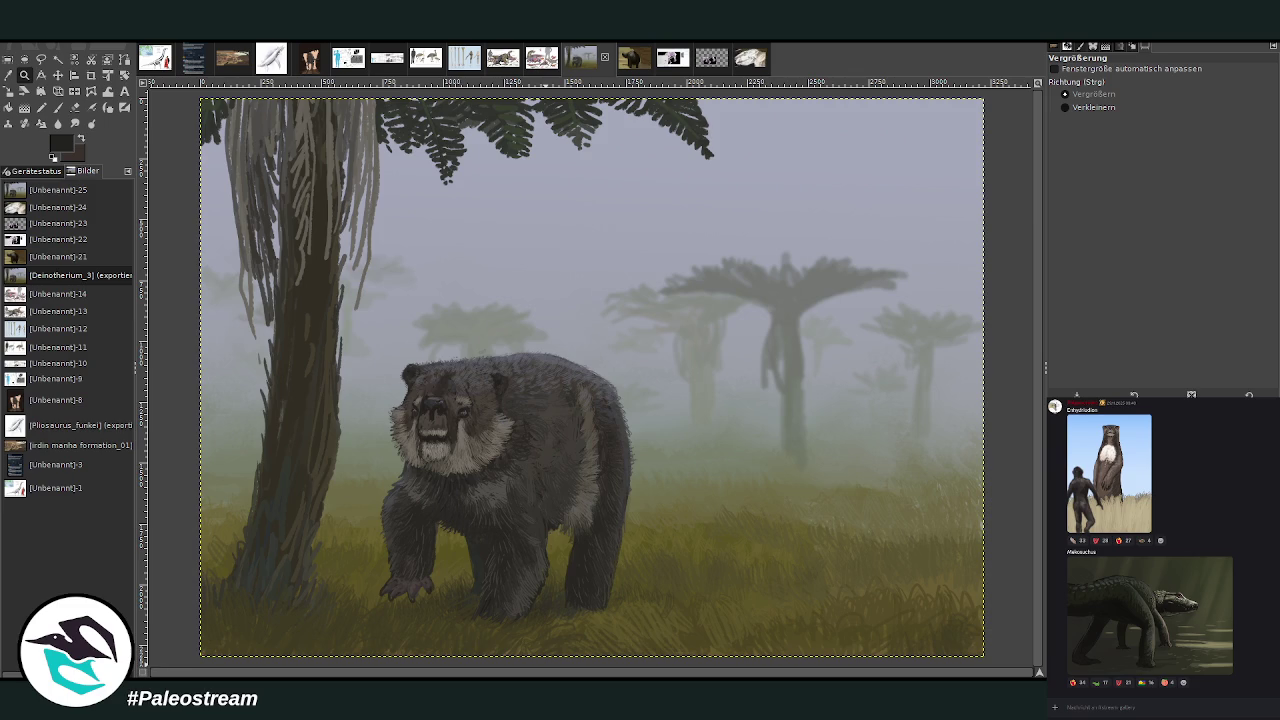
Post Deinotherium_3.png in the chat with the caption 'Deinotherium'.
left_click_drag(1279, 550, 1160, 560)
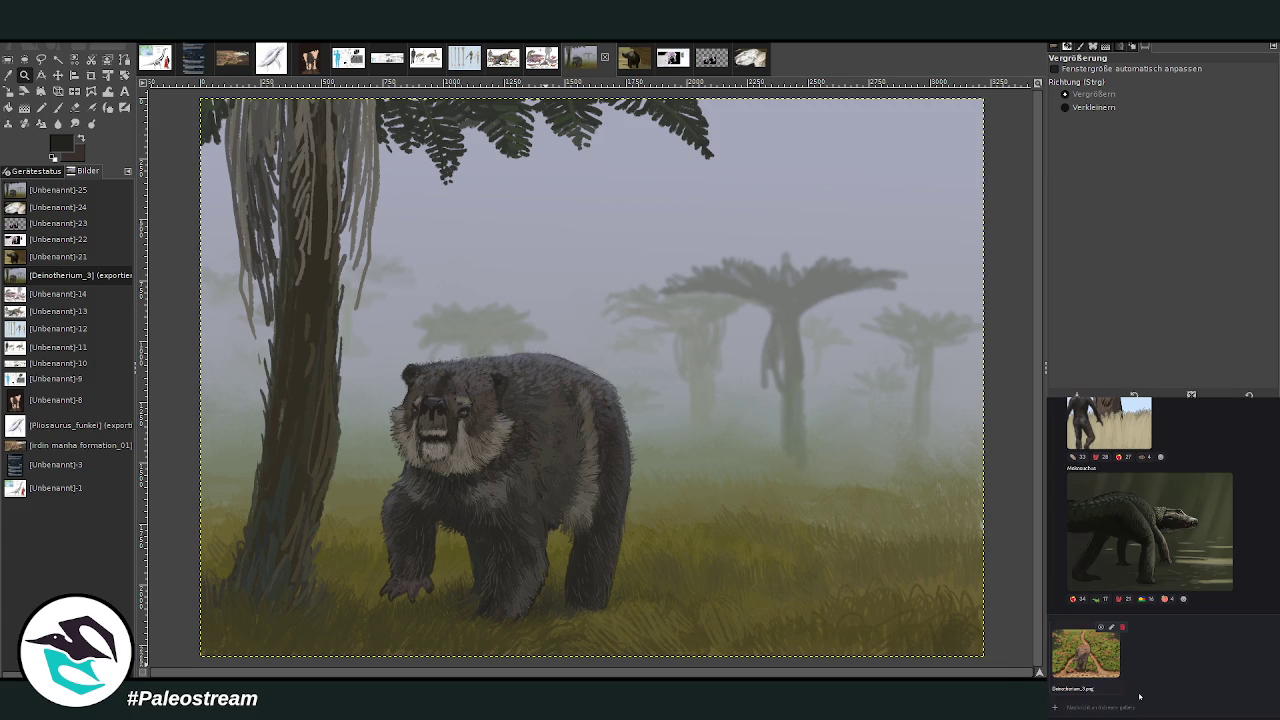
type("Deinoth")
type("erium")
key("Return")
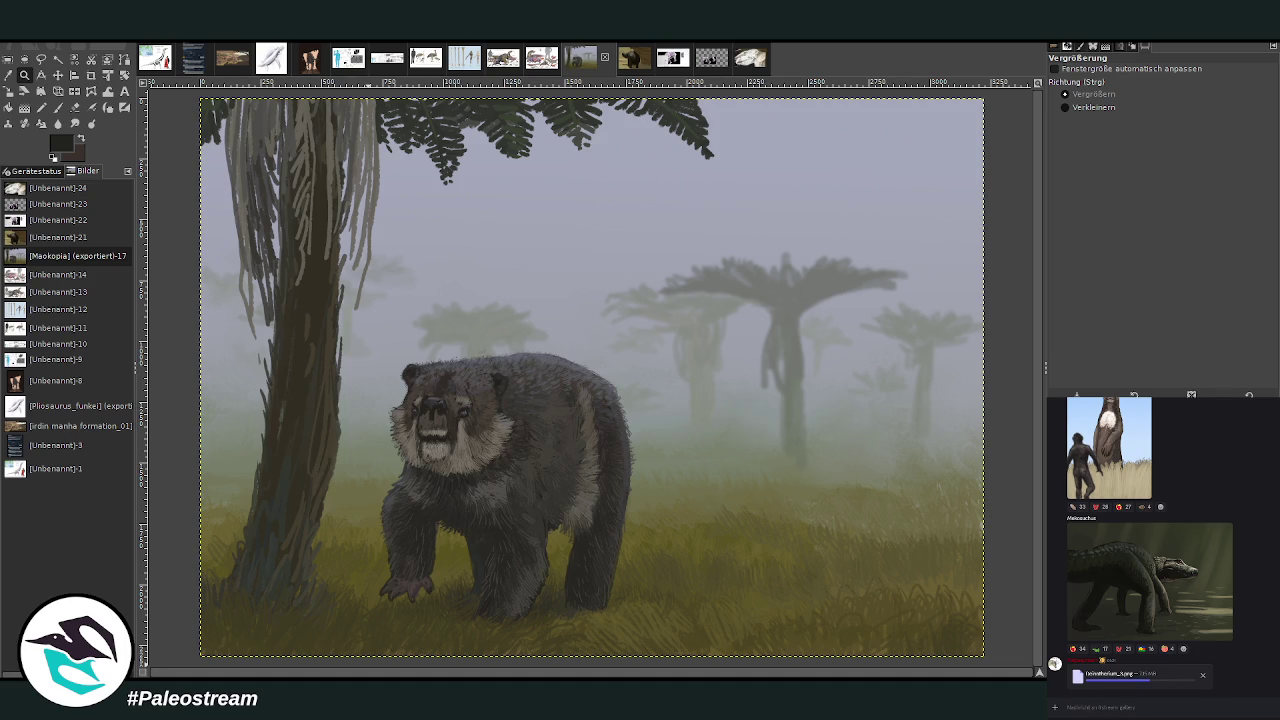
Post a copy of the bear painting in the chat captioned 'Maoko'.
key("ctrl+v")
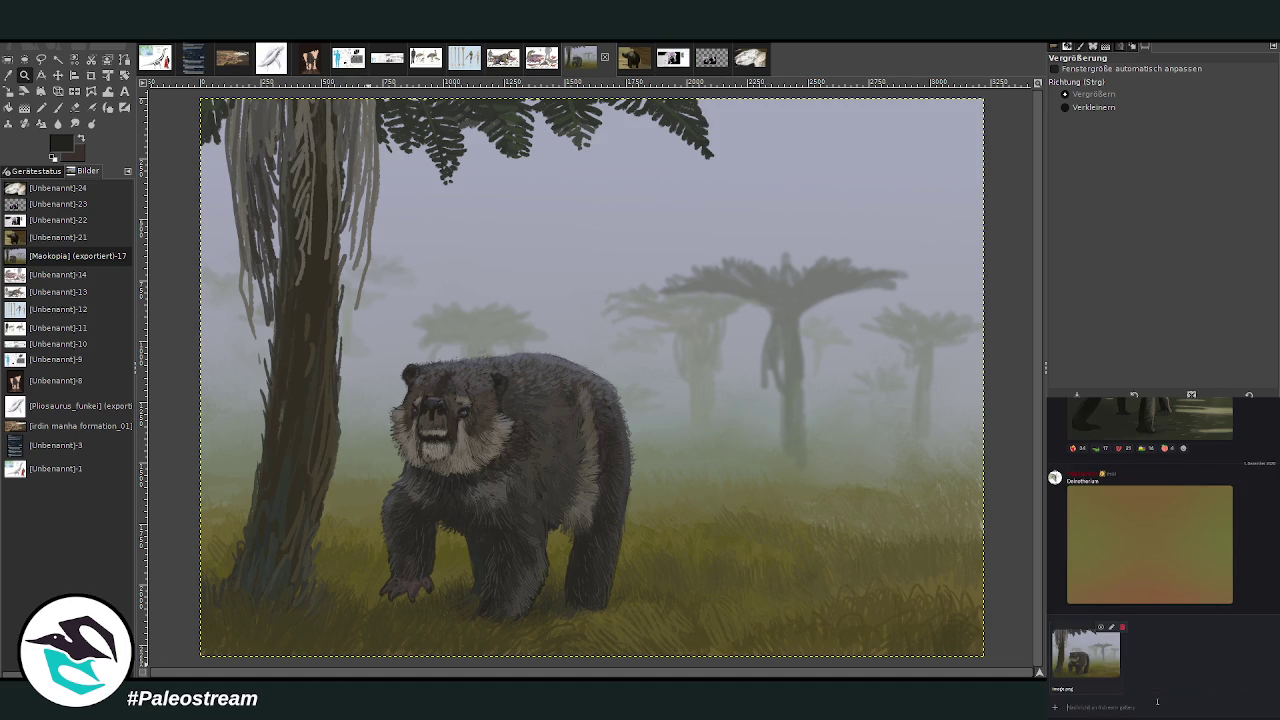
type("Ma")
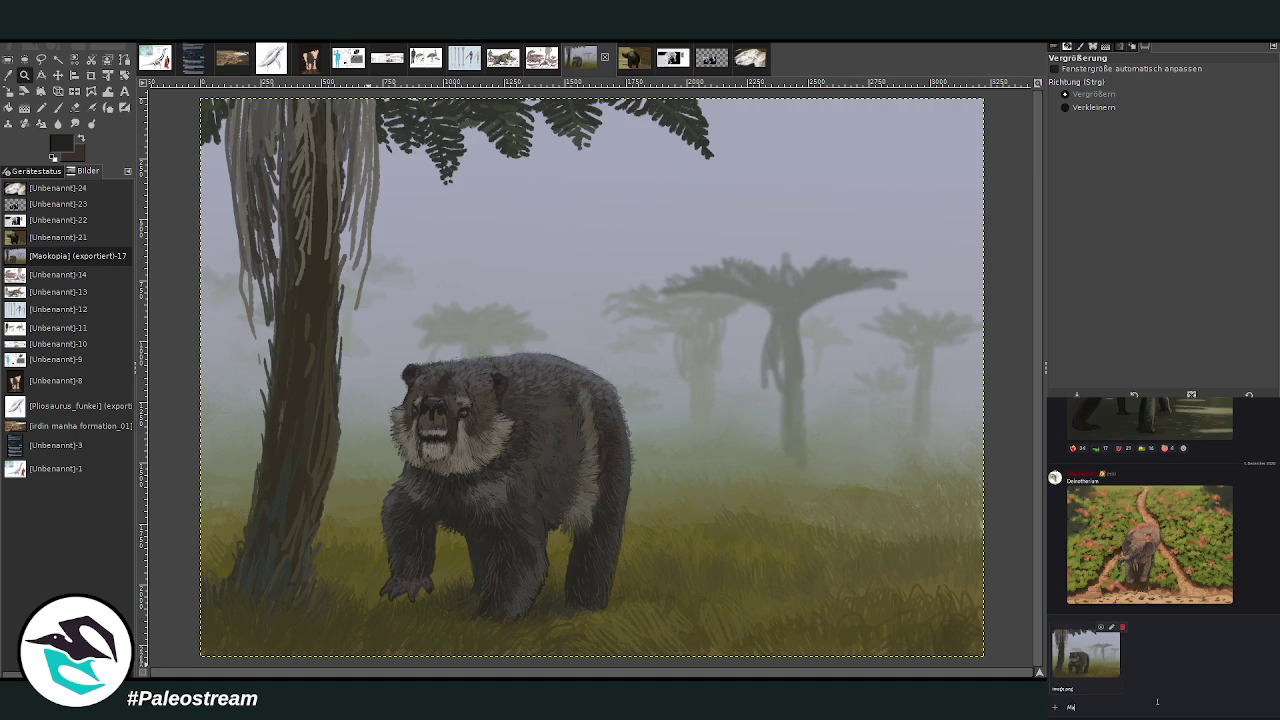
type("okopia")
key("Return")
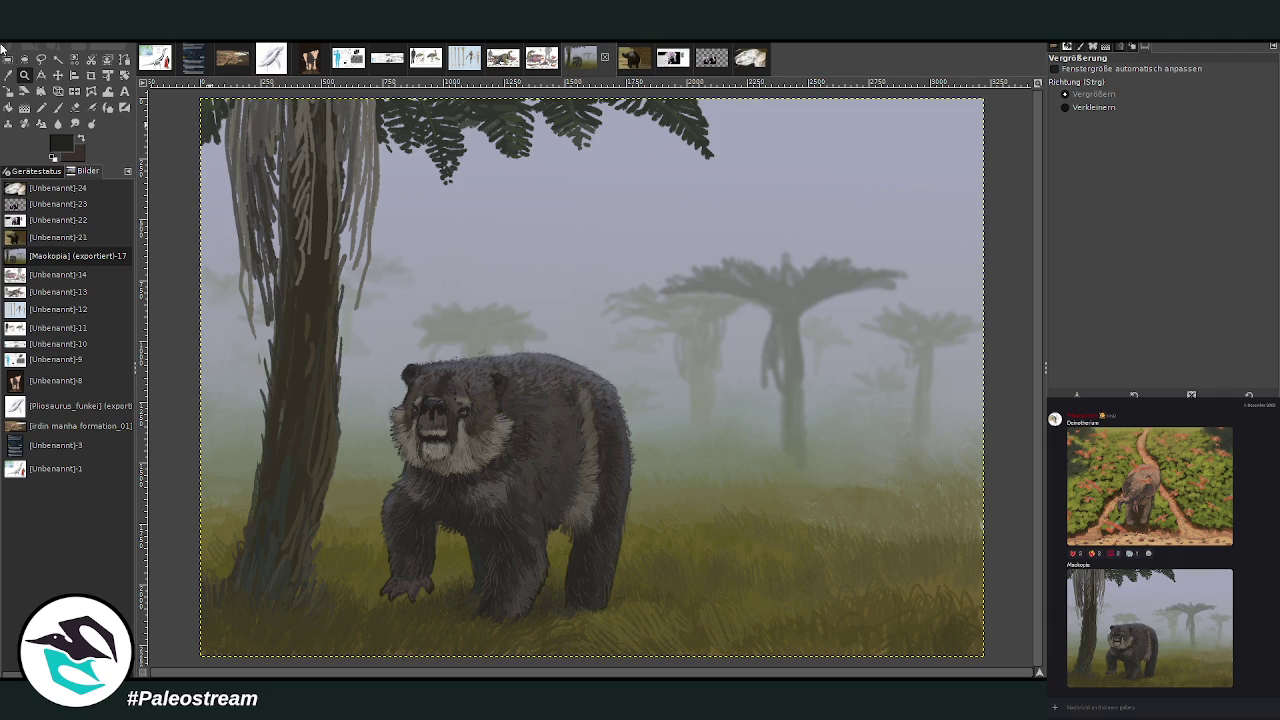
key("shift+f")
Mirror the bear copy horizontally and scale it down.
left_click(457, 393)
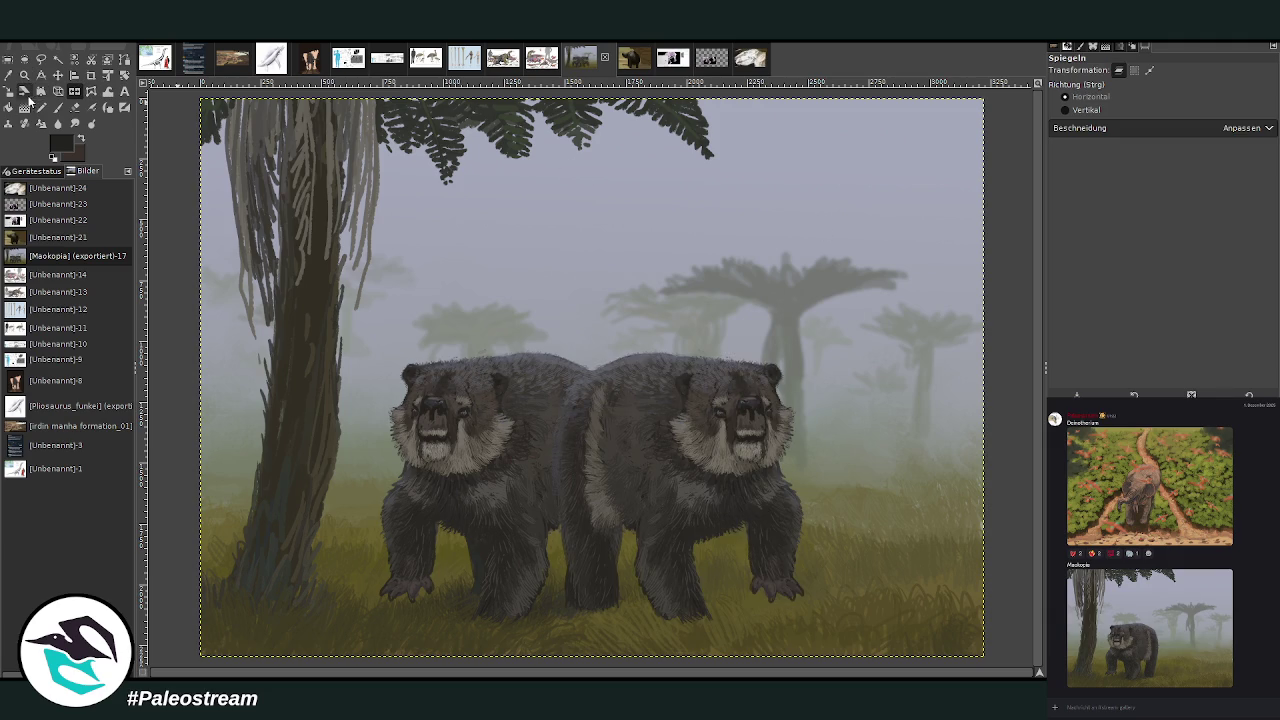
left_click(10, 94)
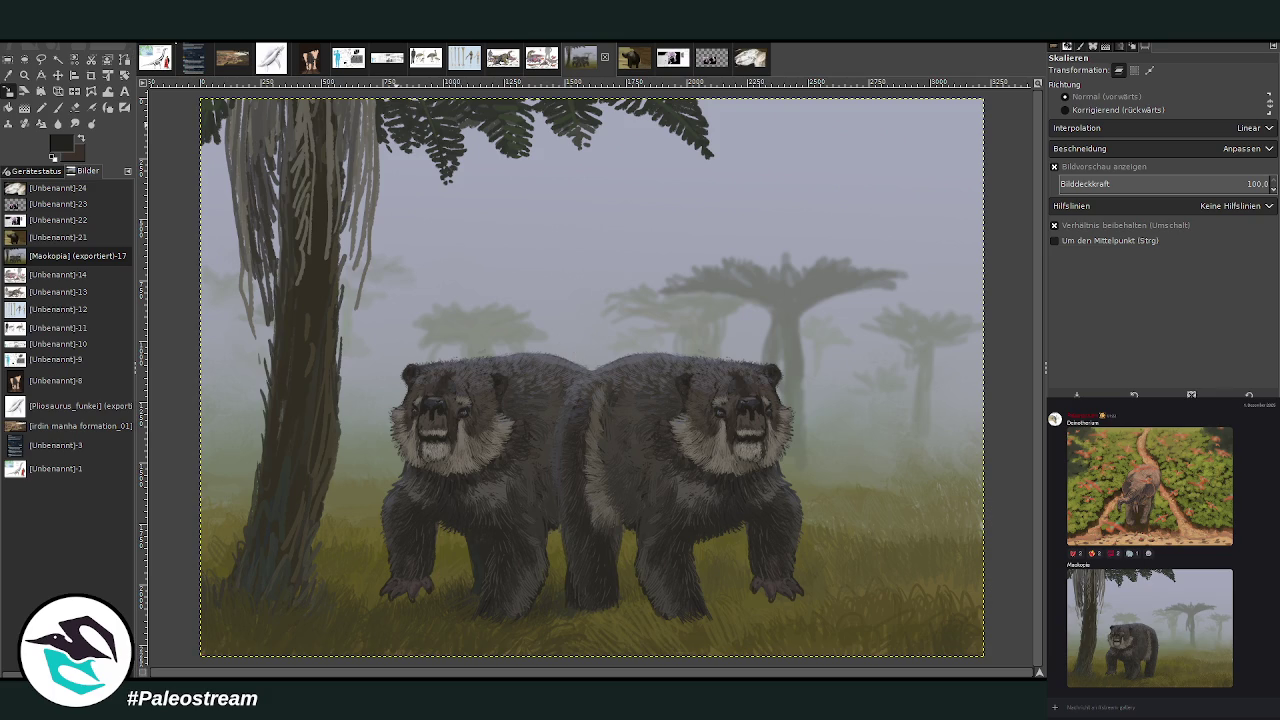
left_click(515, 366)
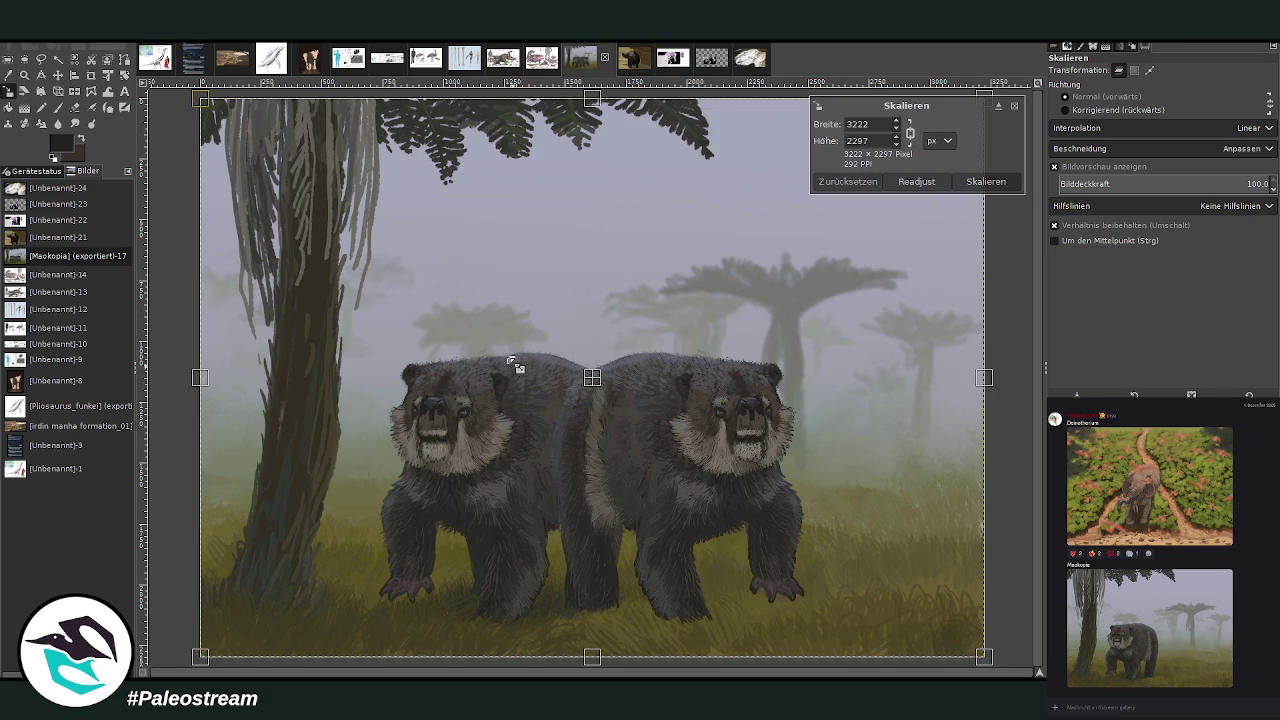
mouse_move(515, 366)
left_mouse_down()
mouse_move(657, 410)
mouse_move(543, 329)
left_mouse_up()
left_click(981, 182)
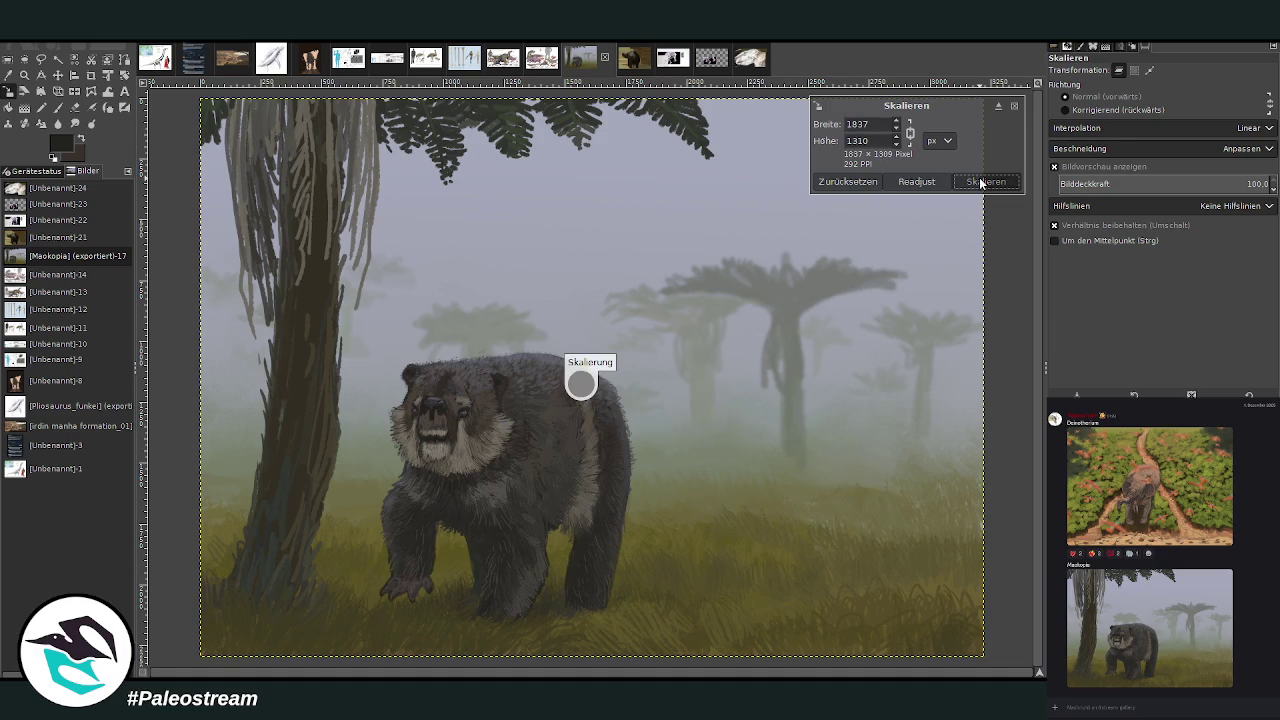
Tilt the bear copy about 11° and warp its front leg to hang down.
left_click(124, 76)
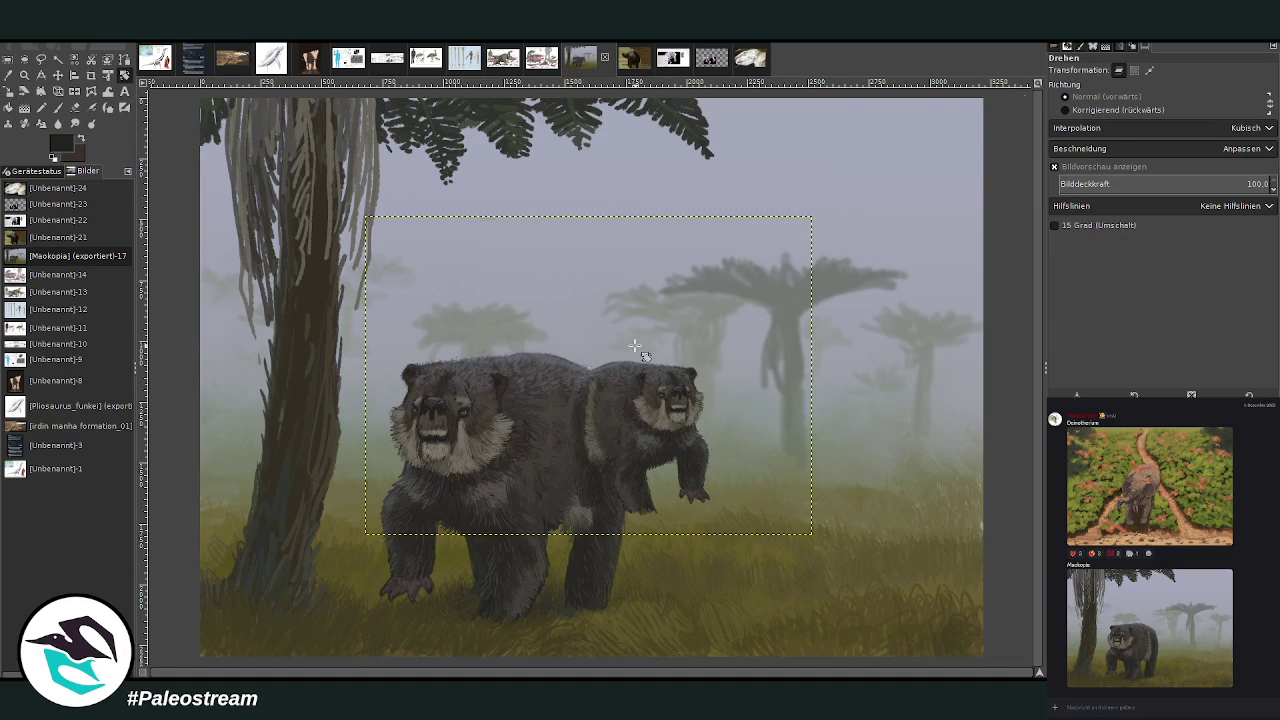
left_click_drag(635, 347, 723, 380)
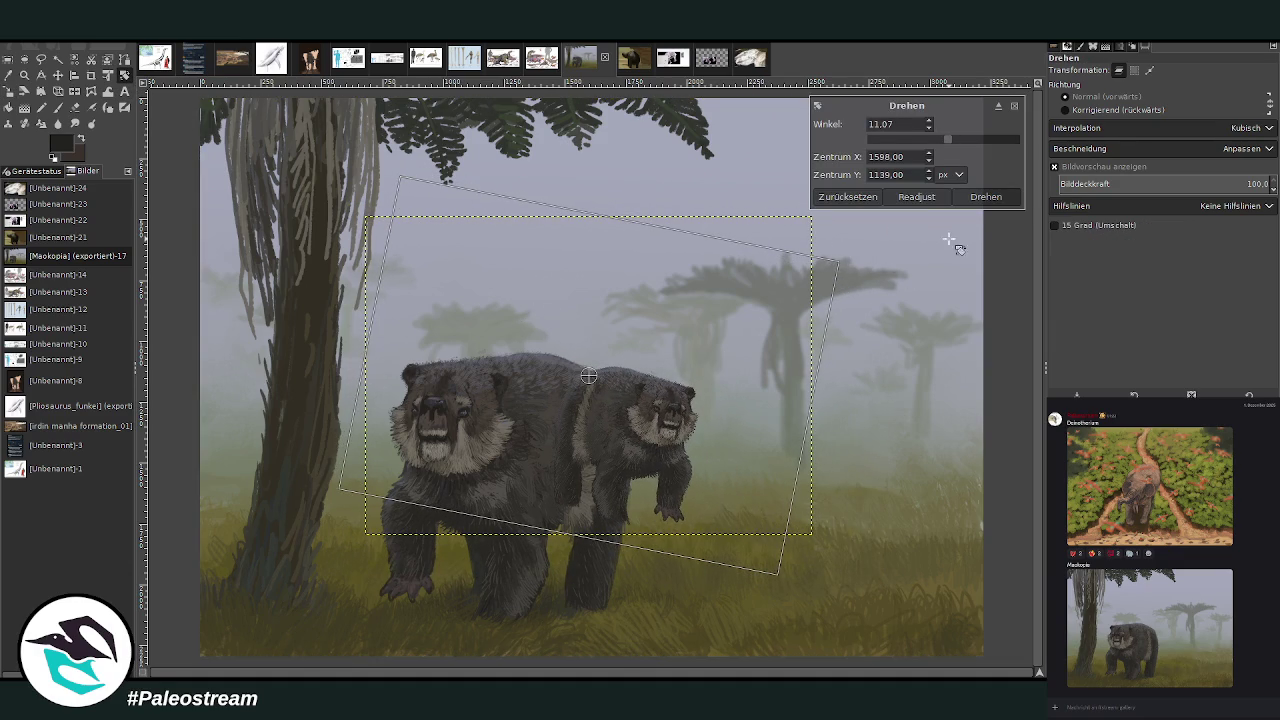
left_click(985, 196)
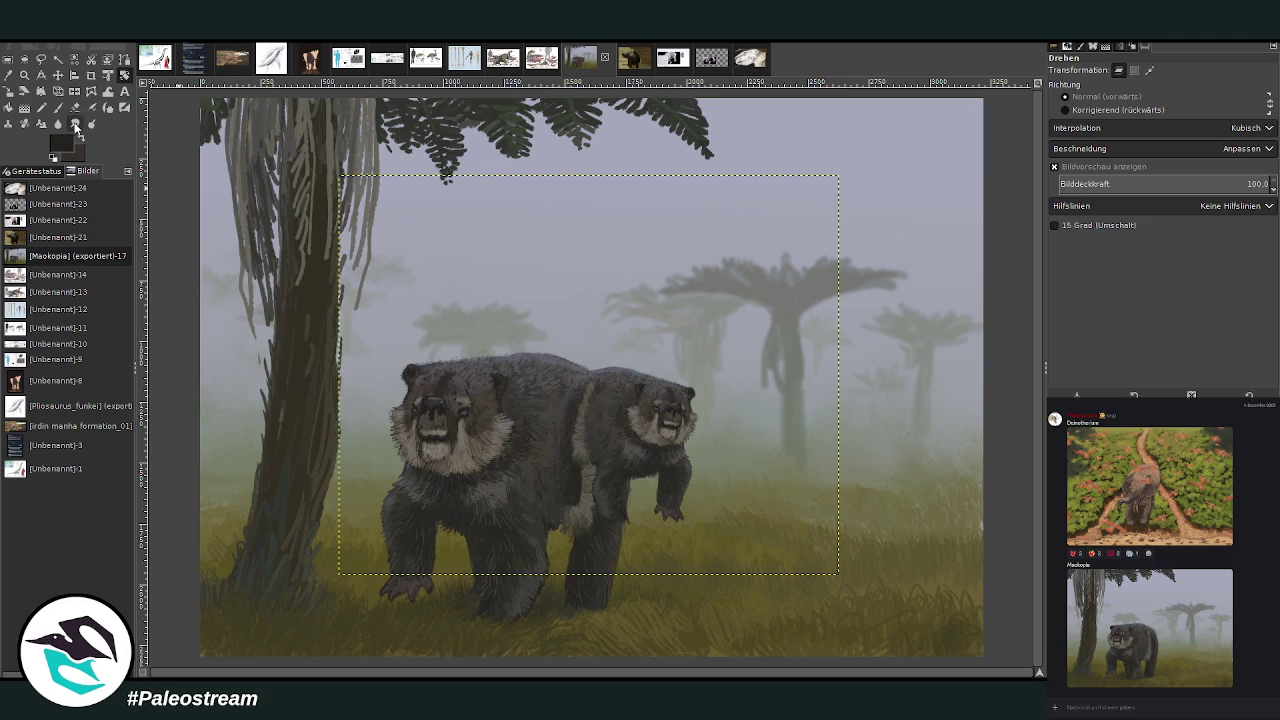
left_click(107, 93)
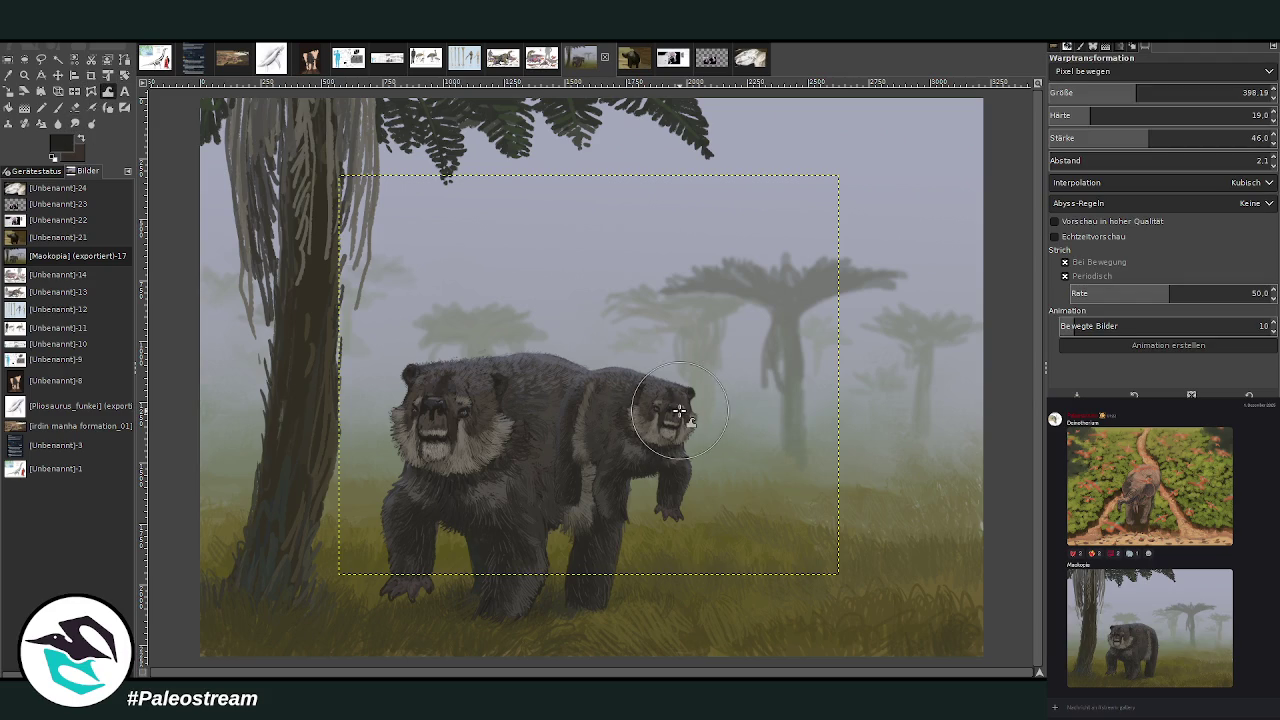
mouse_move(688, 483)
left_mouse_down()
mouse_move(640, 510)
mouse_move(687, 510)
mouse_move(652, 490)
mouse_move(567, 511)
mouse_move(631, 511)
left_mouse_up()
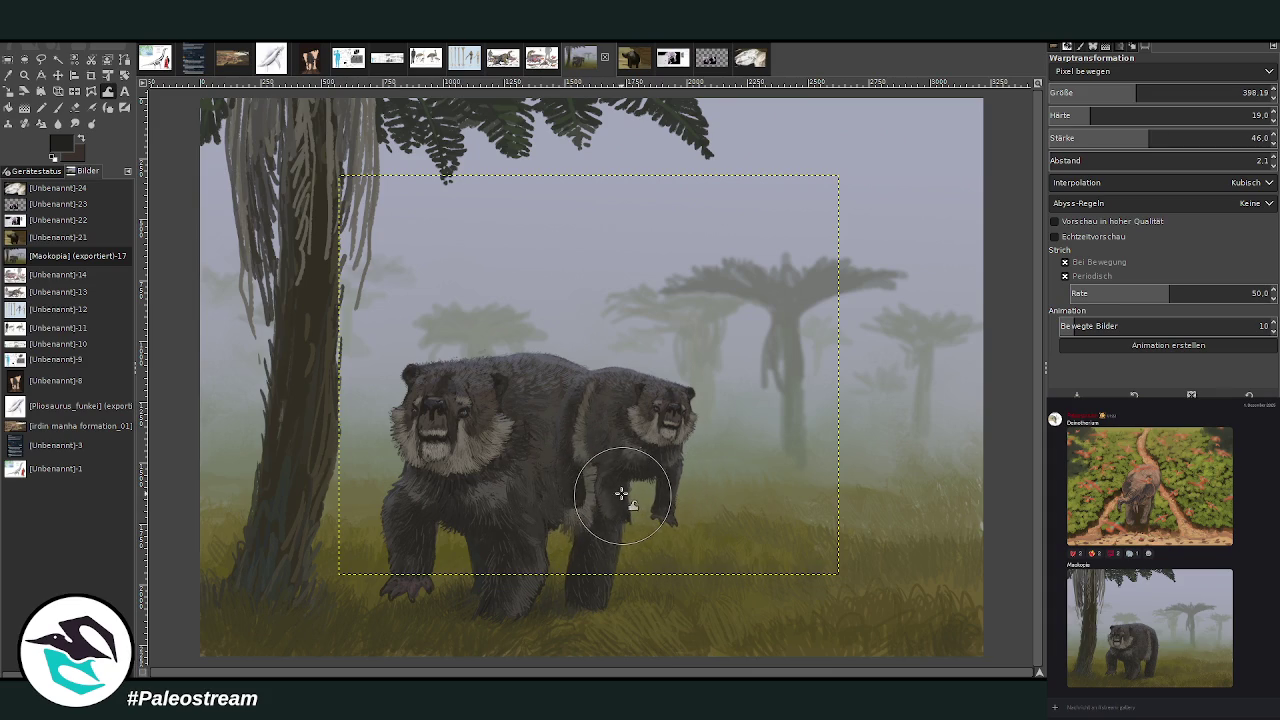
left_click_drag(631, 511, 580, 457)
Shrink the bear copy further and move it right into the distance.
left_click(8, 91)
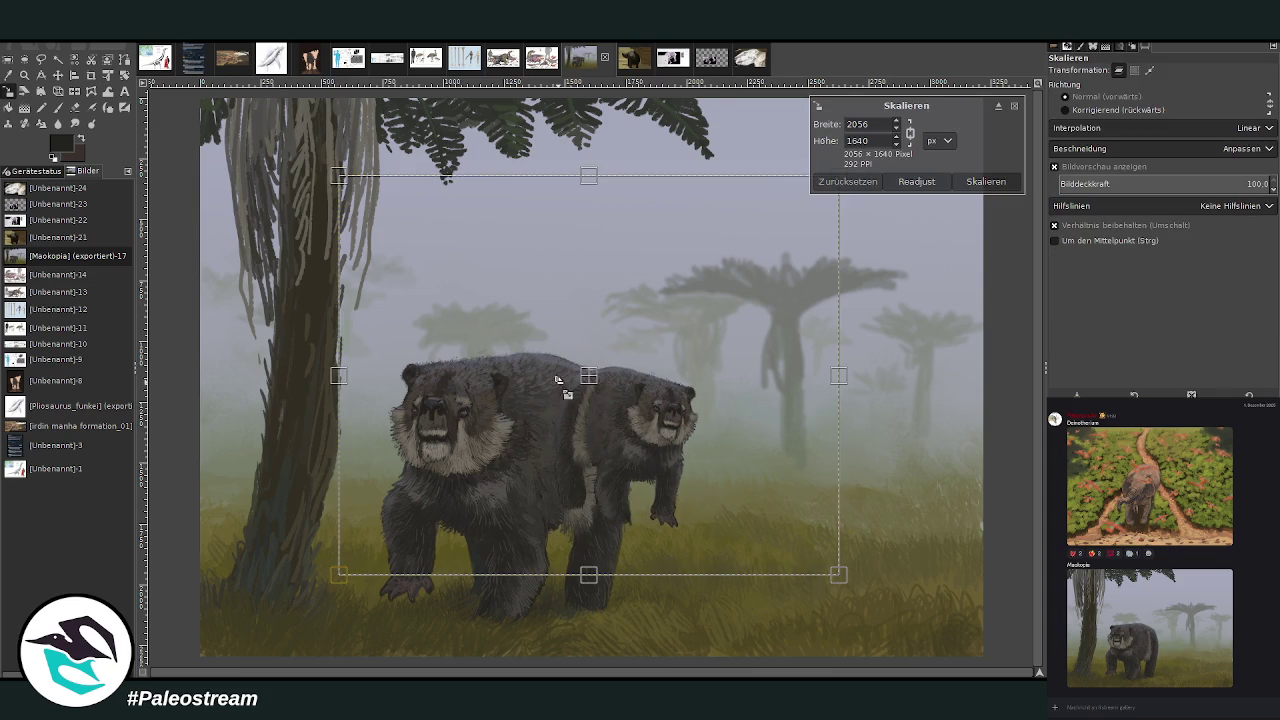
mouse_move(563, 387)
left_mouse_down()
mouse_move(610, 405)
mouse_move(590, 383)
mouse_move(777, 378)
left_mouse_up()
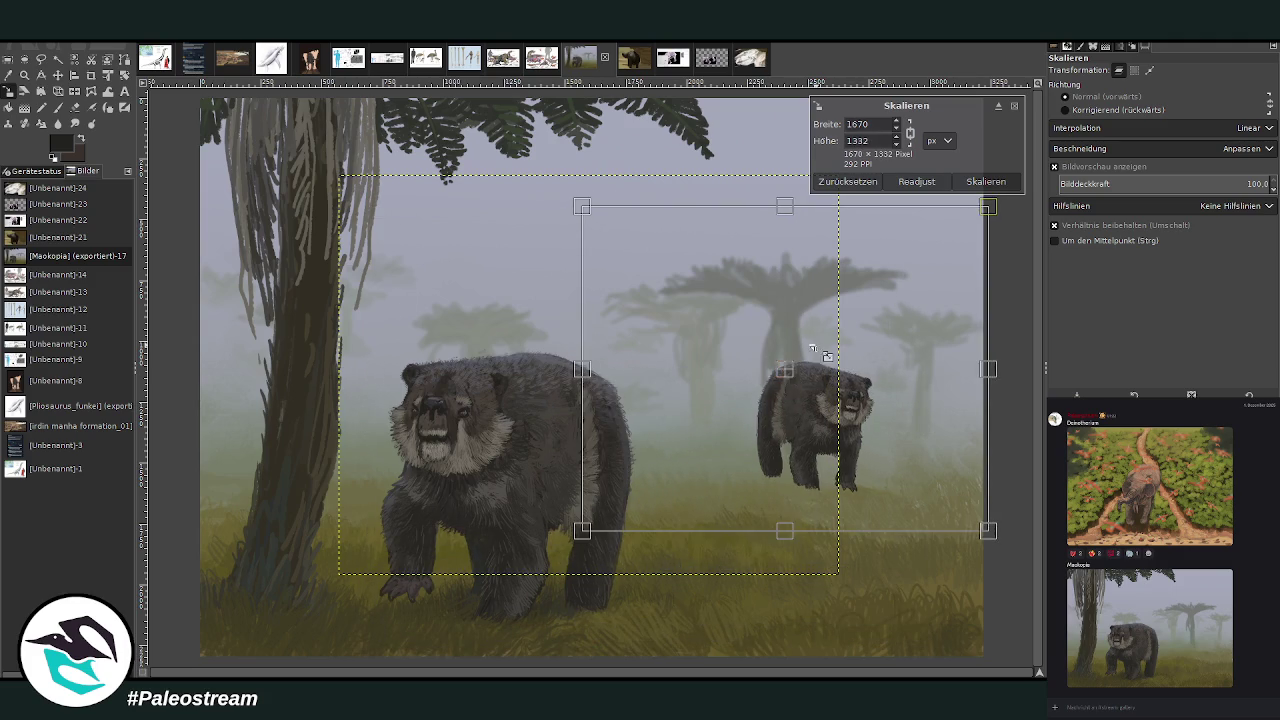
left_click_drag(989, 207, 968, 222)
left_click(997, 181)
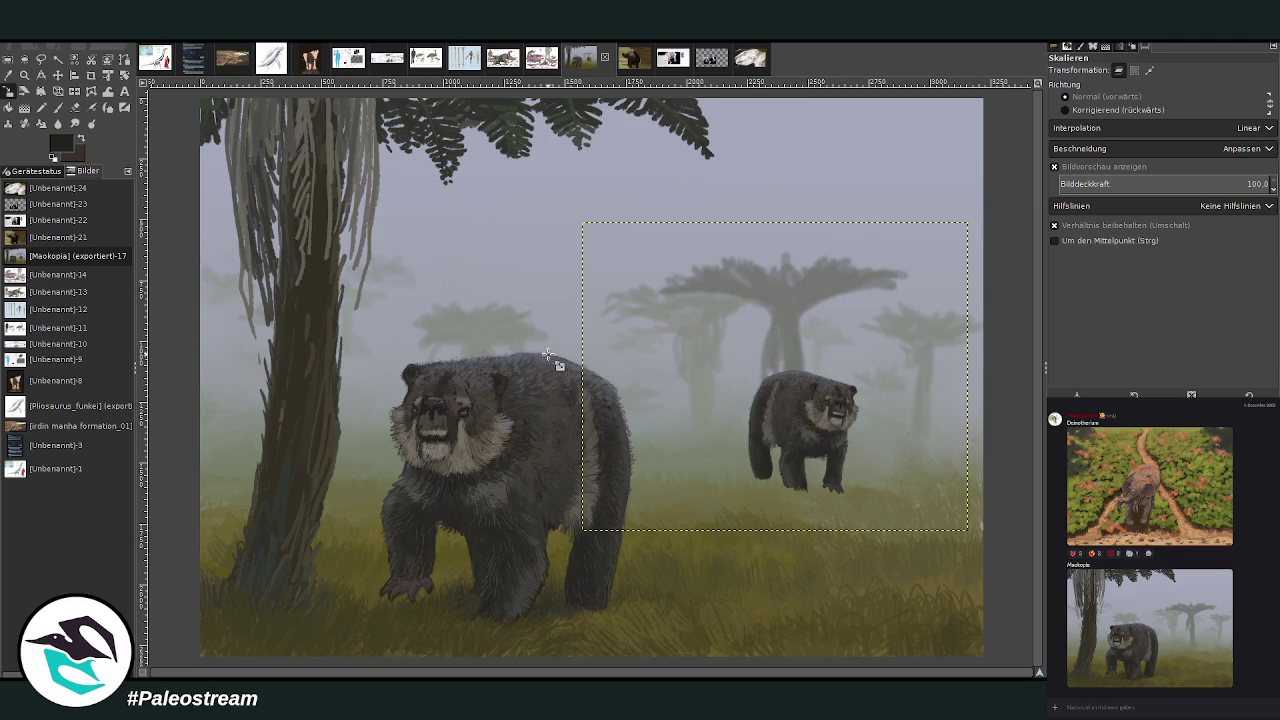
Sample the fog grey and set up a large Lighten-only brush at 30.6 opacity.
left_click(16, 84)
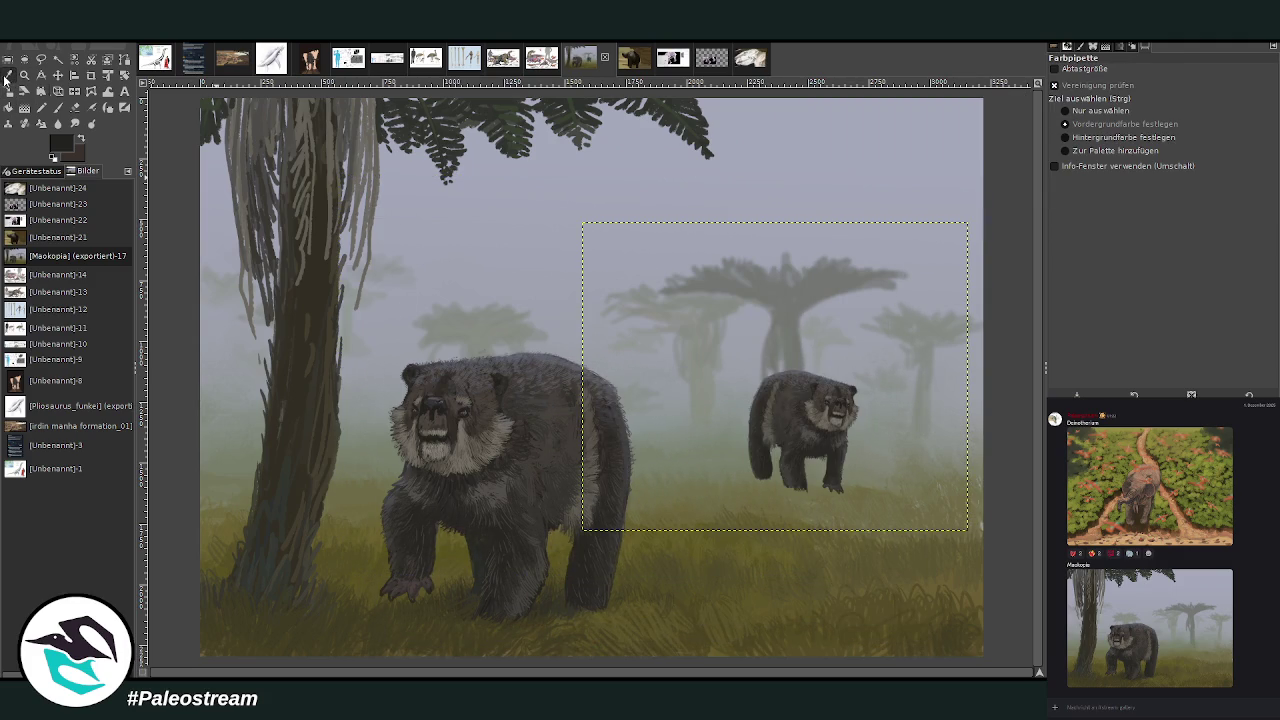
left_click(800, 354)
left_click(57, 107)
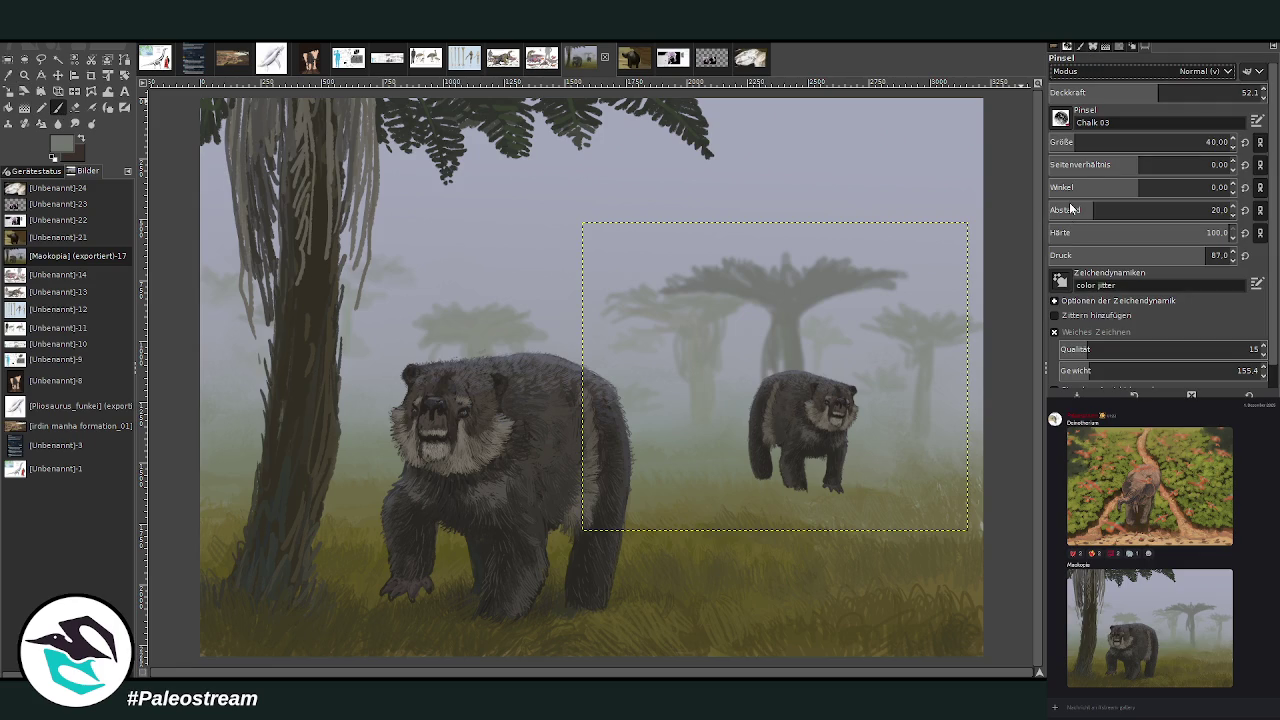
key("shift+plus")
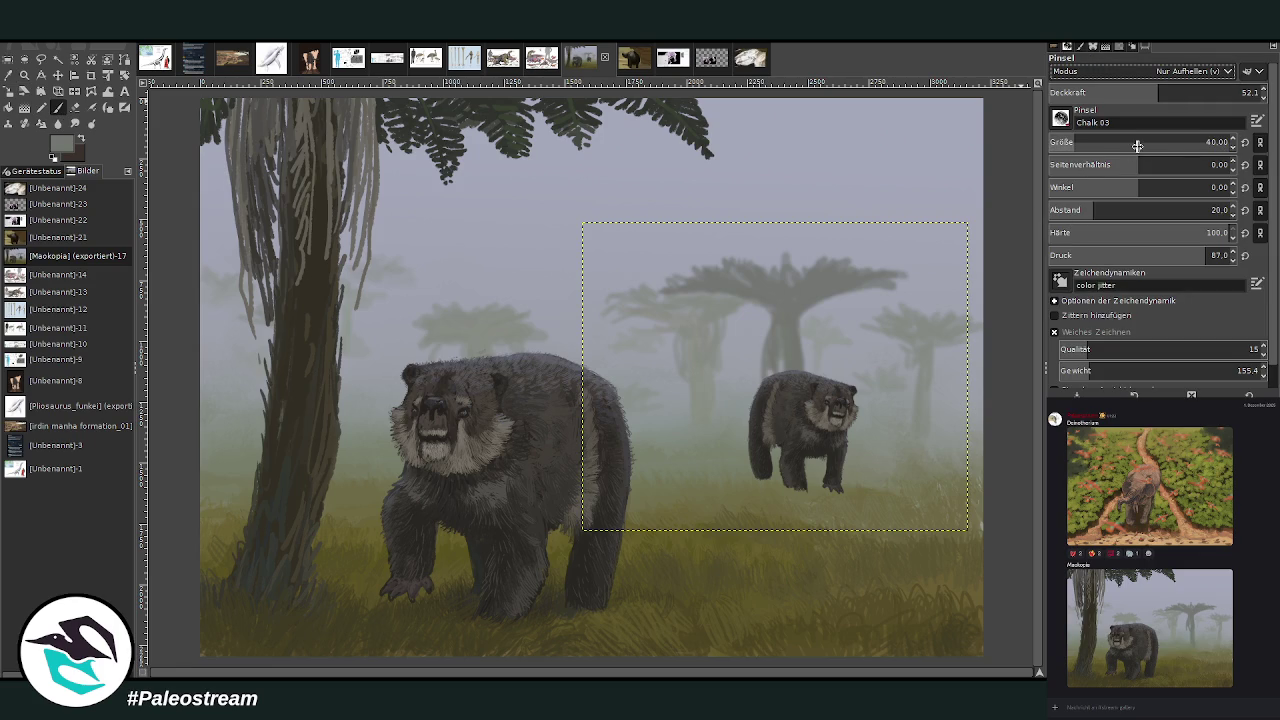
left_click_drag(1137, 146, 1204, 142)
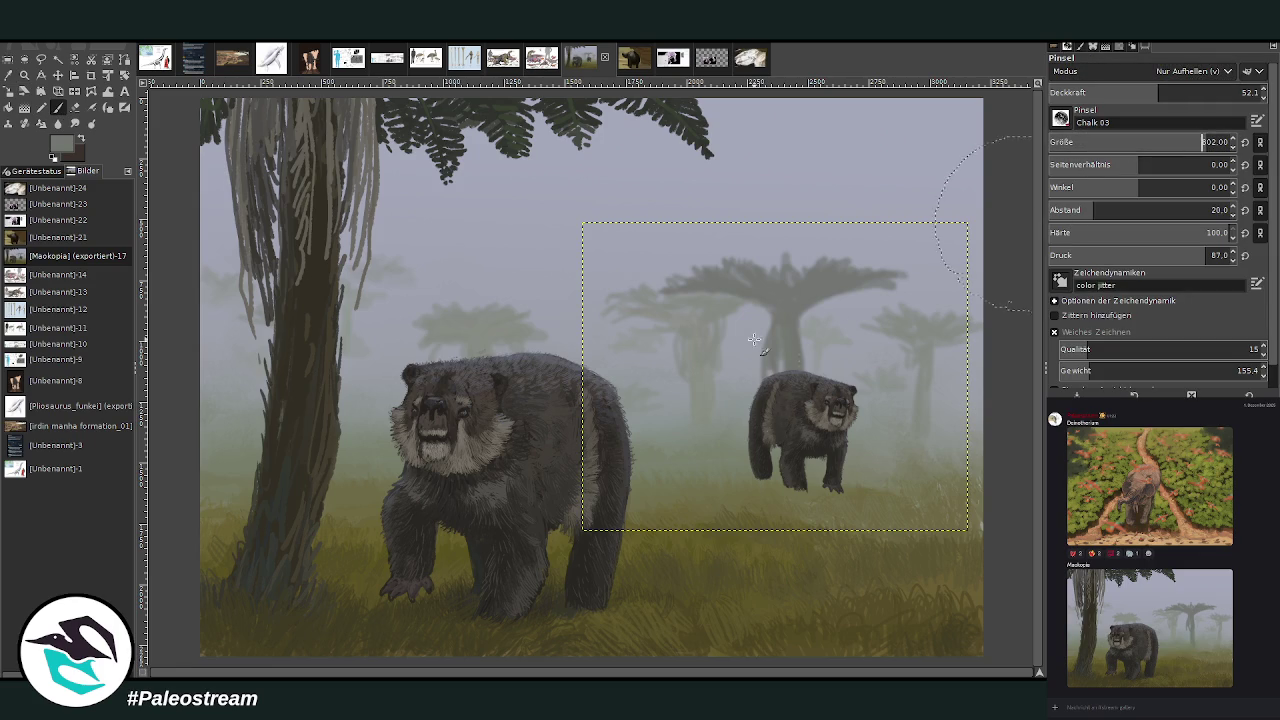
left_click_drag(754, 340, 737, 484)
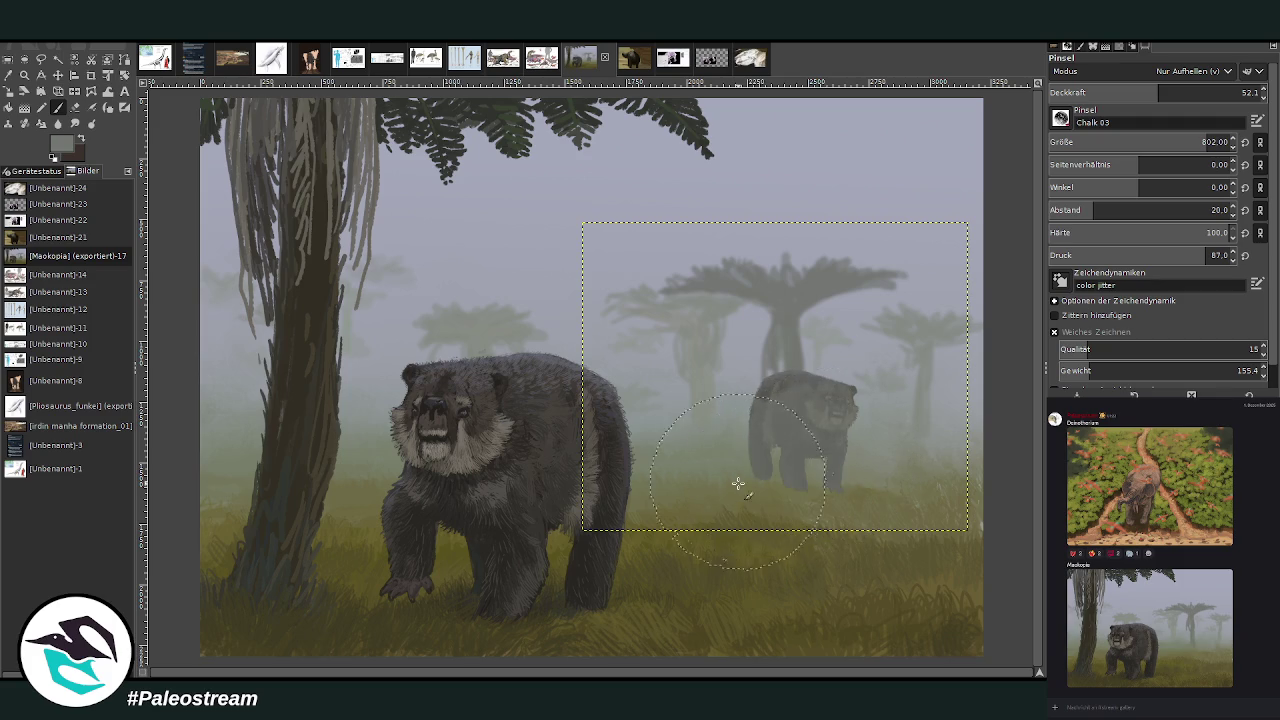
key("ctrl+z")
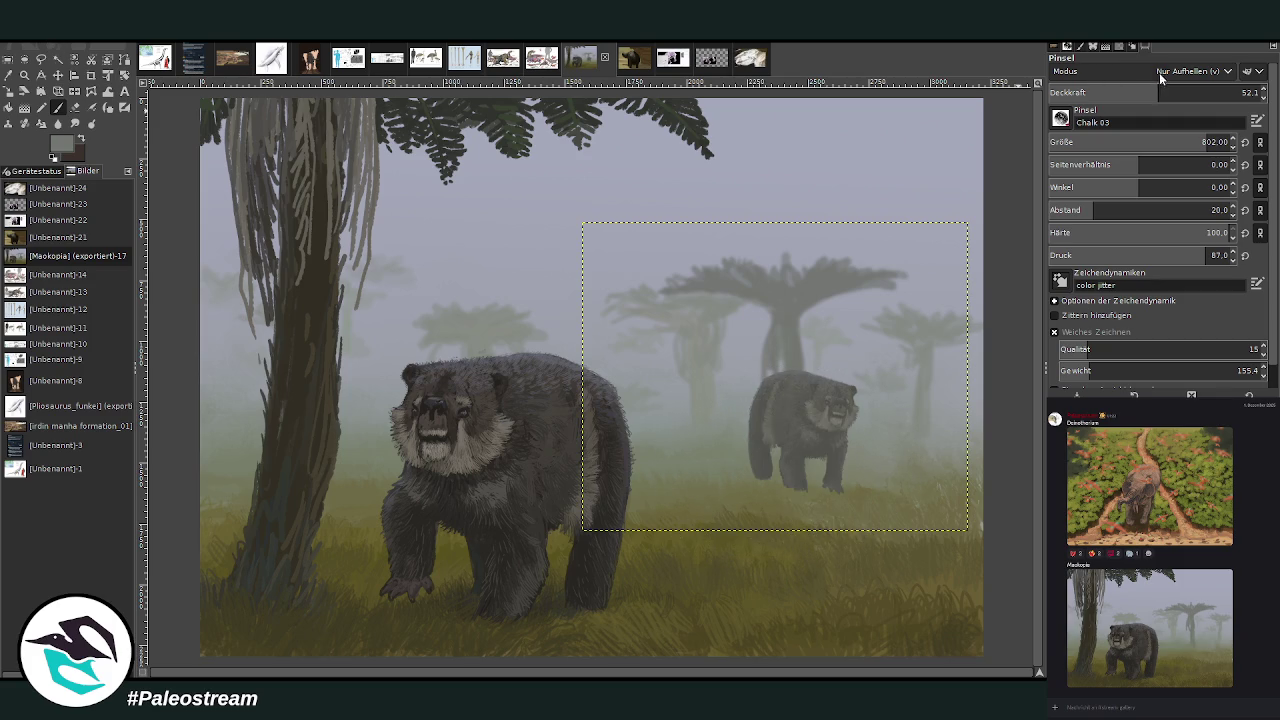
left_click(1114, 90)
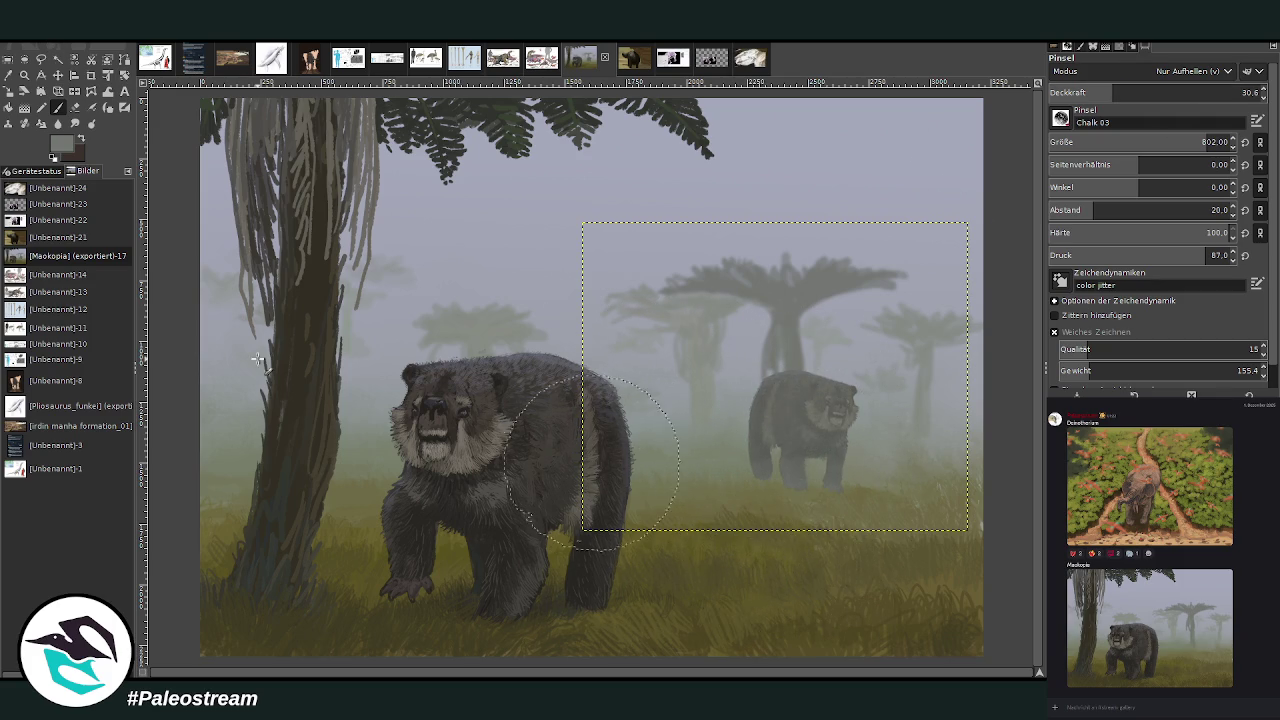
left_click(8, 91)
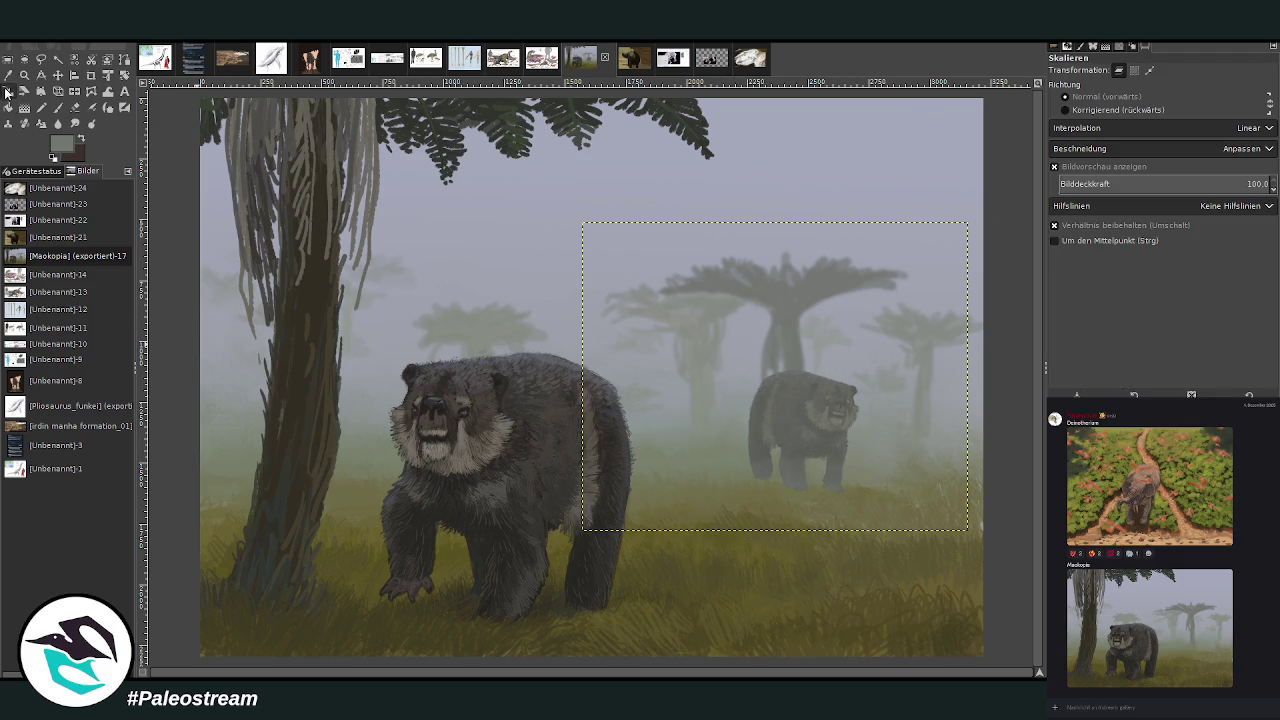
Shrink the distant bear slightly and anchor it into the painting.
left_click(762, 410)
mouse_move(840, 460)
left_mouse_down()
mouse_move(757, 365)
mouse_move(808, 362)
left_mouse_up()
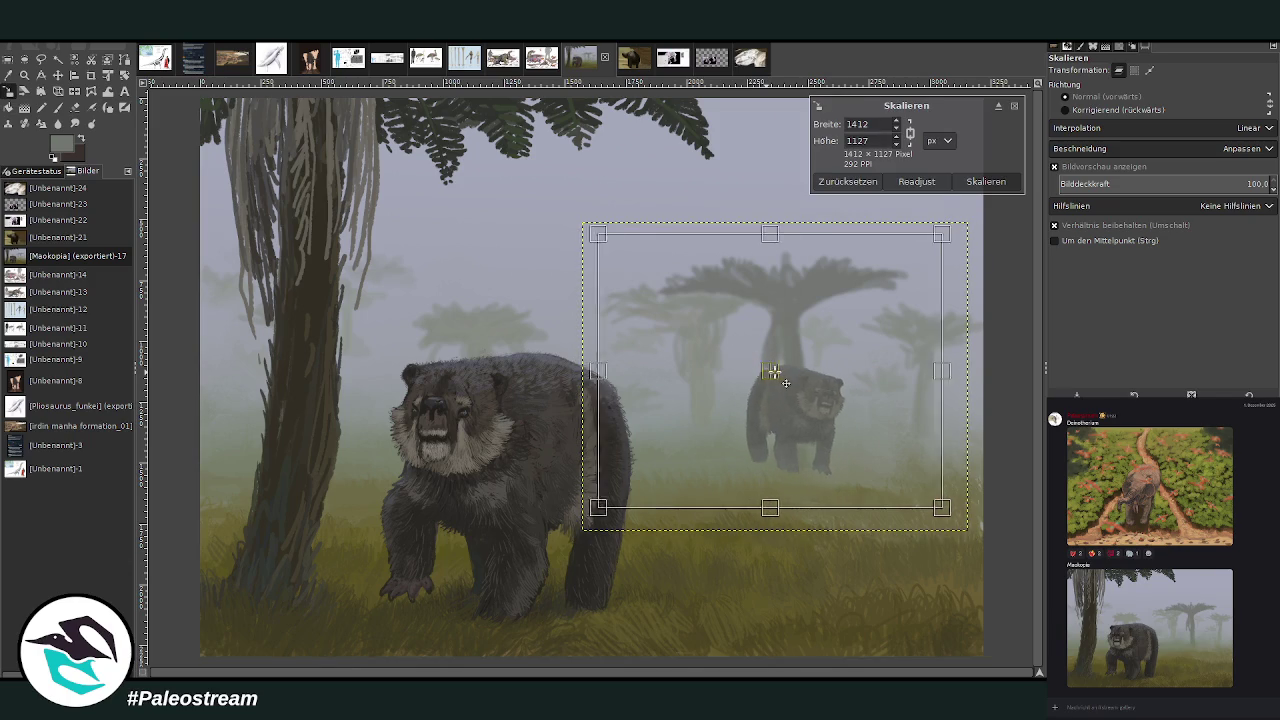
left_click(986, 181)
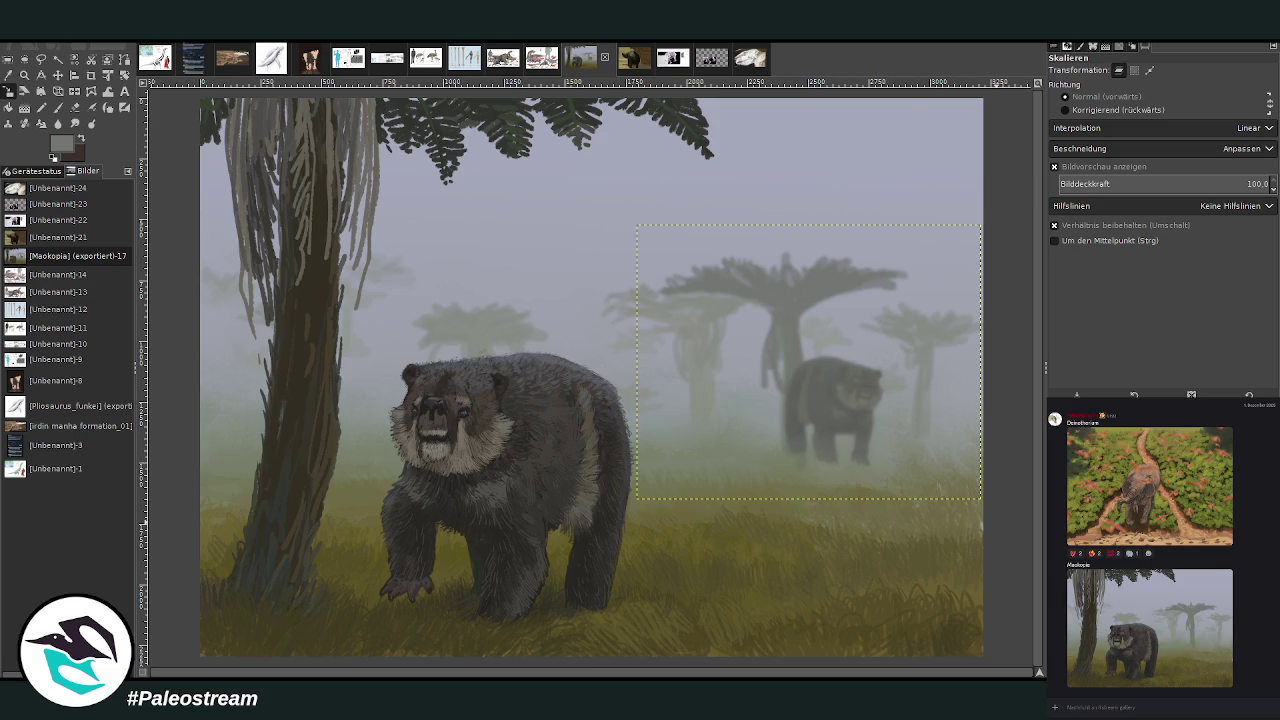
key("ctrl+z")
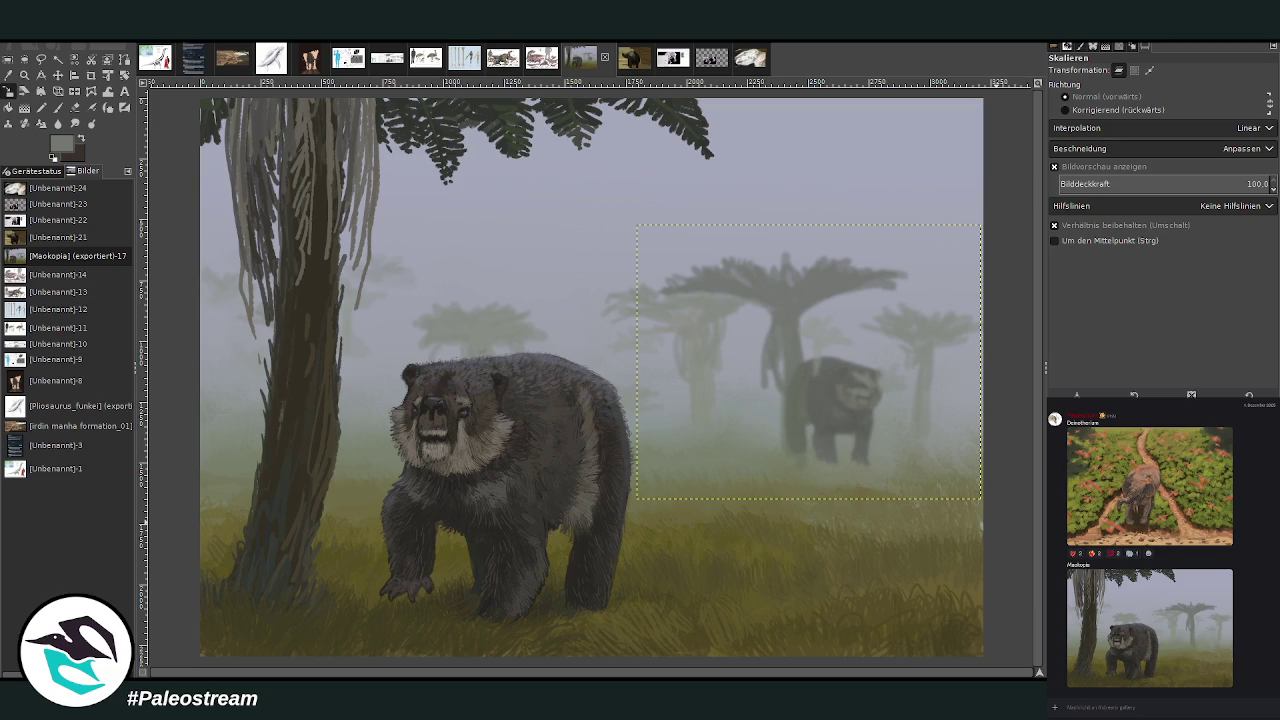
key("ctrl+y")
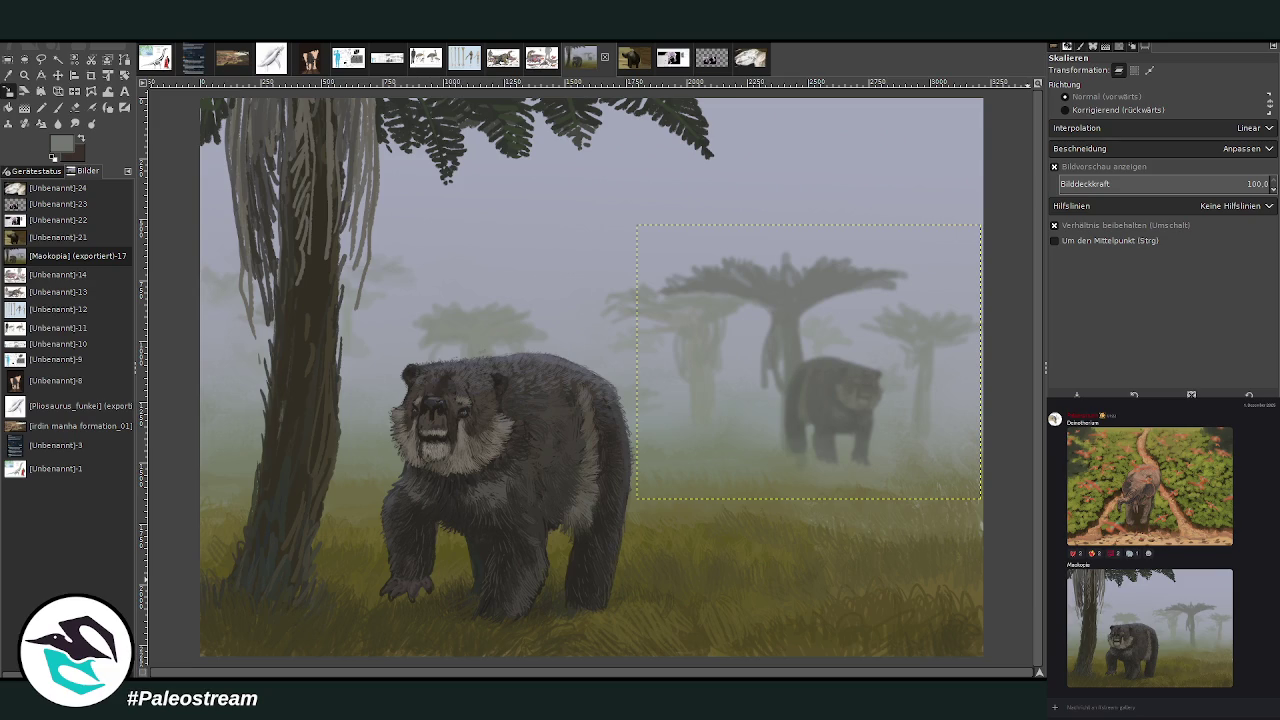
key("ctrl+h")
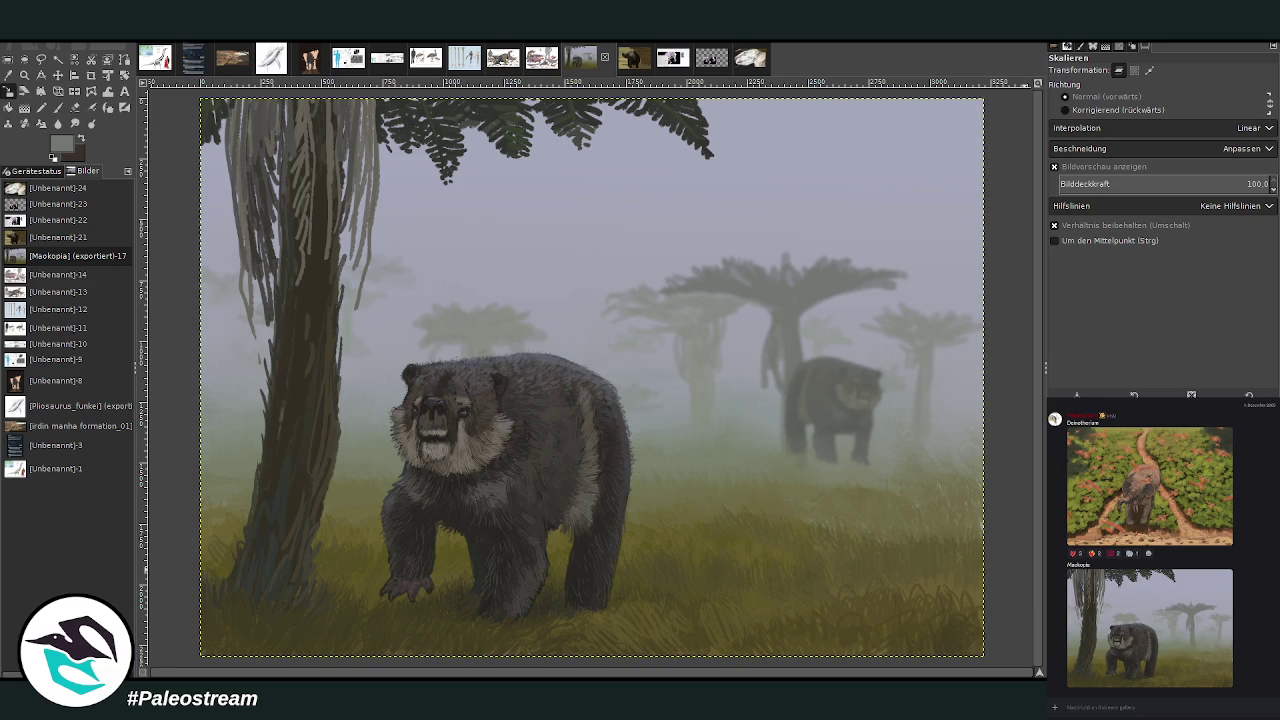
Lasso the distant tree trunk, then copy, paste and anchor it over the bear.
left_click(41, 60)
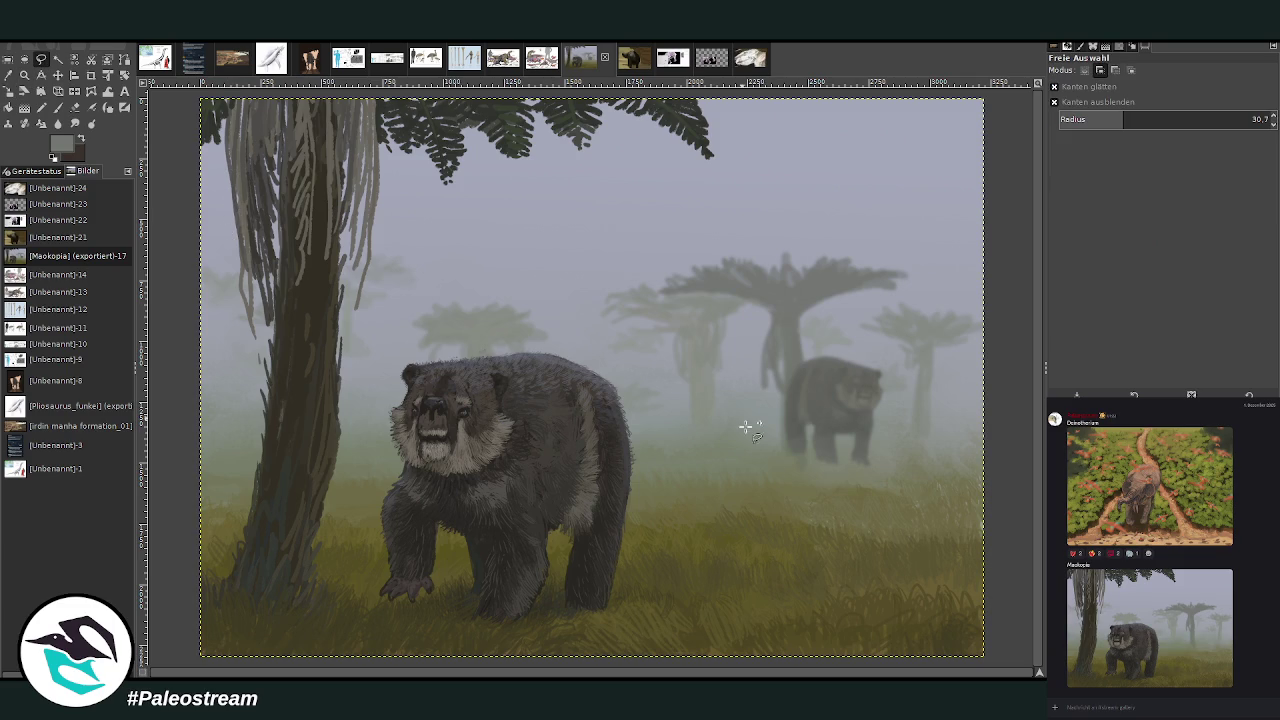
left_click_drag(753, 355, 805, 303)
left_click_drag(807, 347, 756, 467)
left_click_drag(753, 464, 759, 471)
key("ctrl+c")
key("ctrl+v")
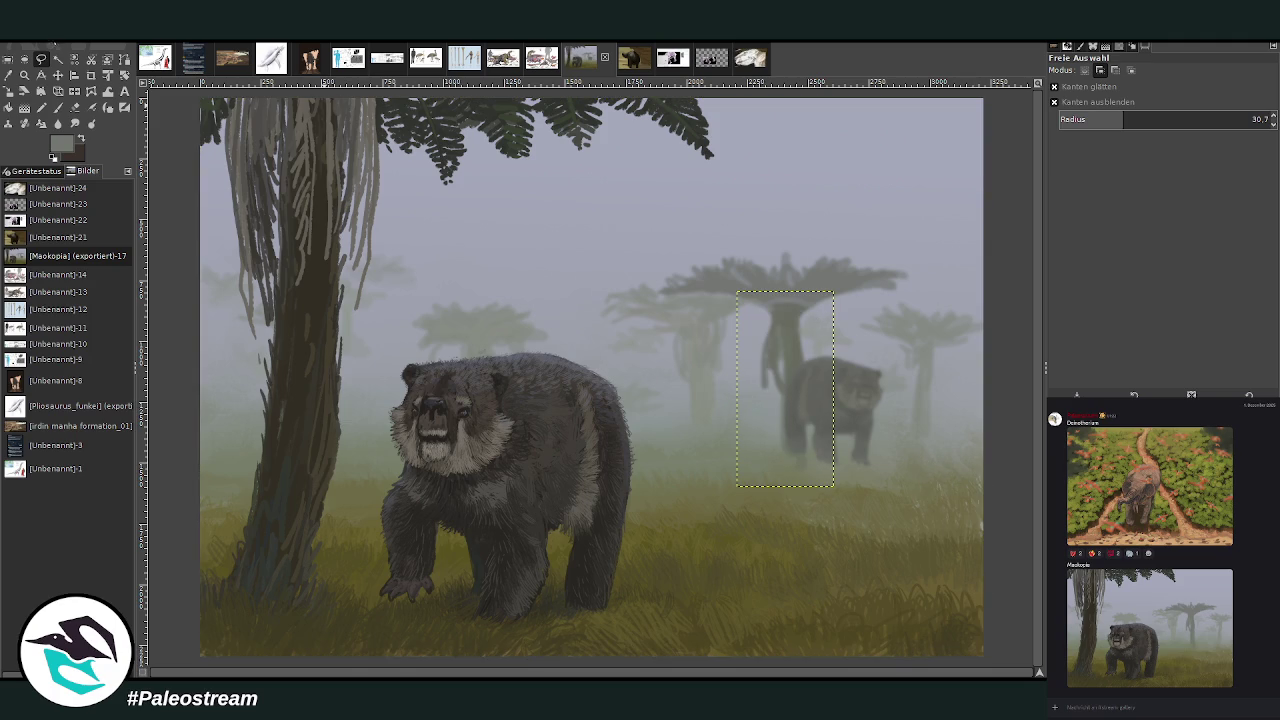
key("ctrl+h")
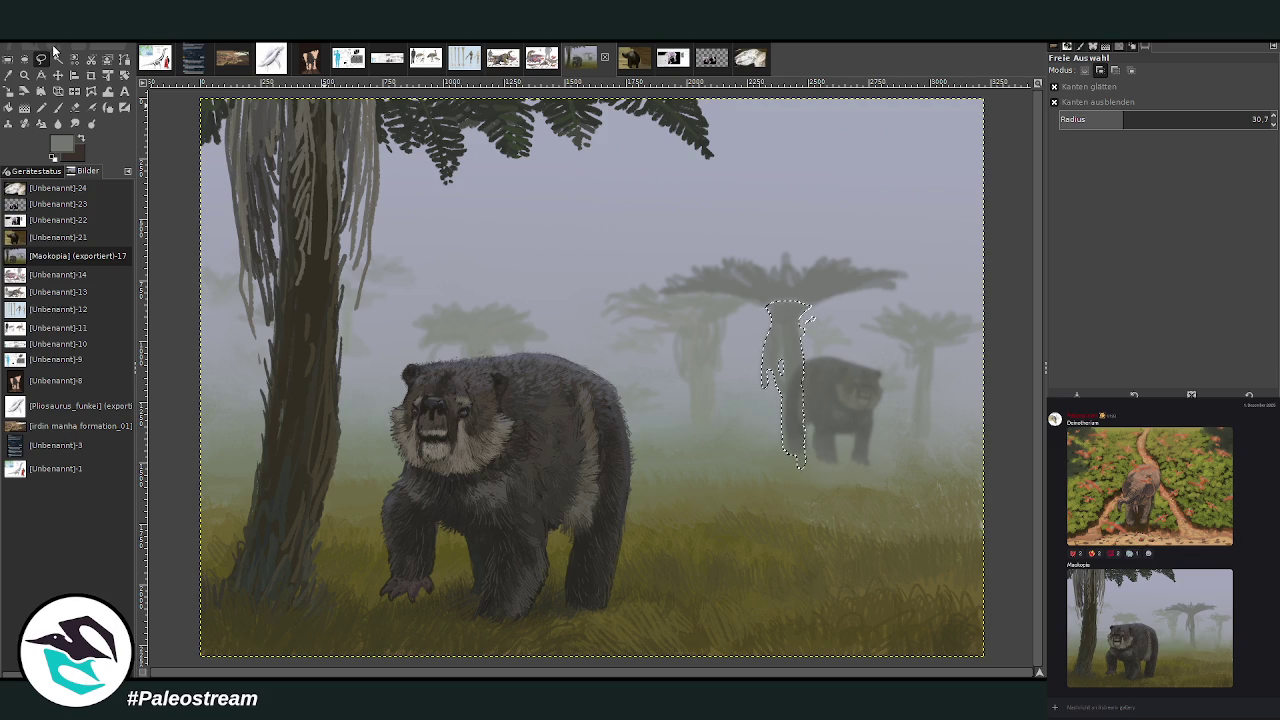
left_click(8, 59)
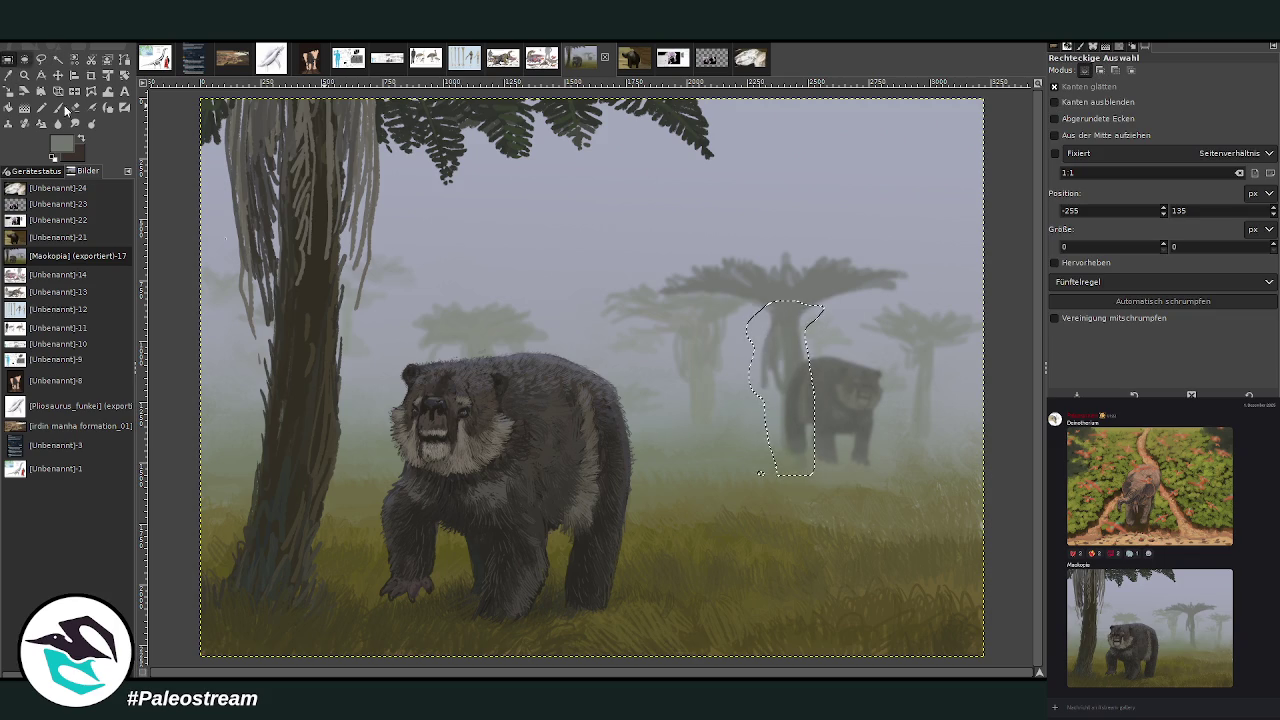
left_click(415, 303)
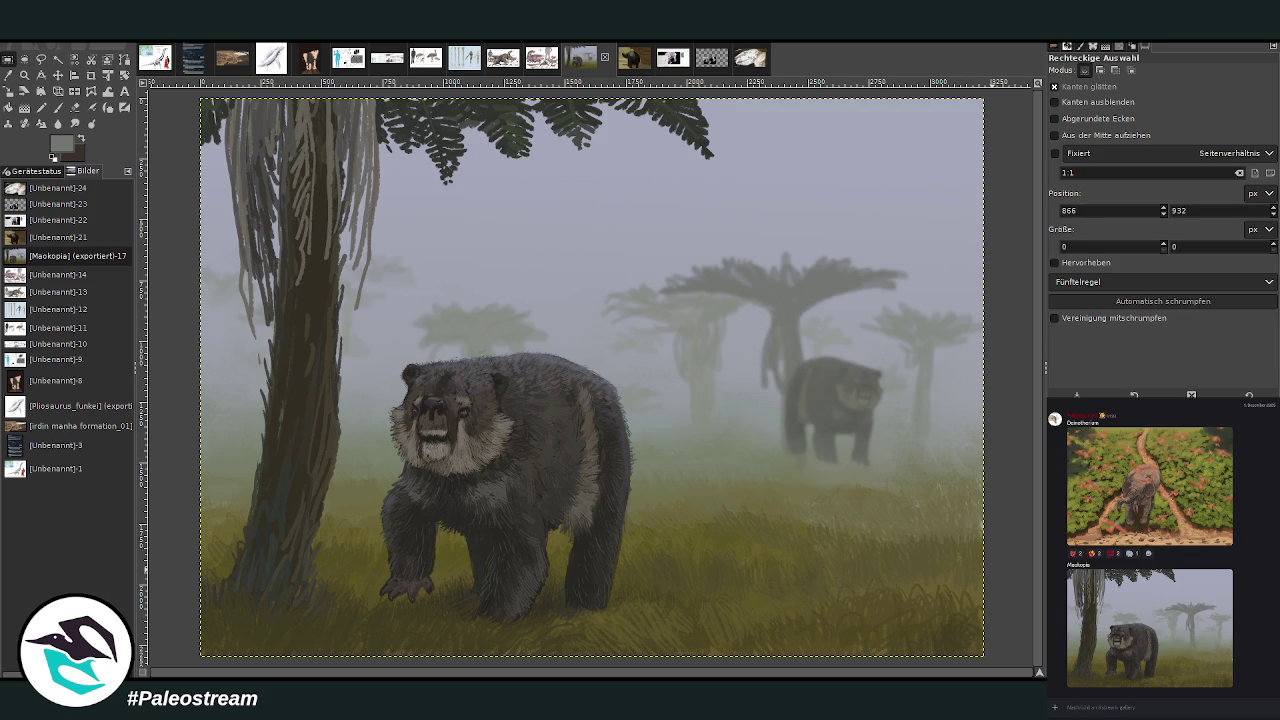
Zoom in on the distant bear and the background trees.
left_click_drag(637, 225, 981, 498)
key("ctrl+z")
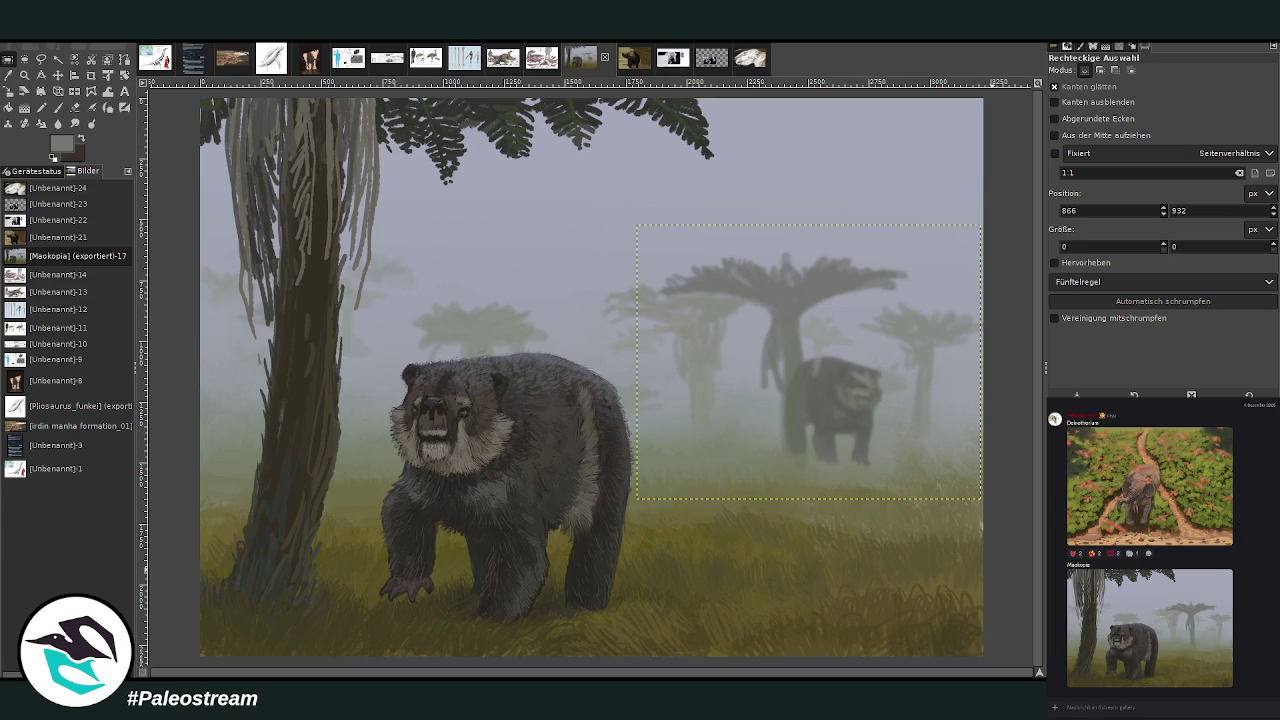
left_click(24, 75)
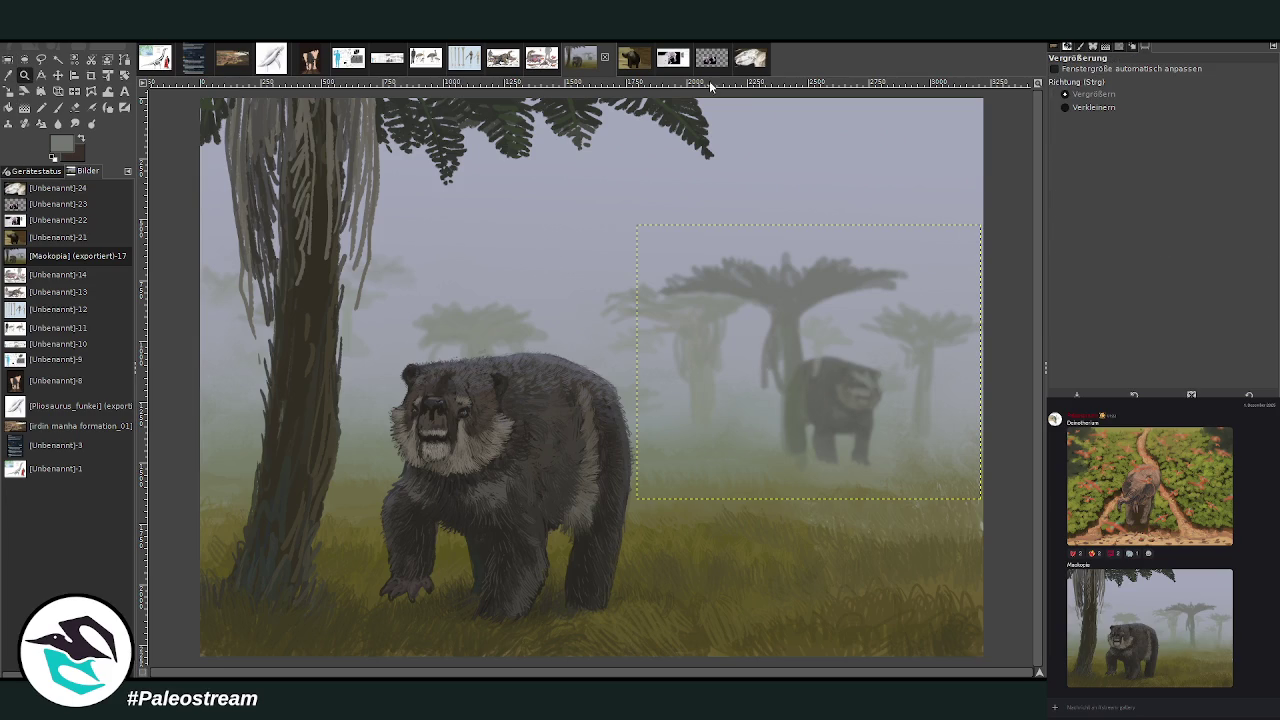
left_click_drag(624, 249, 944, 490)
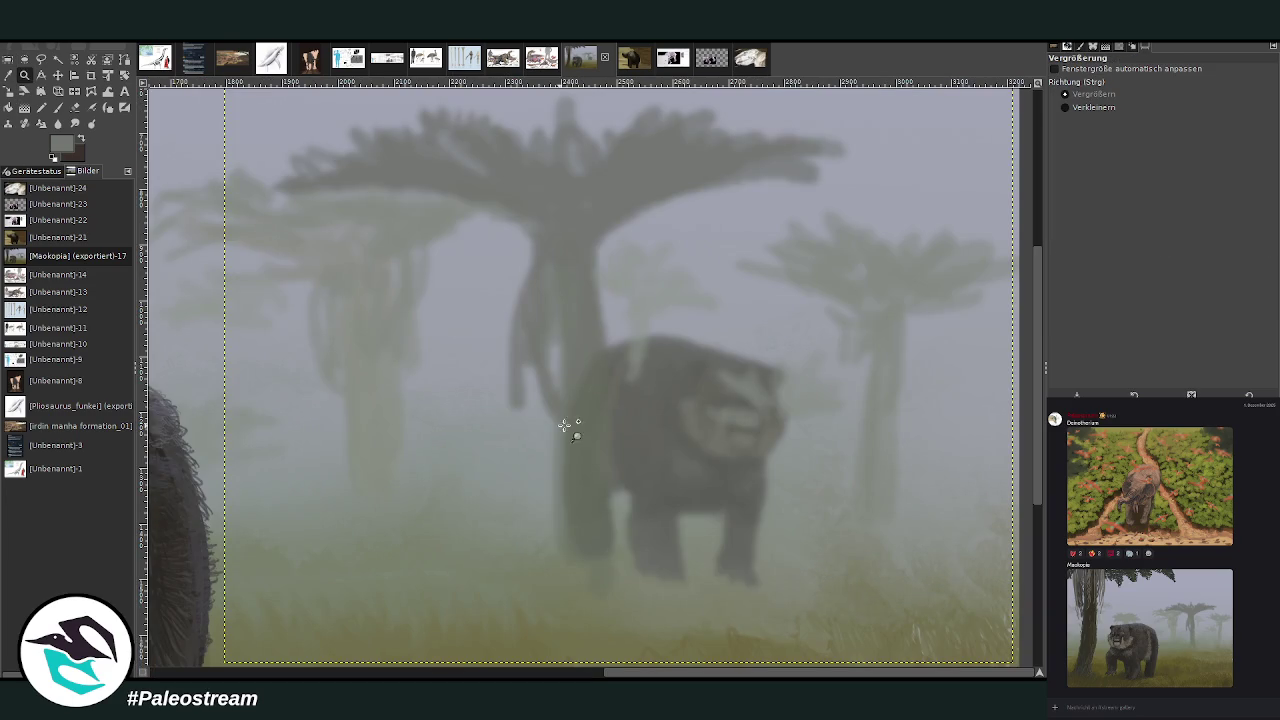
Fade the bear's muzzle and the background trunk with a soft, low-opacity eraser.
left_click(74, 107)
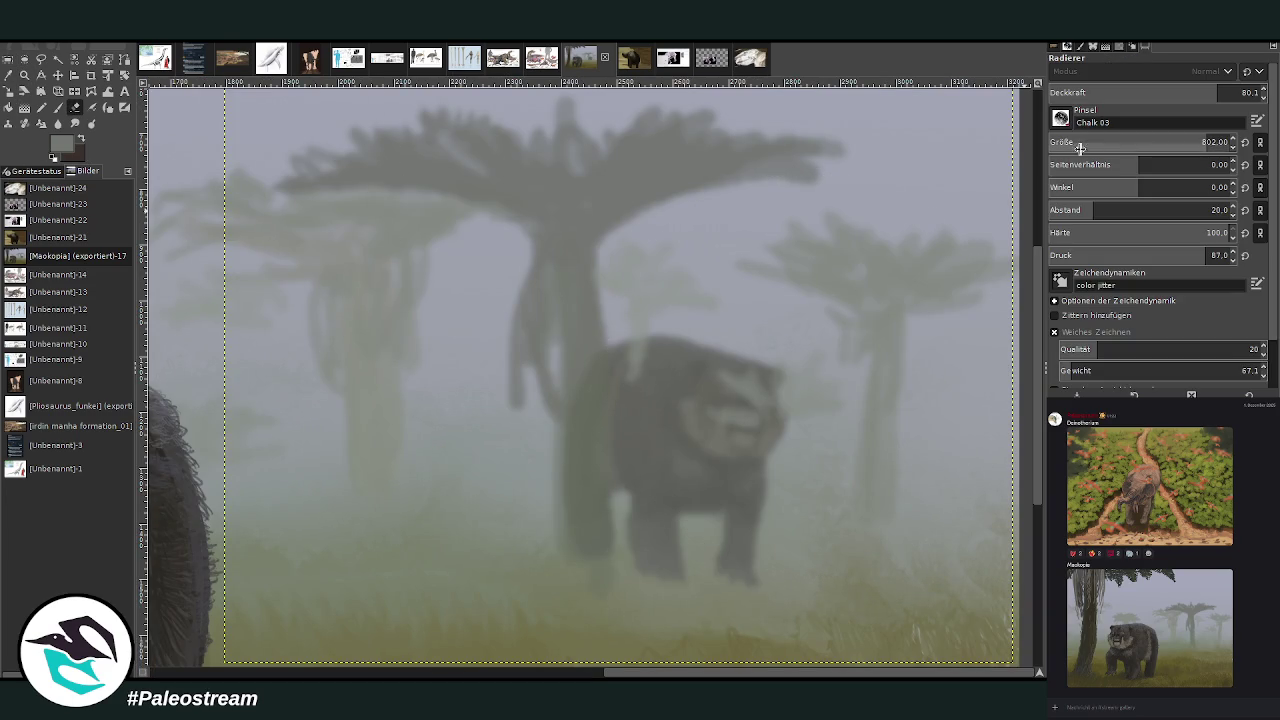
left_click_drag(1150, 92, 1265, 92)
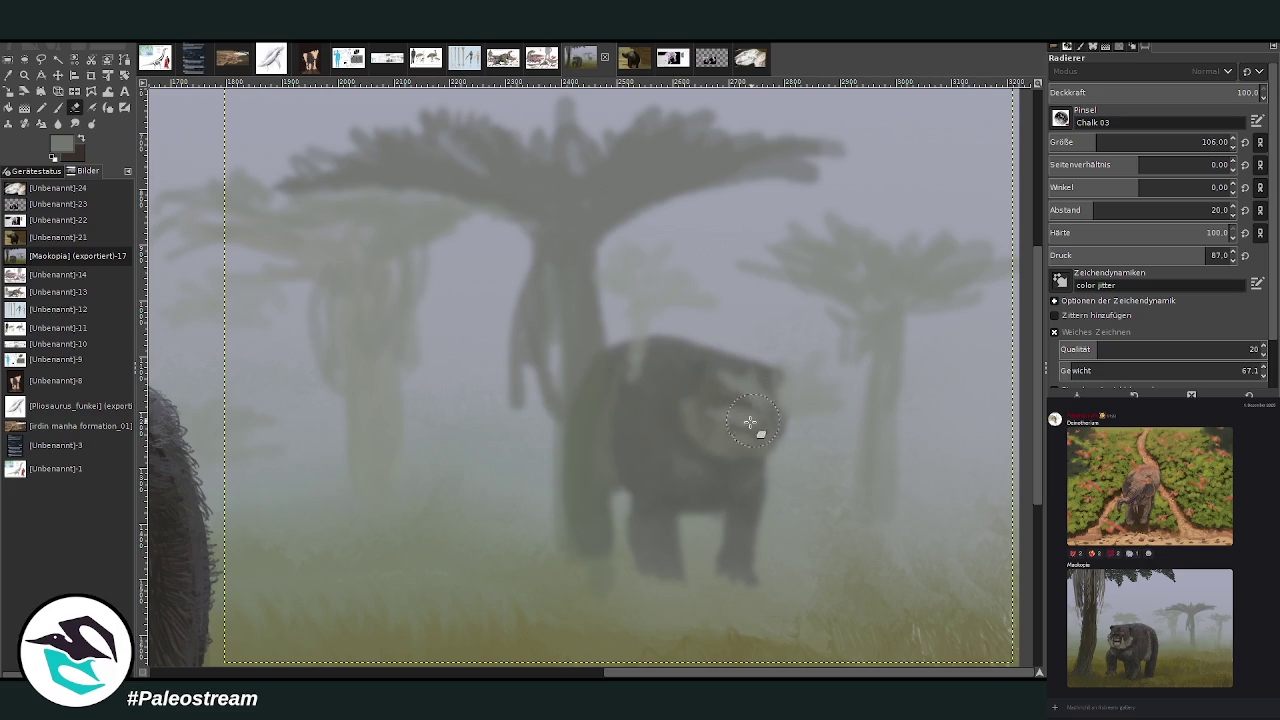
left_click_drag(751, 393, 754, 412)
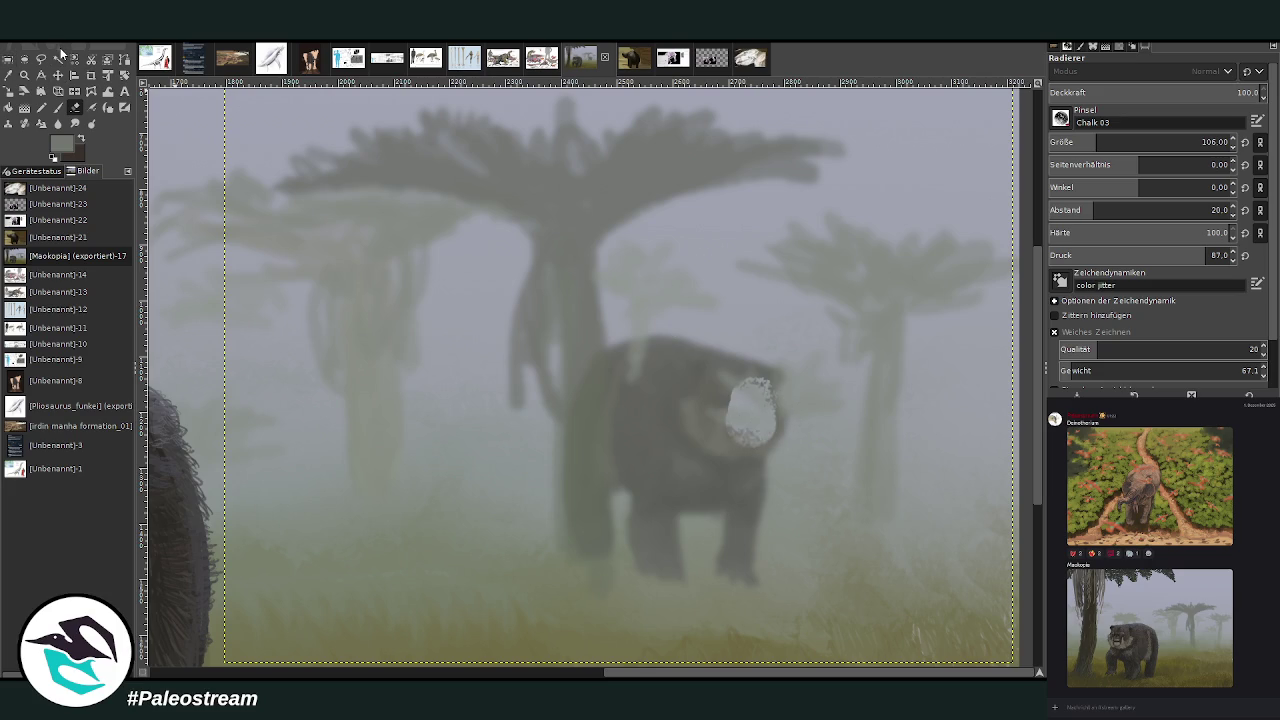
key("ctrl+z")
key("ctrl+z")
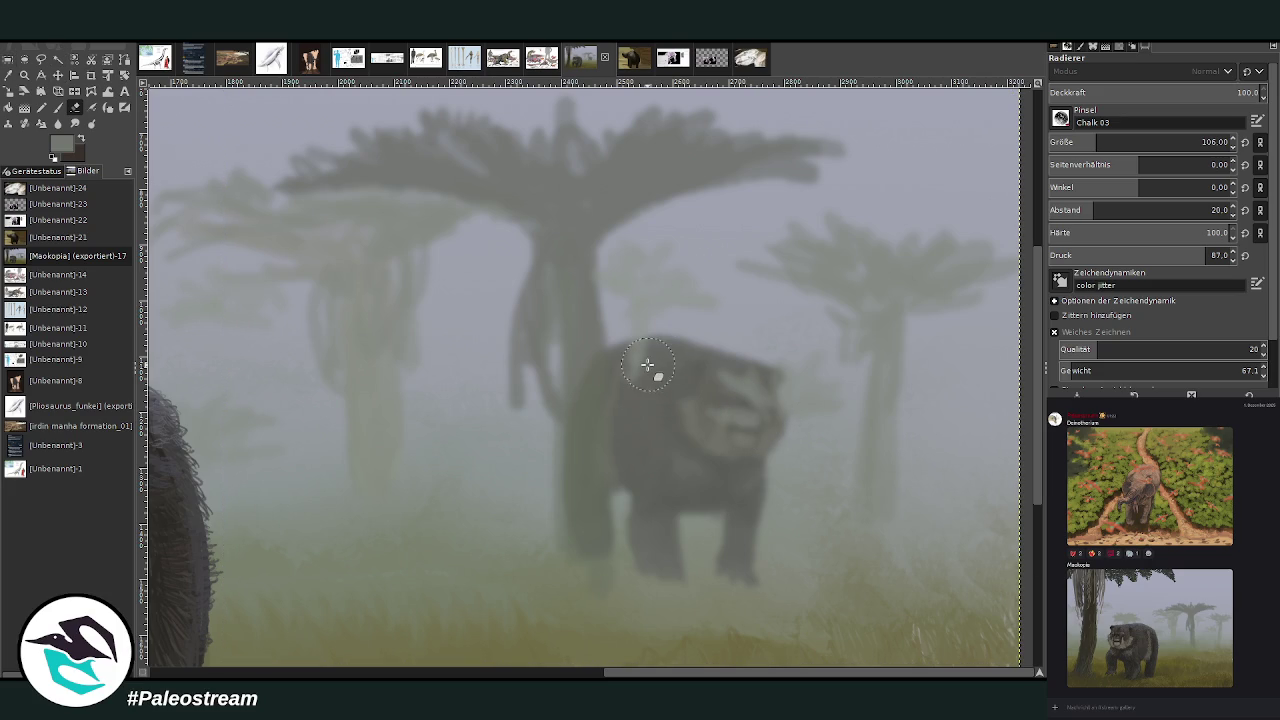
left_click_drag(1228, 232, 1144, 232)
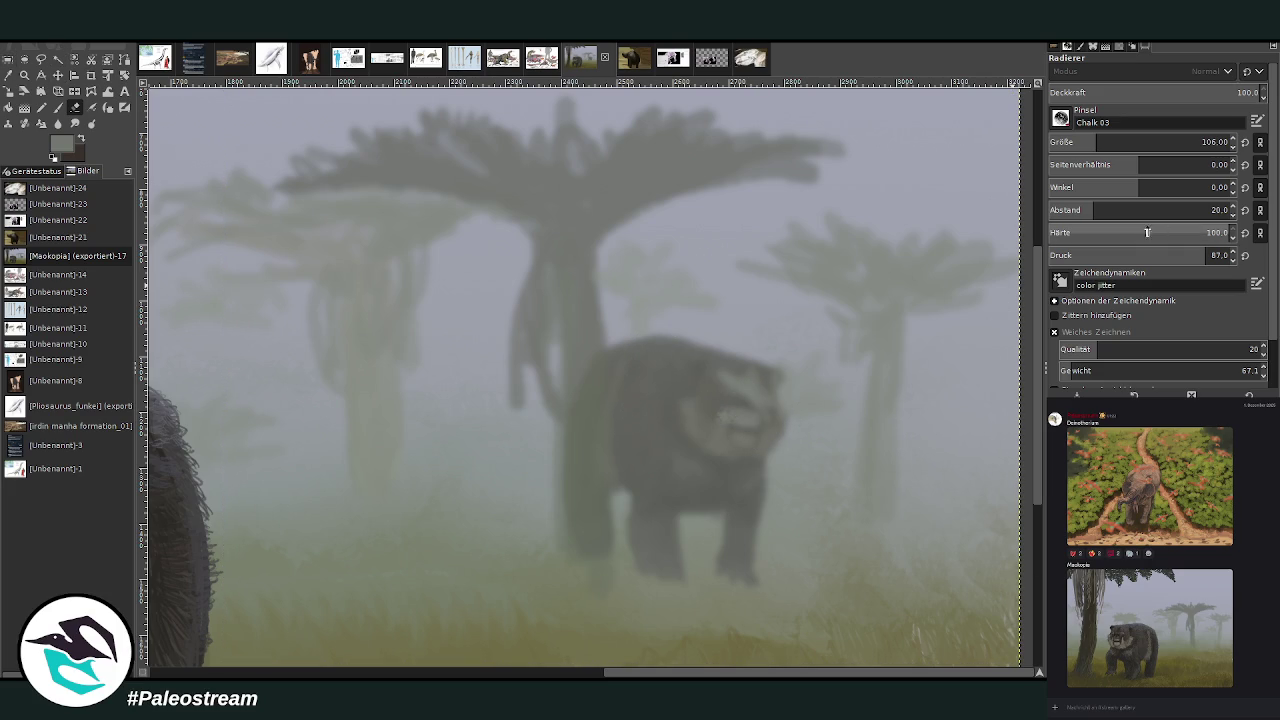
mouse_move(750, 386)
left_mouse_down()
mouse_move(766, 409)
mouse_move(731, 434)
mouse_move(736, 399)
left_mouse_up()
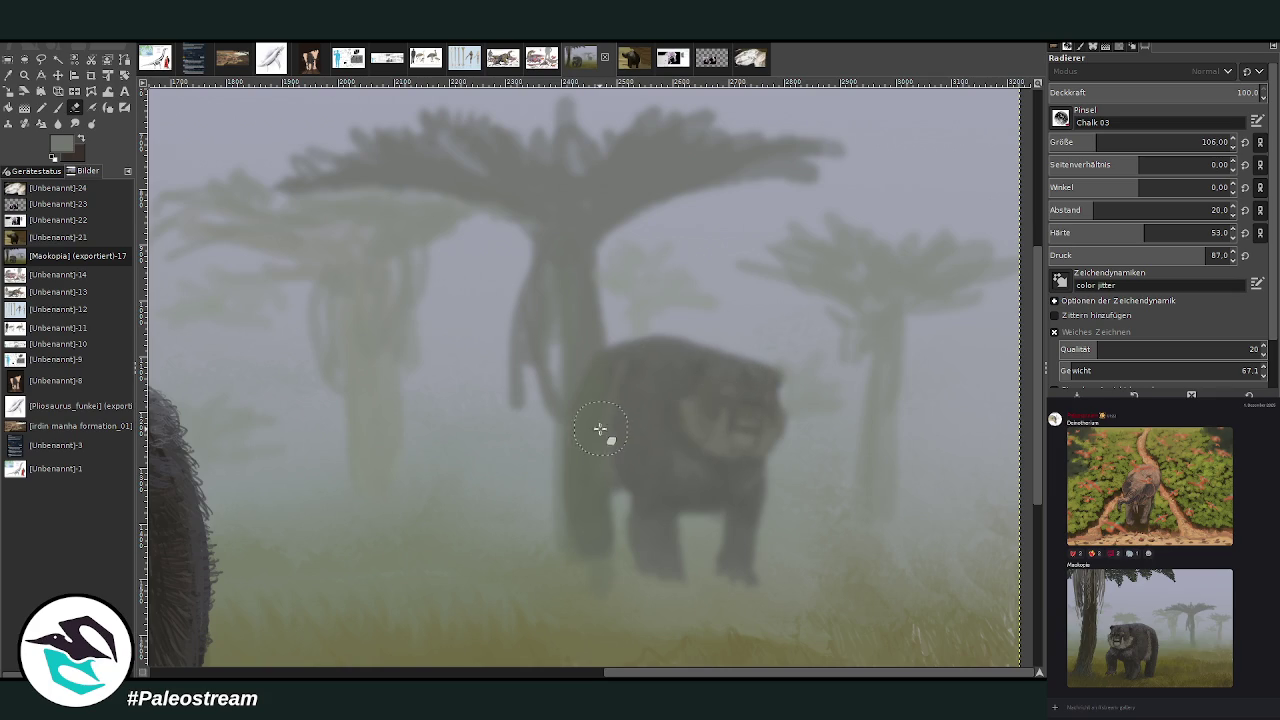
key("Page_Up")
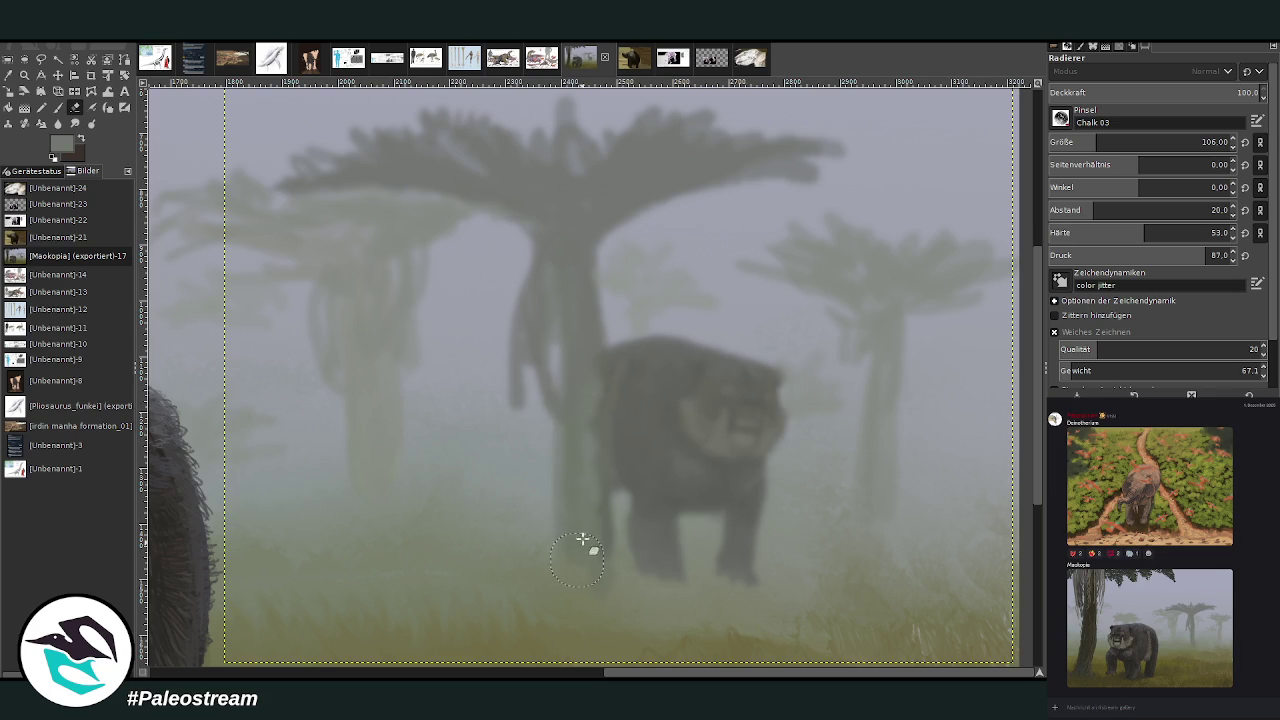
left_click(1110, 232)
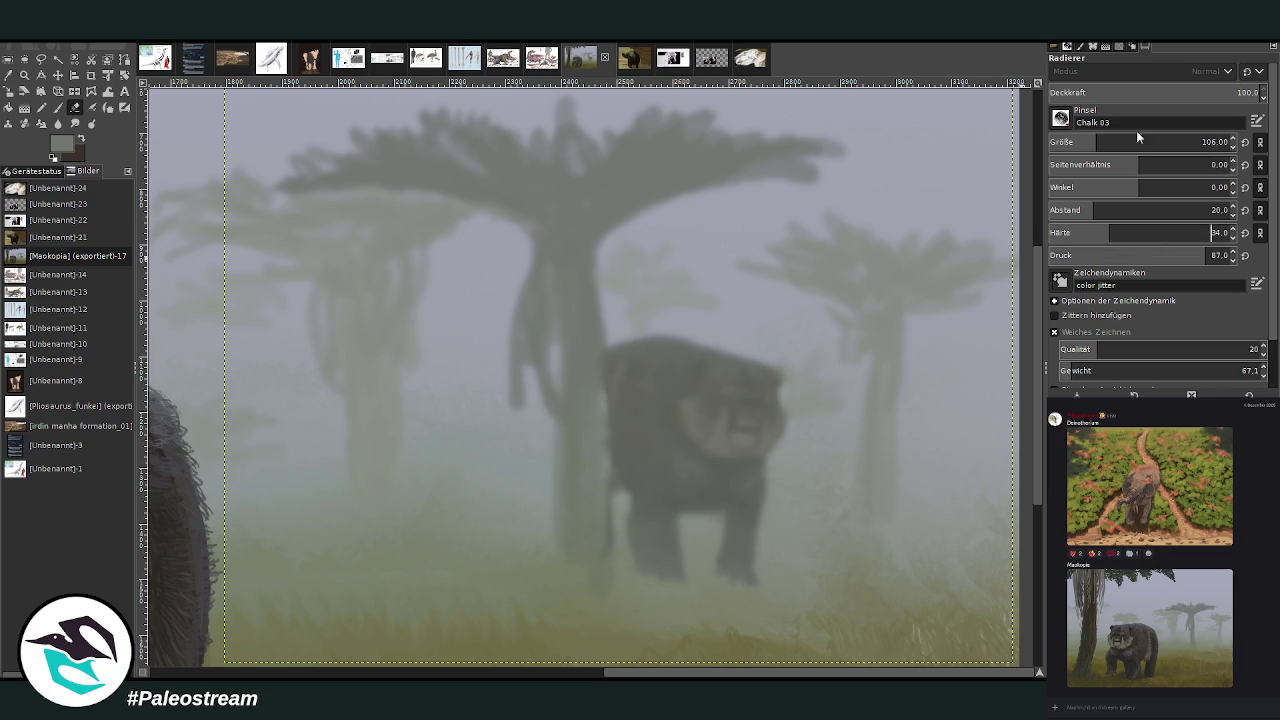
left_click(1174, 92)
left_click_drag(576, 358, 584, 440)
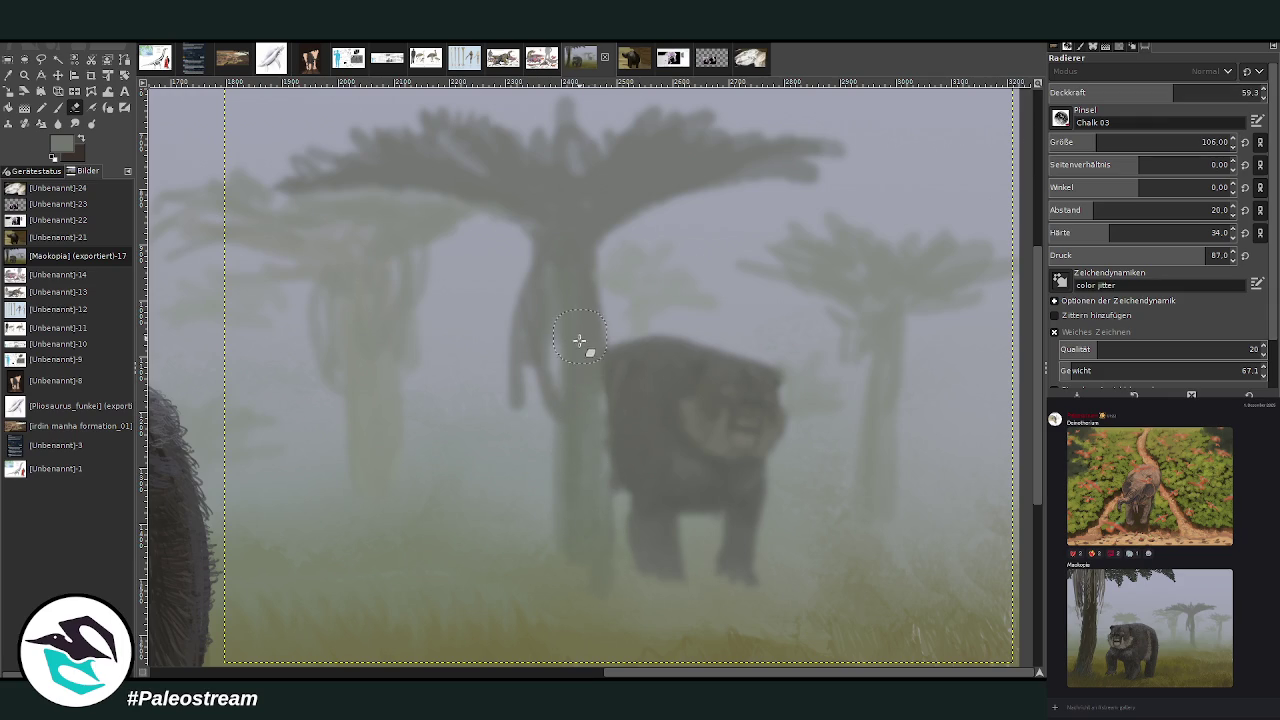
left_click_drag(580, 343, 594, 534)
Warp the bear's left edge and face, then set eraser opacity to 37.5, then about 27.
left_click(91, 91)
left_click_drag(566, 436, 608, 412)
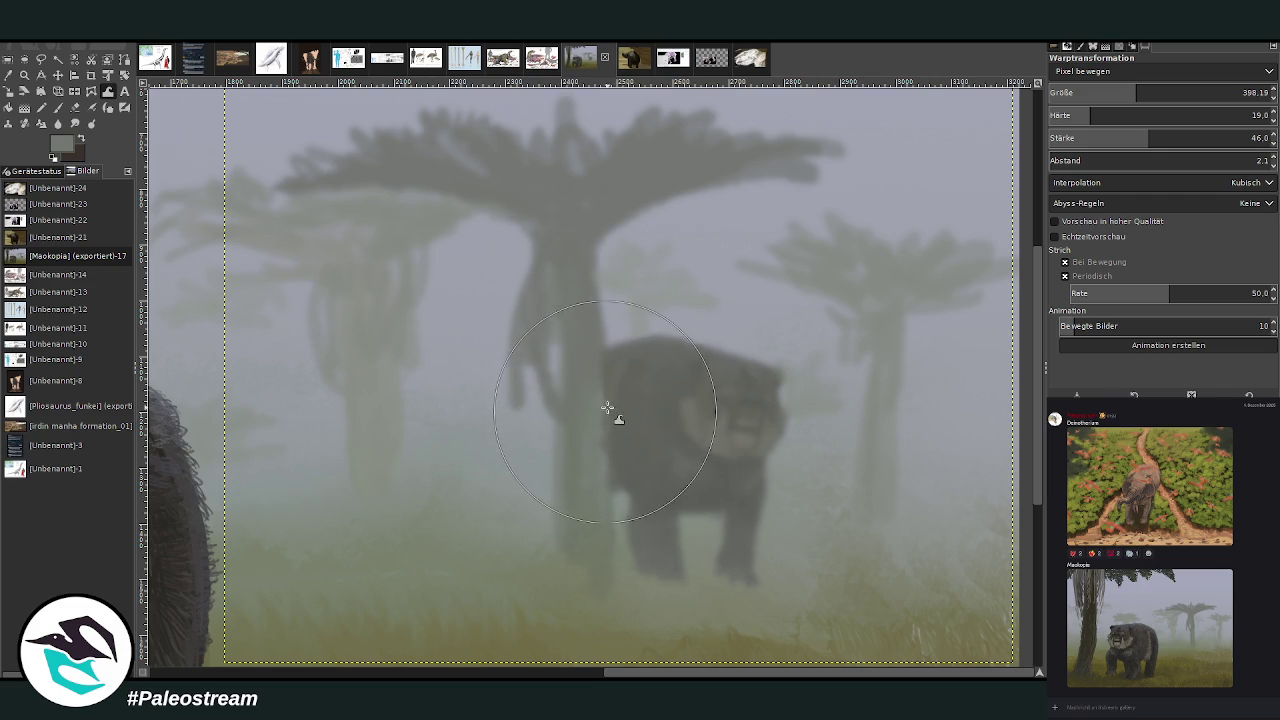
left_click(74, 107)
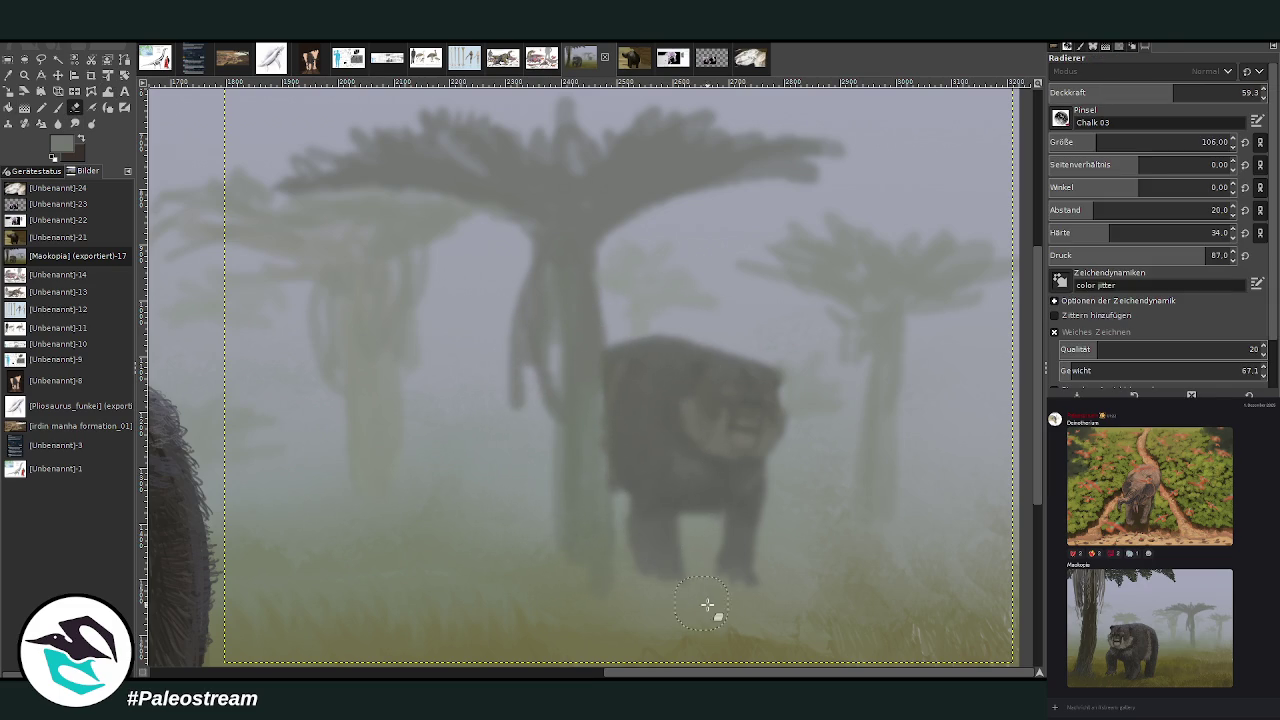
left_click_drag(1175, 92, 1234, 92)
type("37.5")
key("Return")
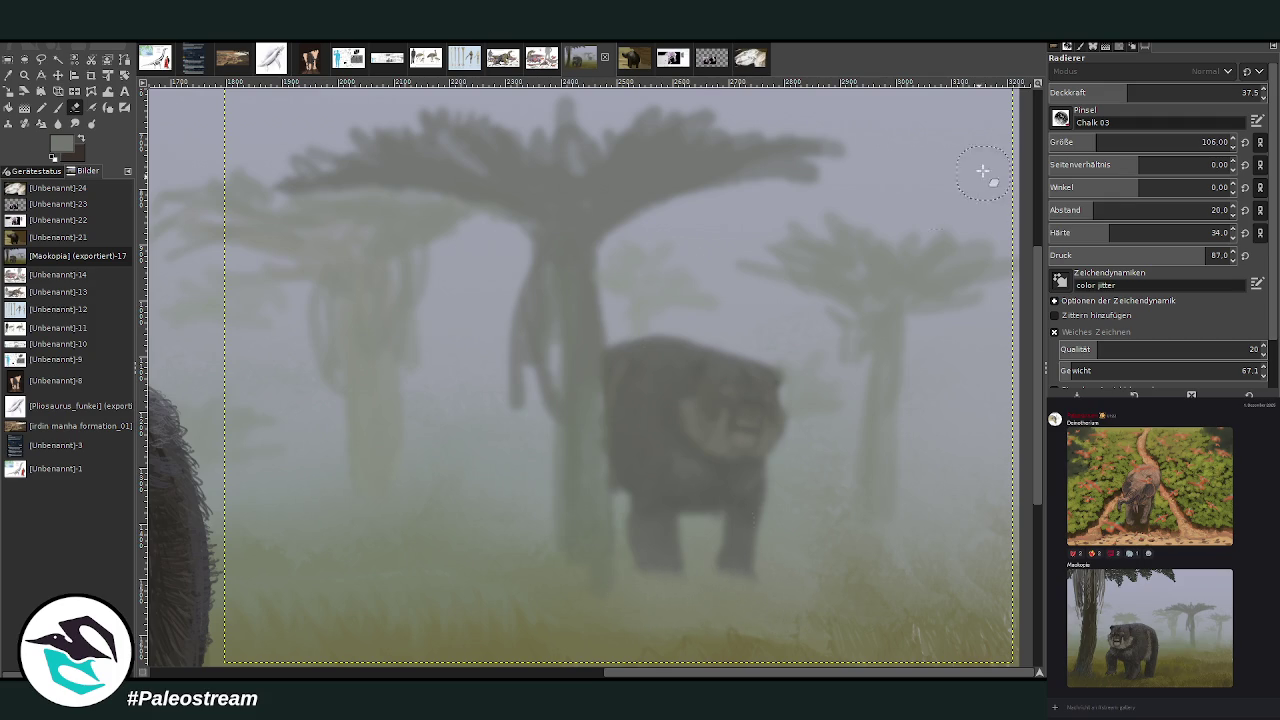
left_click(1104, 91)
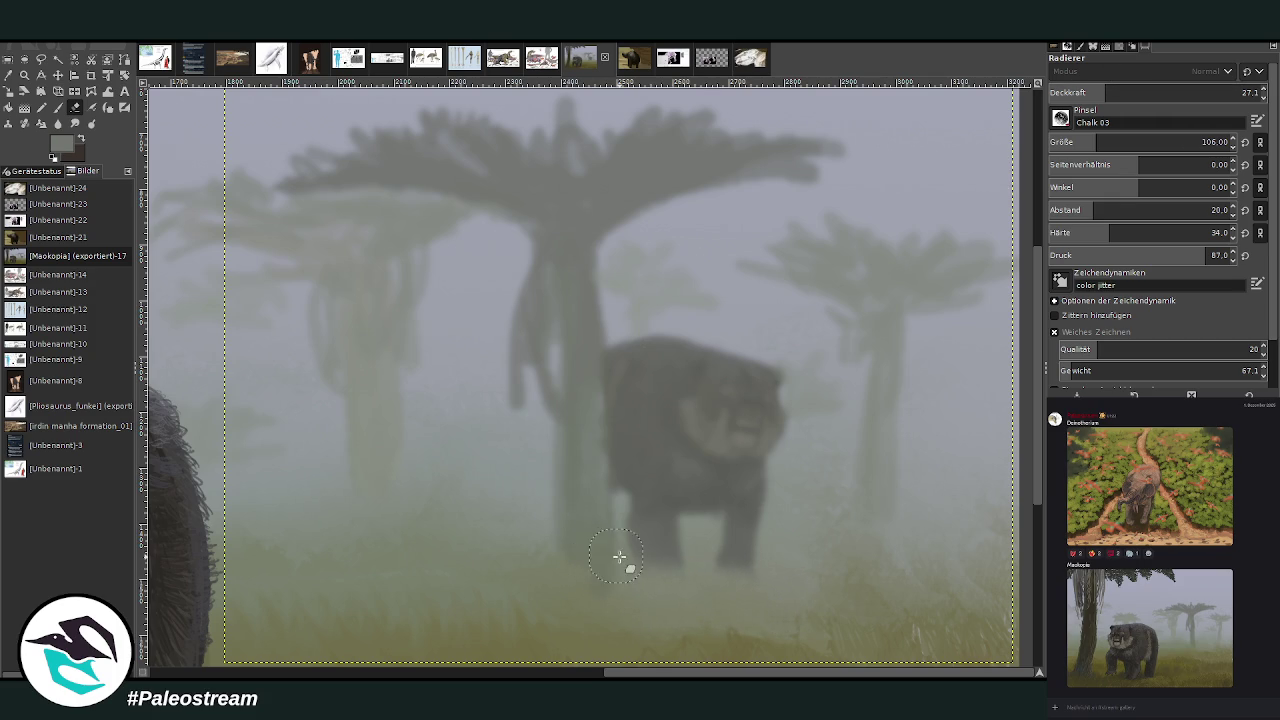
left_click(24, 75)
Paint pale fog over the distant trunk and bear with an enlarged brush.
left_click(857, 277, "ctrl")
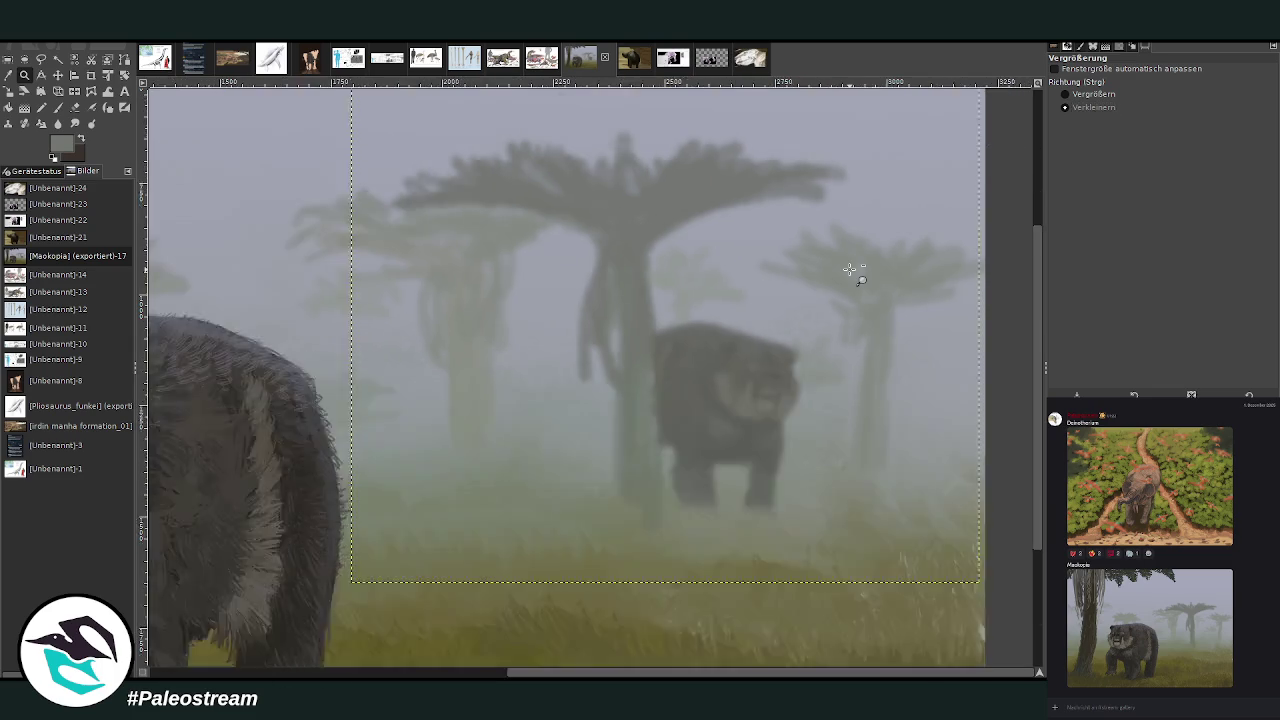
left_click(857, 277, "ctrl")
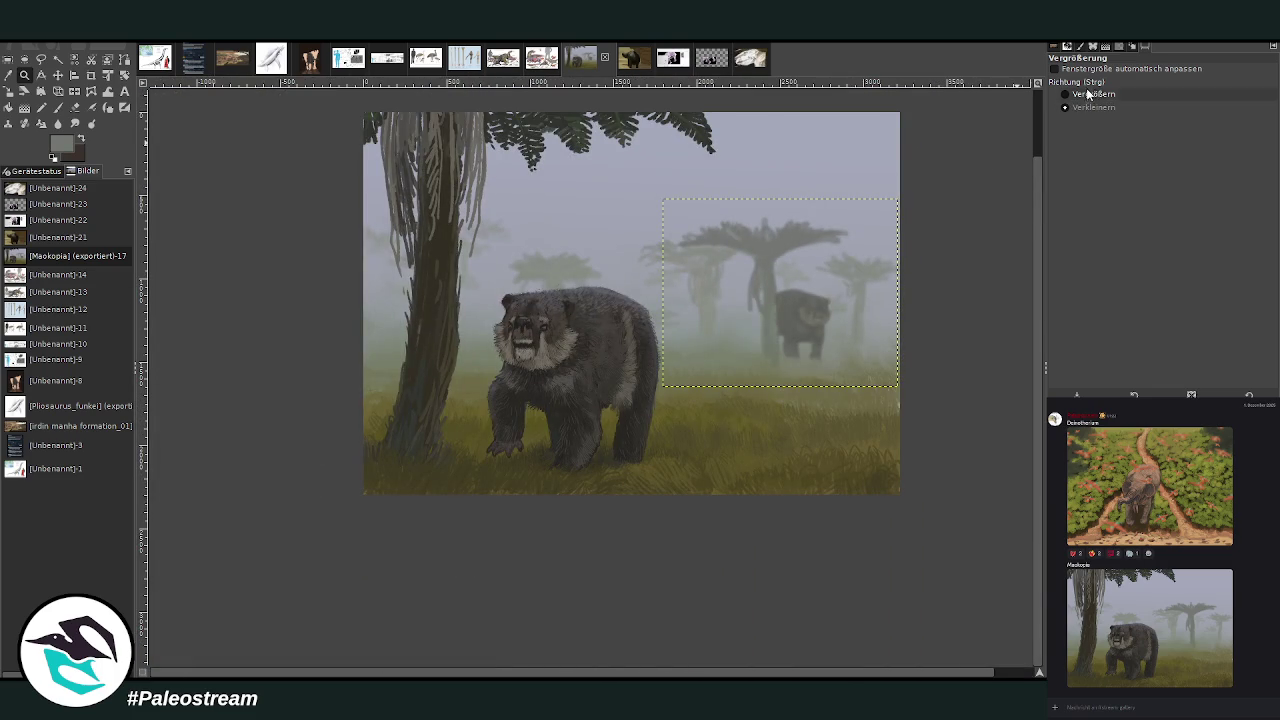
left_click_drag(394, 146, 932, 487)
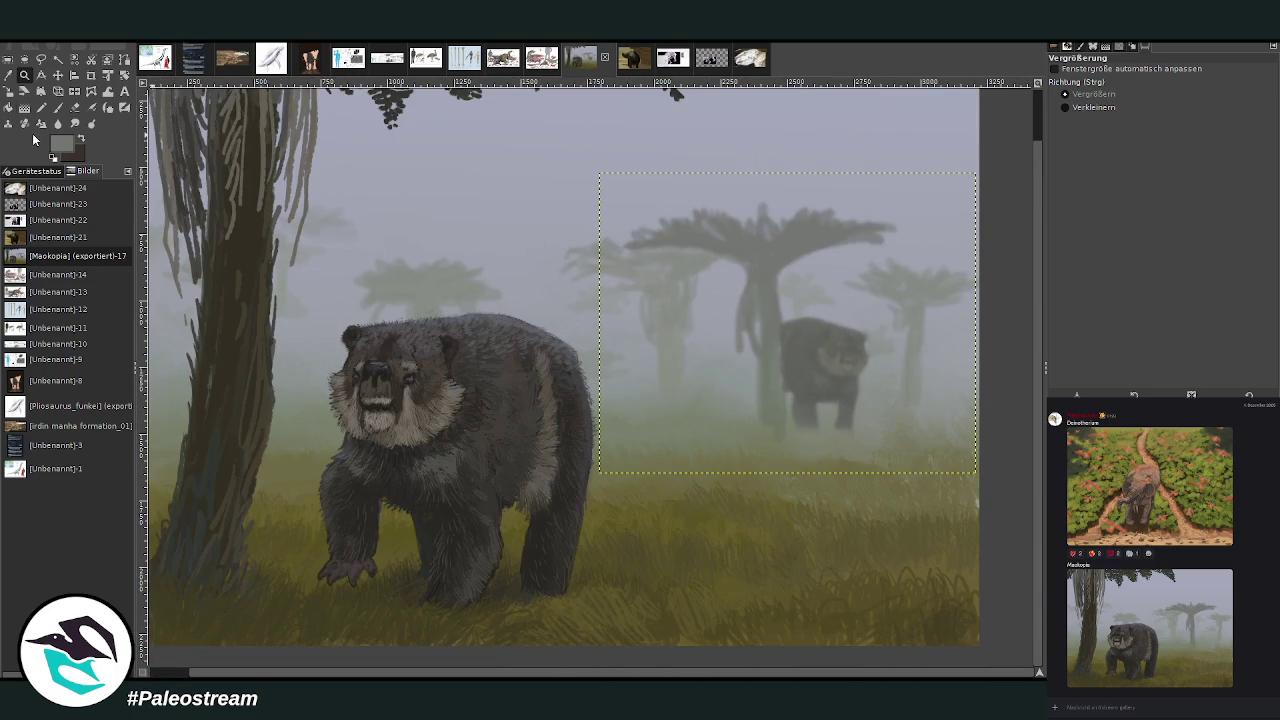
left_click(57, 107)
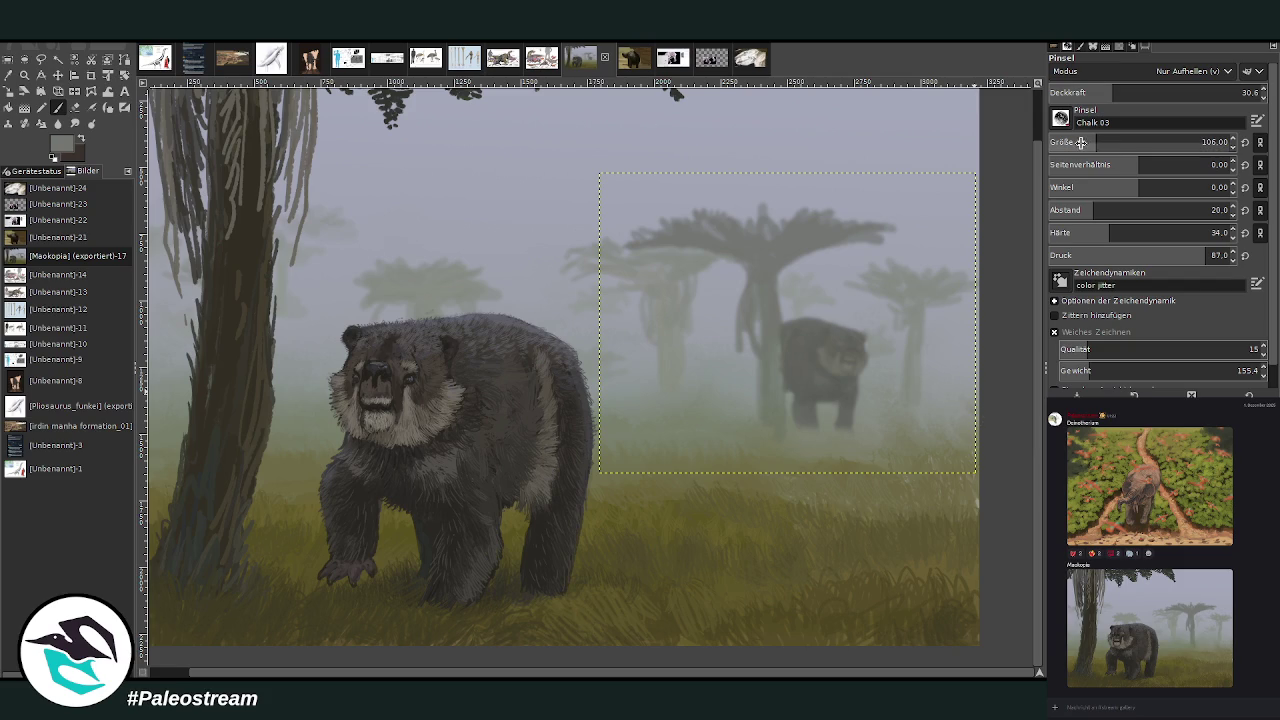
left_click_drag(1133, 145, 1160, 144)
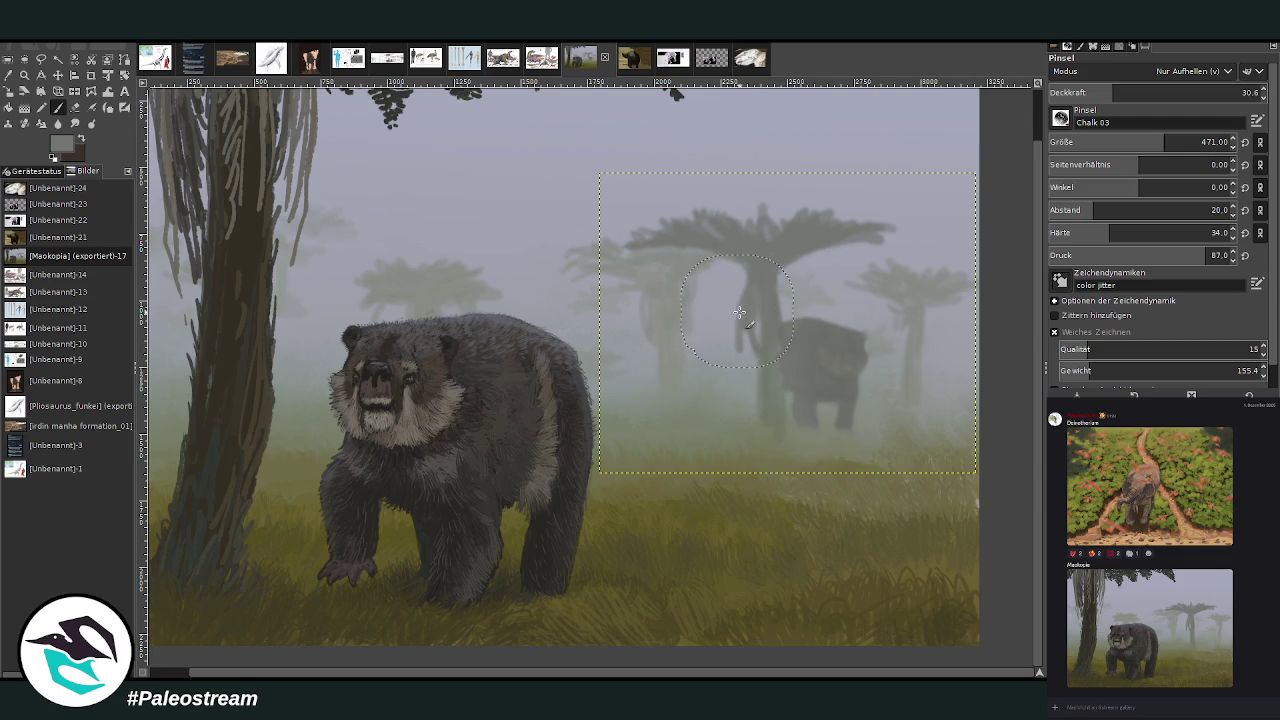
left_click_drag(800, 335, 728, 343)
Nudge the distant bear piece about 2 px downward.
left_click(58, 75)
left_click_drag(825, 357, 818, 357)
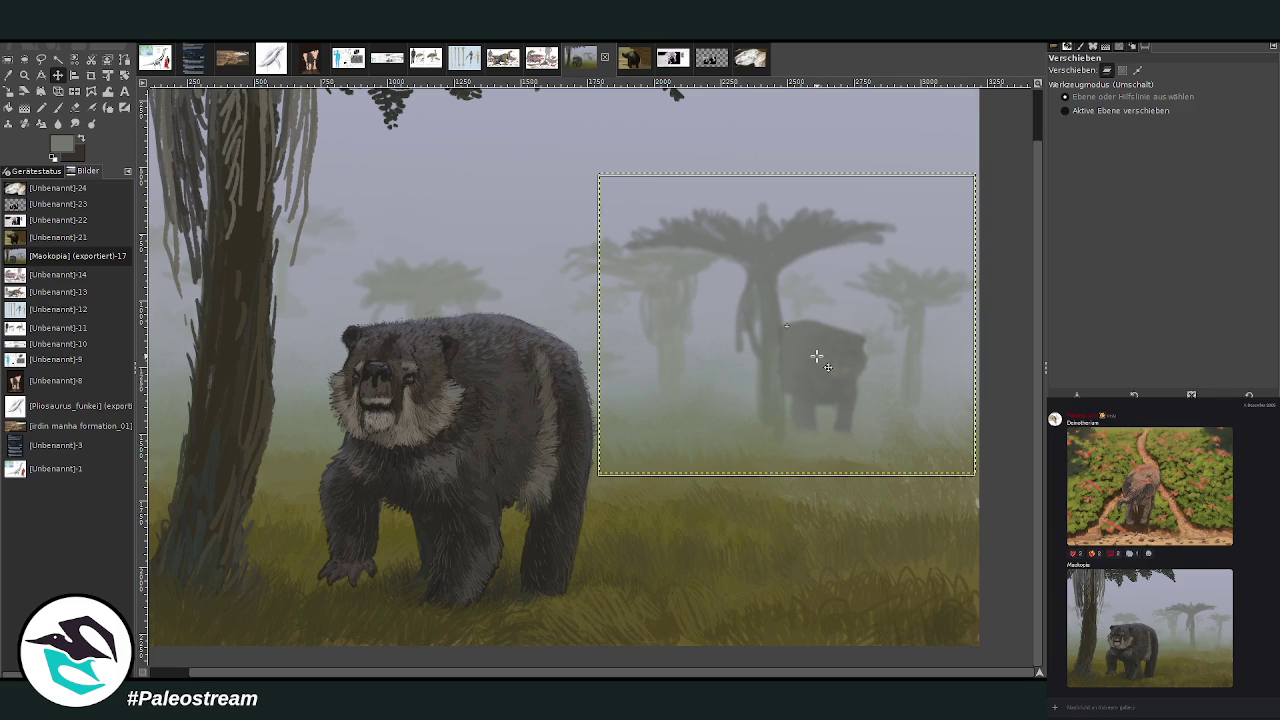
left_click_drag(817, 356, 819, 358)
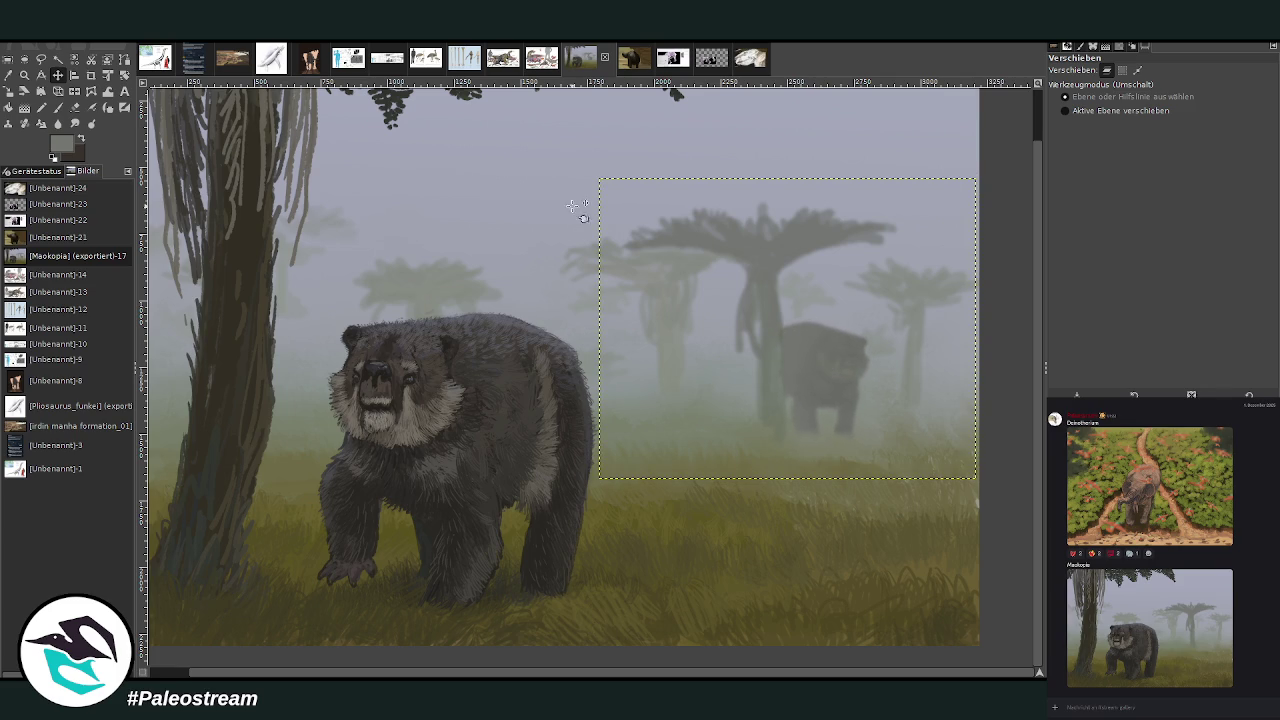
Zoom in on the background bear and shrink the eraser to size 65.
key("z")
left_click_drag(656, 290, 886, 423)
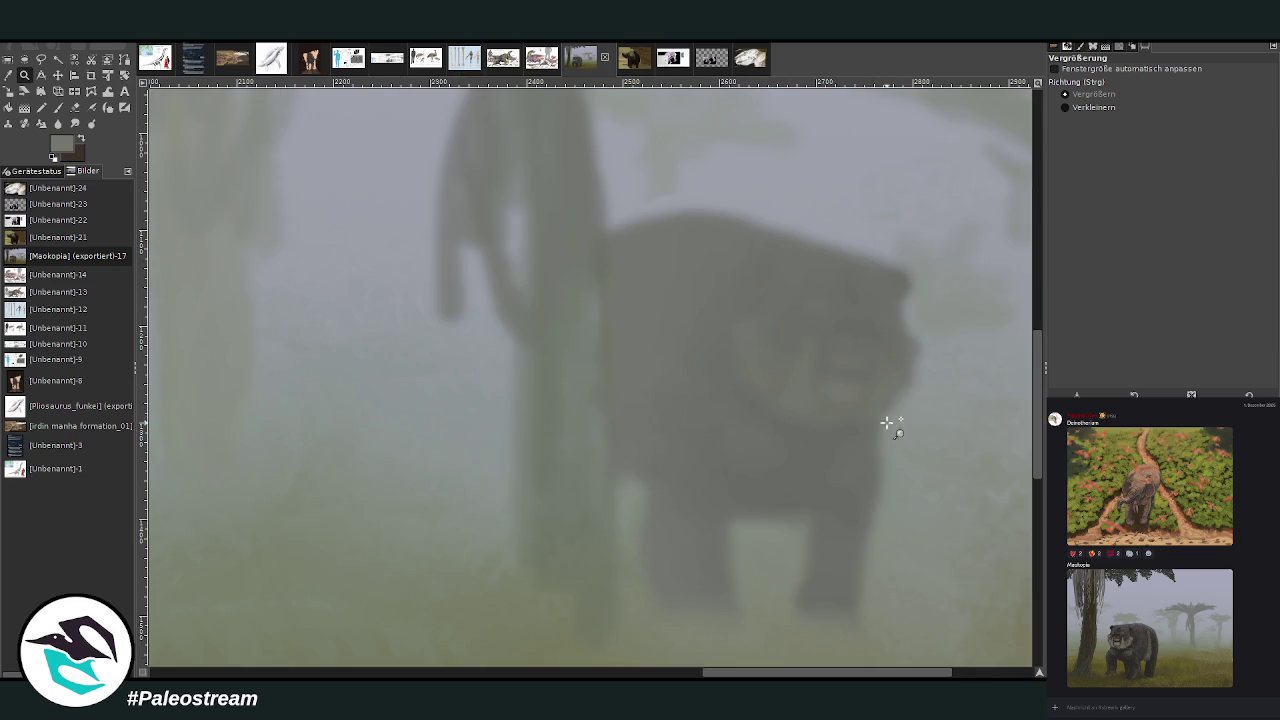
left_click(75, 107)
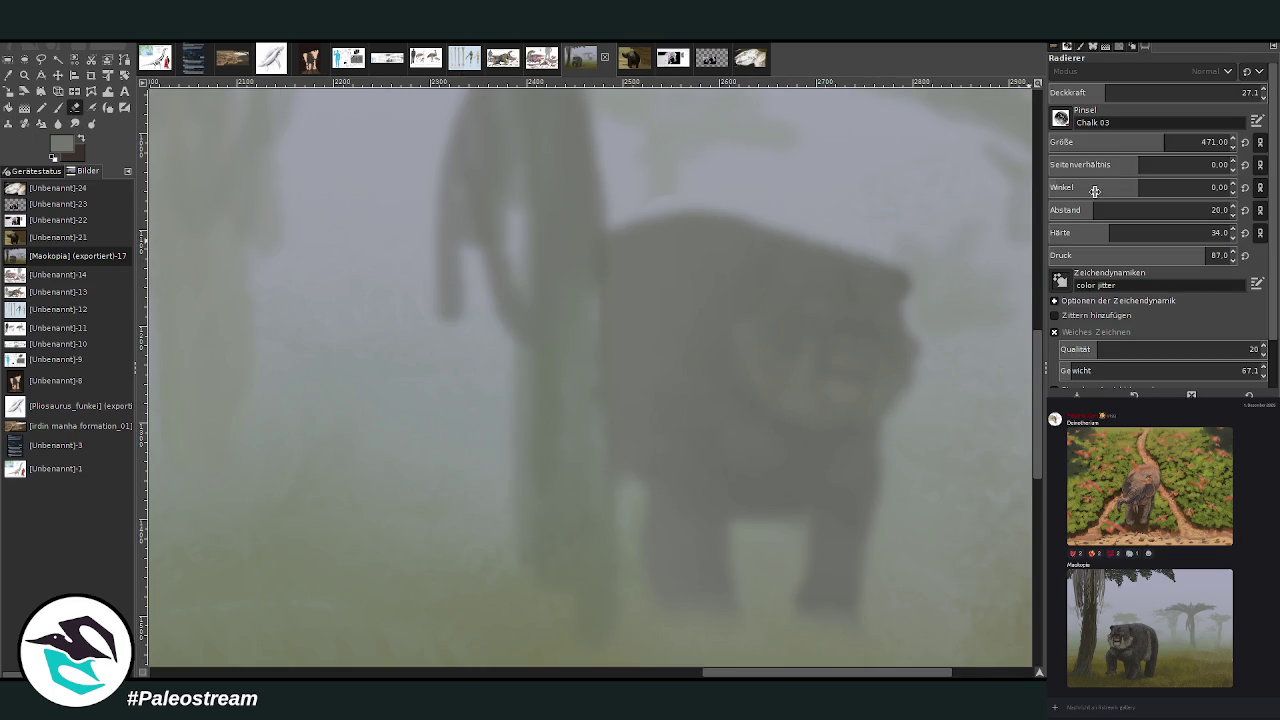
left_click(1084, 143)
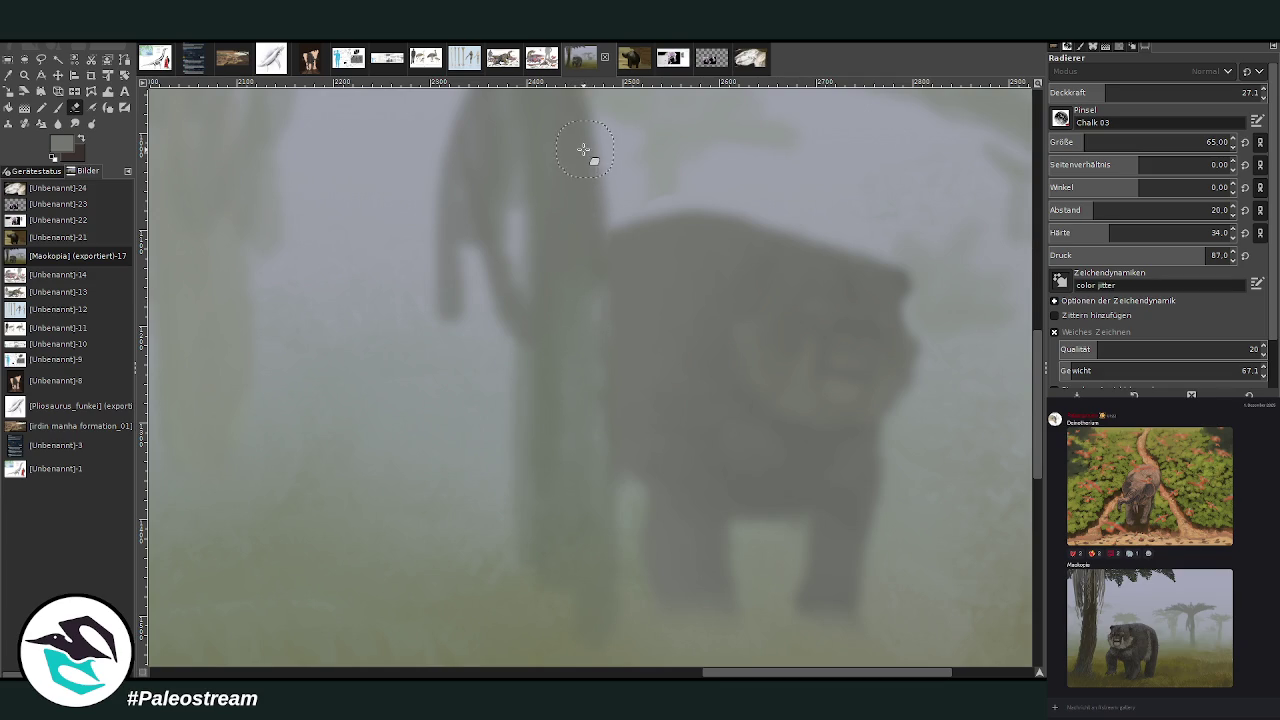
Zoom out so the whole foggy painting fits the window.
left_click(26, 76)
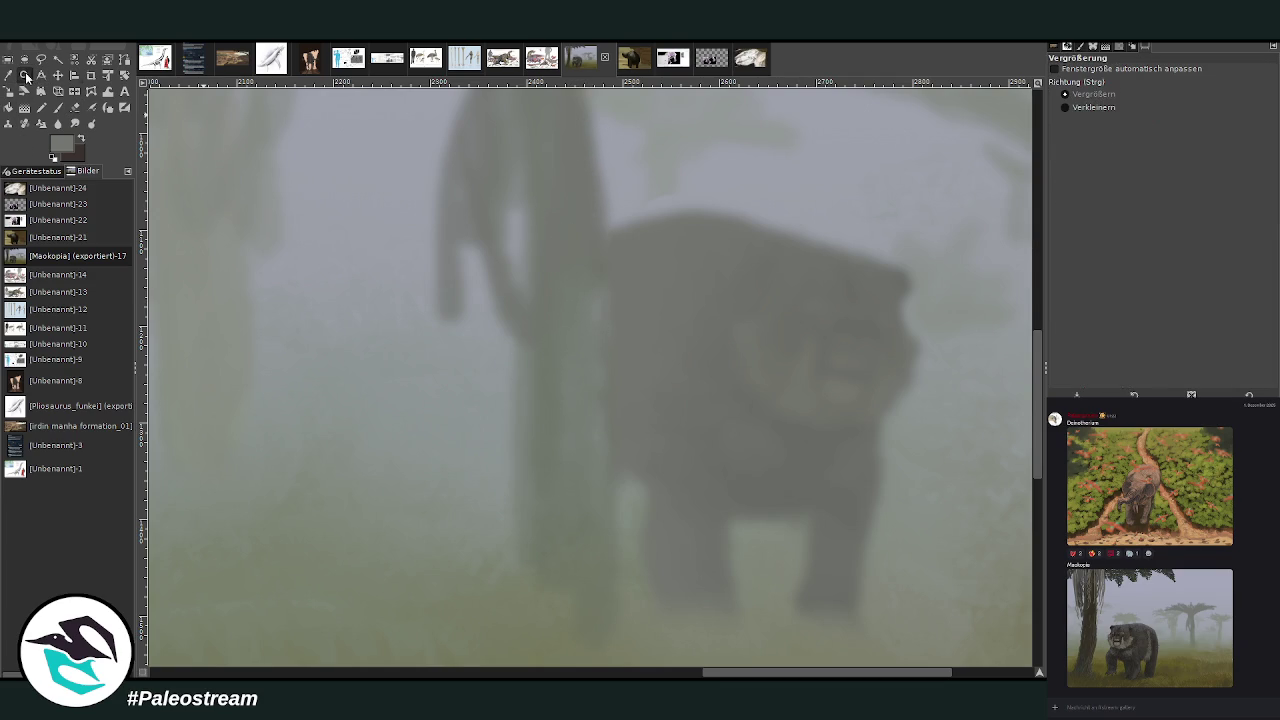
left_click(1091, 107)
left_click(680, 326)
left_click(680, 326)
left_click(666, 300)
left_click(666, 300)
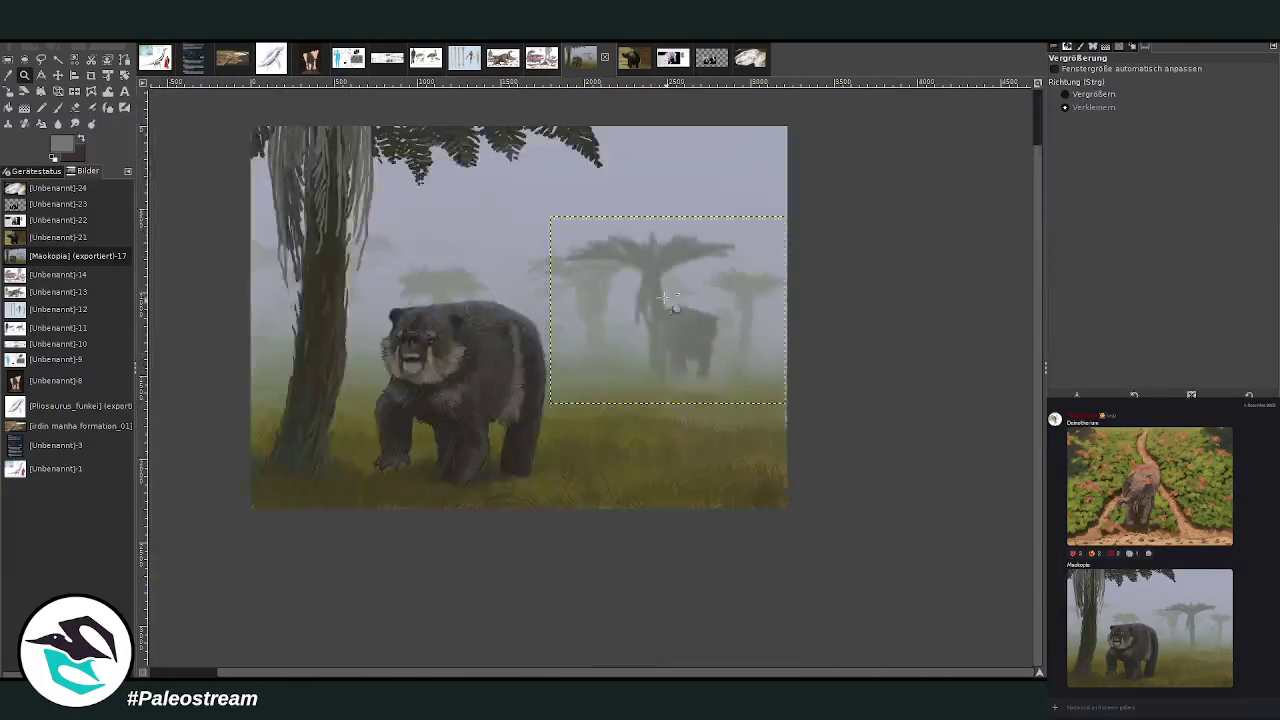
left_click(1066, 94)
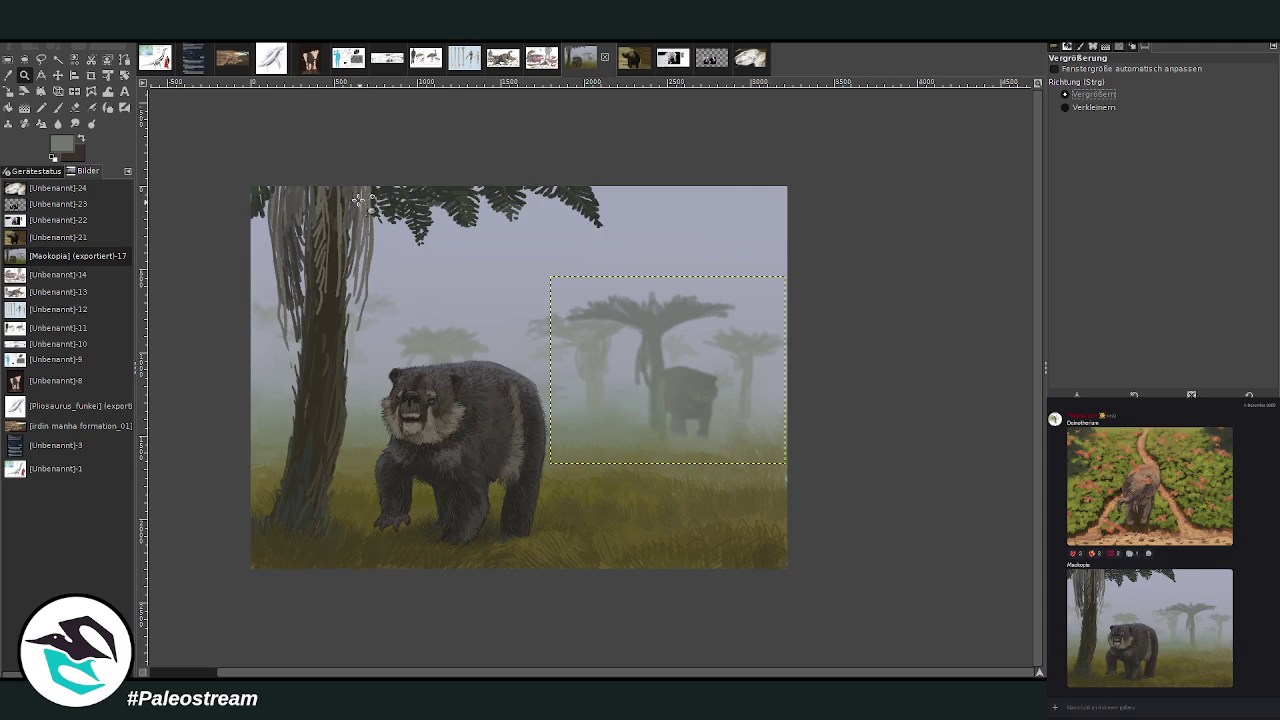
left_click_drag(209, 163, 837, 585)
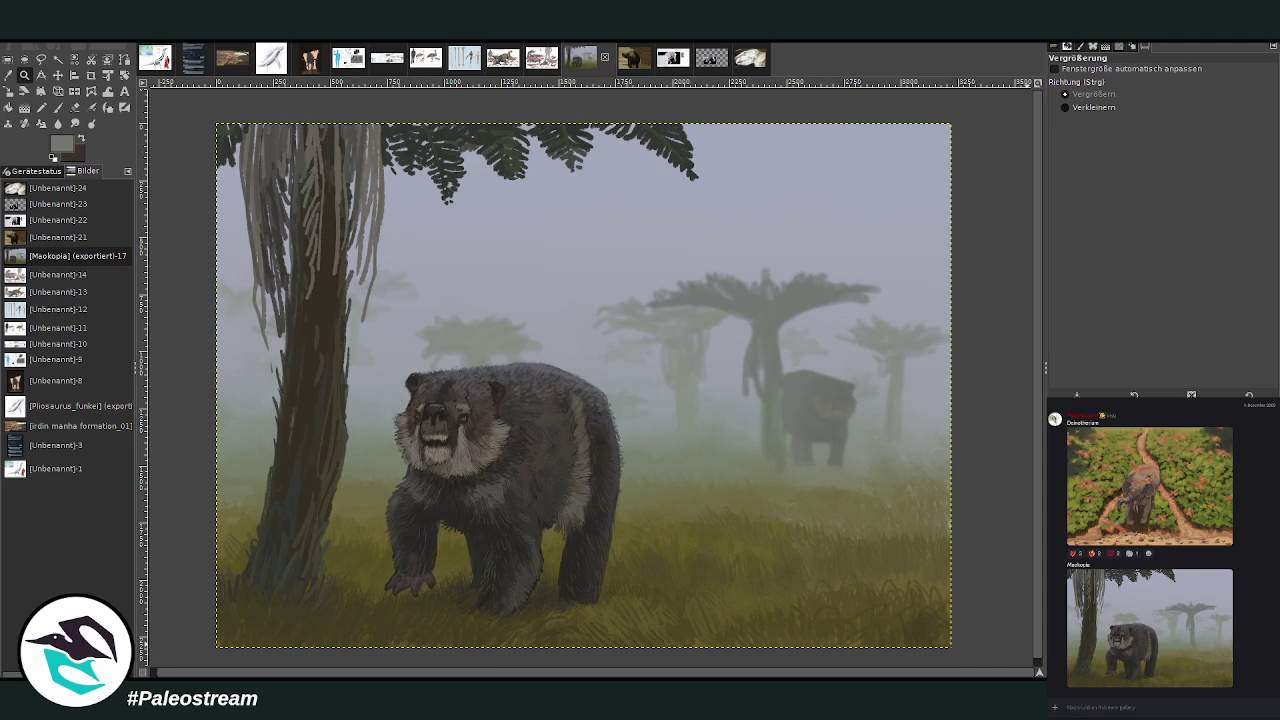
left_click_drag(627, 247, 949, 503)
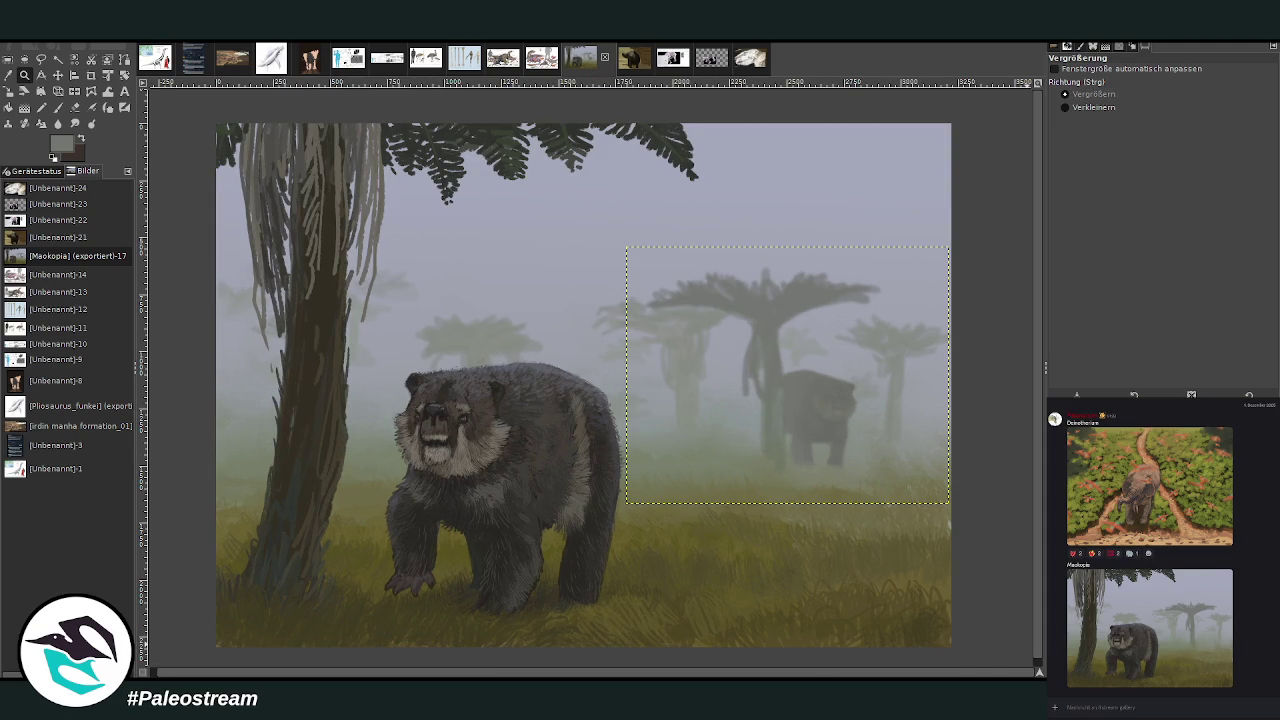
Scale the distant bear-and-tree patch to 1158×924 pixels and anchor it.
left_click(8, 91)
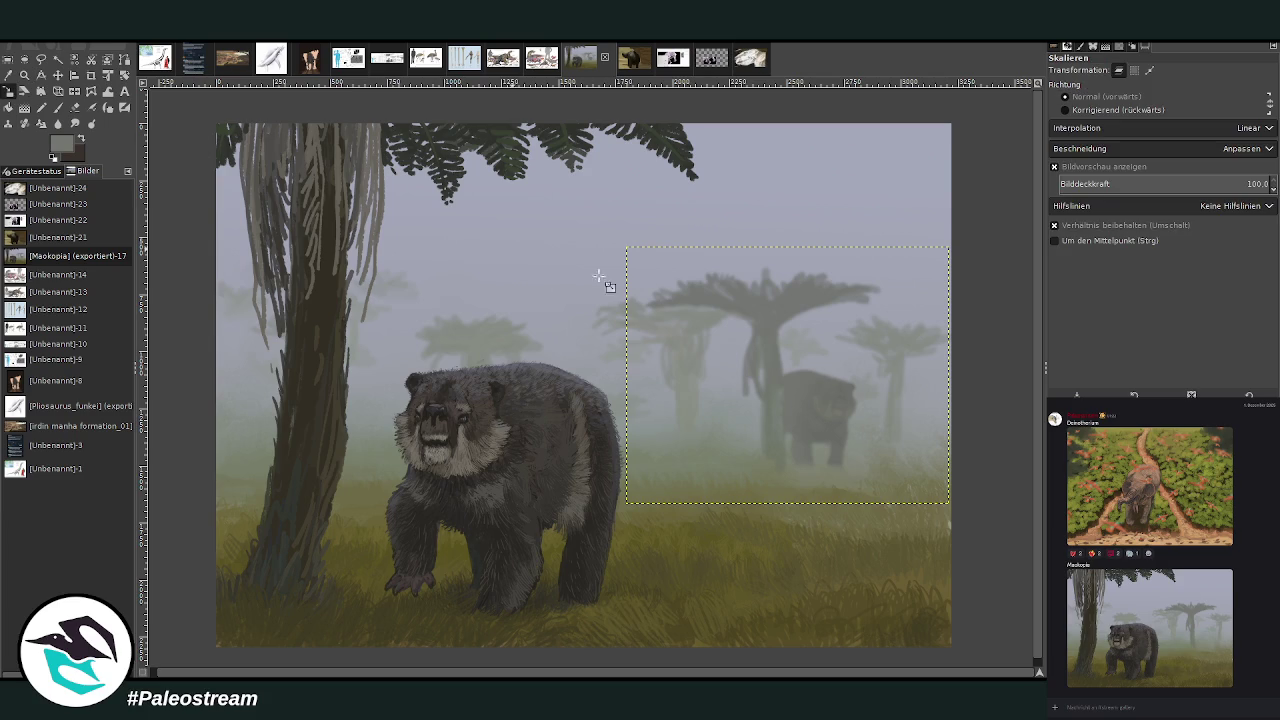
left_click(830, 370)
left_click_drag(845, 375, 796, 400)
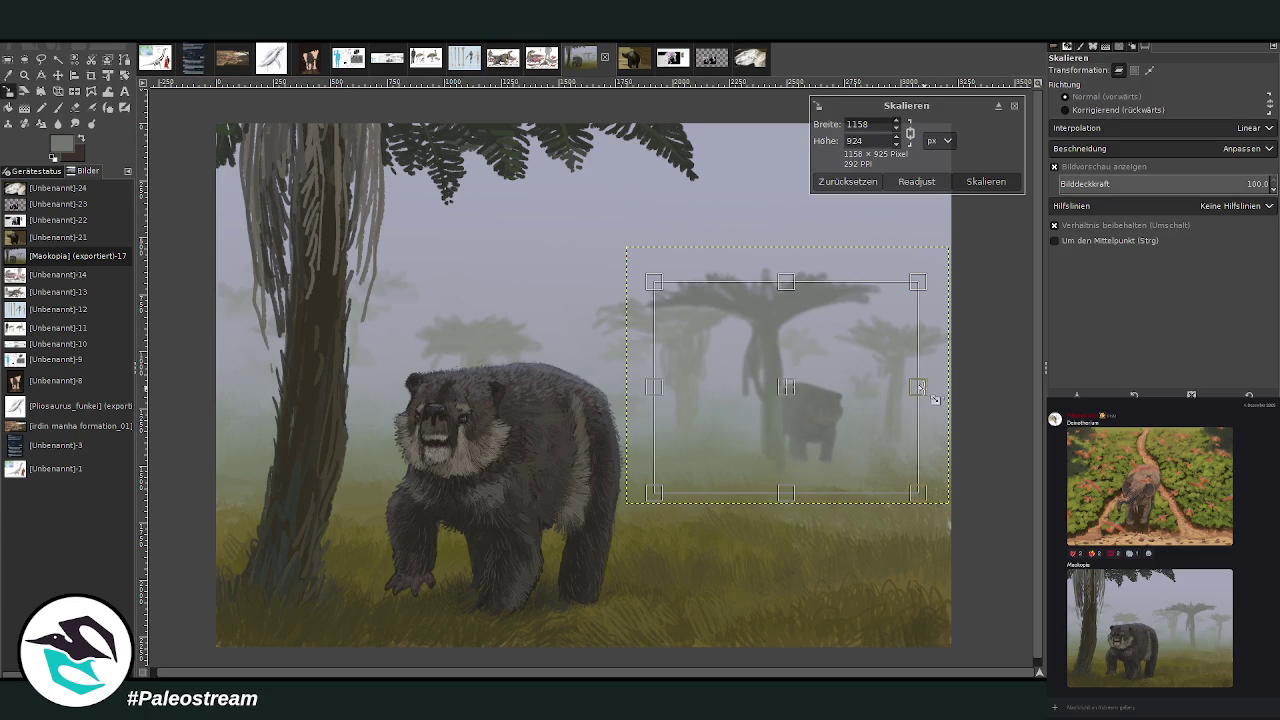
left_click(985, 182)
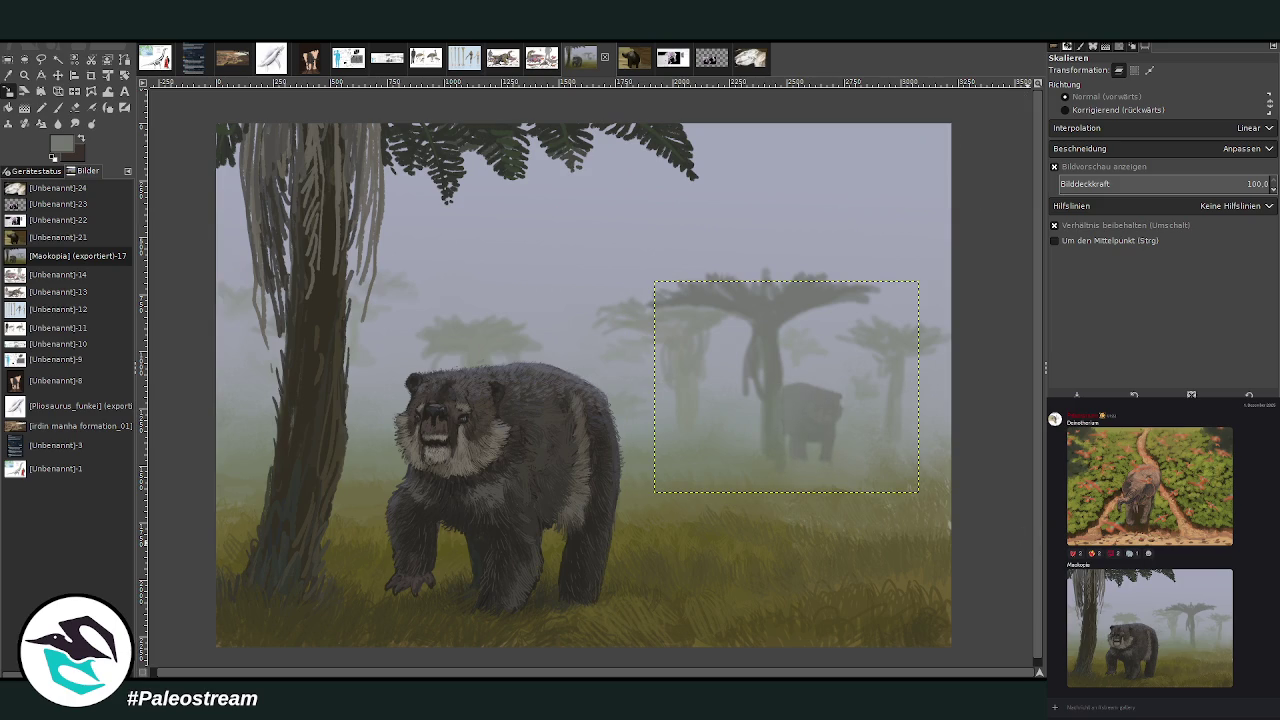
key("ctrl+h")
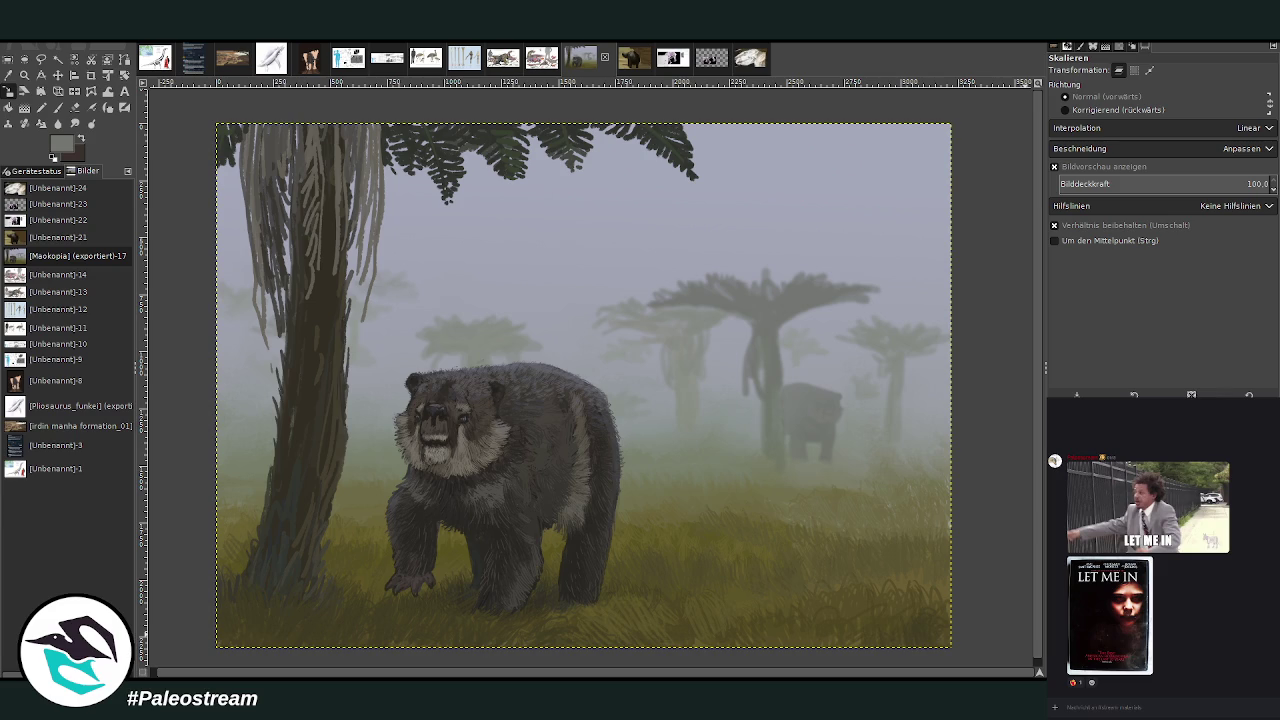
Paint a big white patch over the top-left with a Normal, 100-opacity, size-969, hardness-100 brush.
left_click(57, 108)
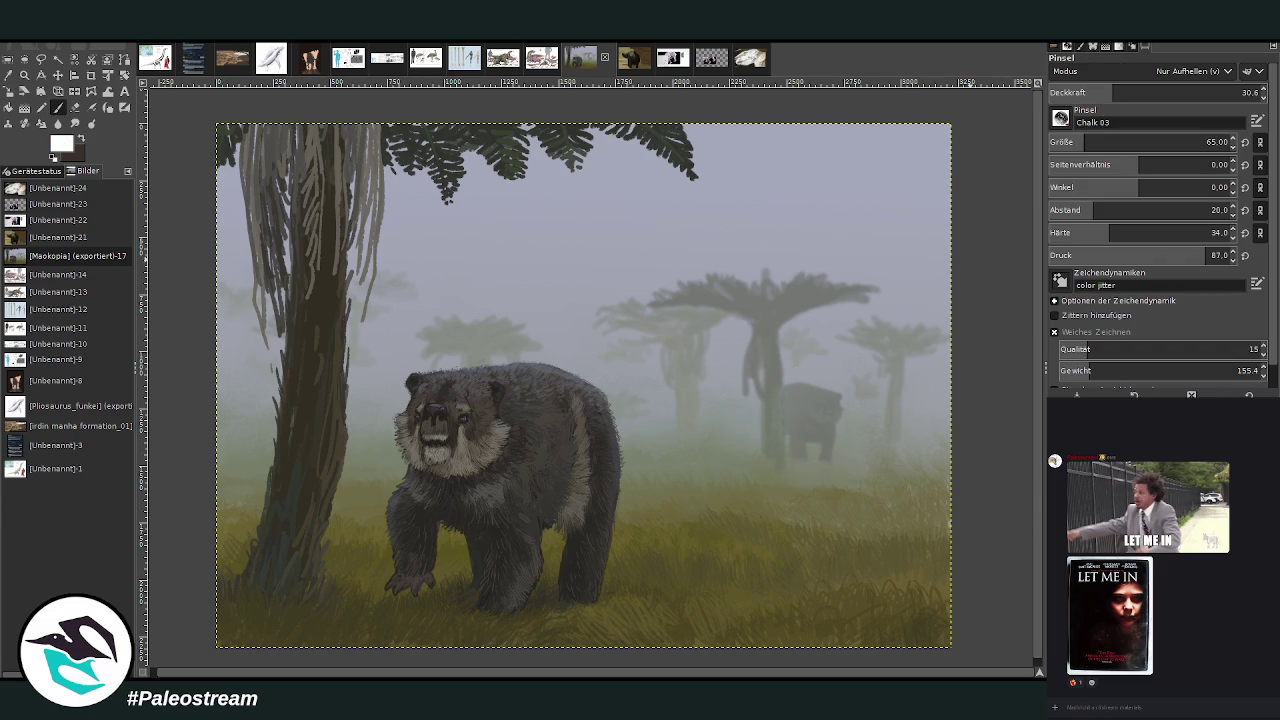
left_click(1157, 74)
left_click_drag(1158, 90, 1262, 91)
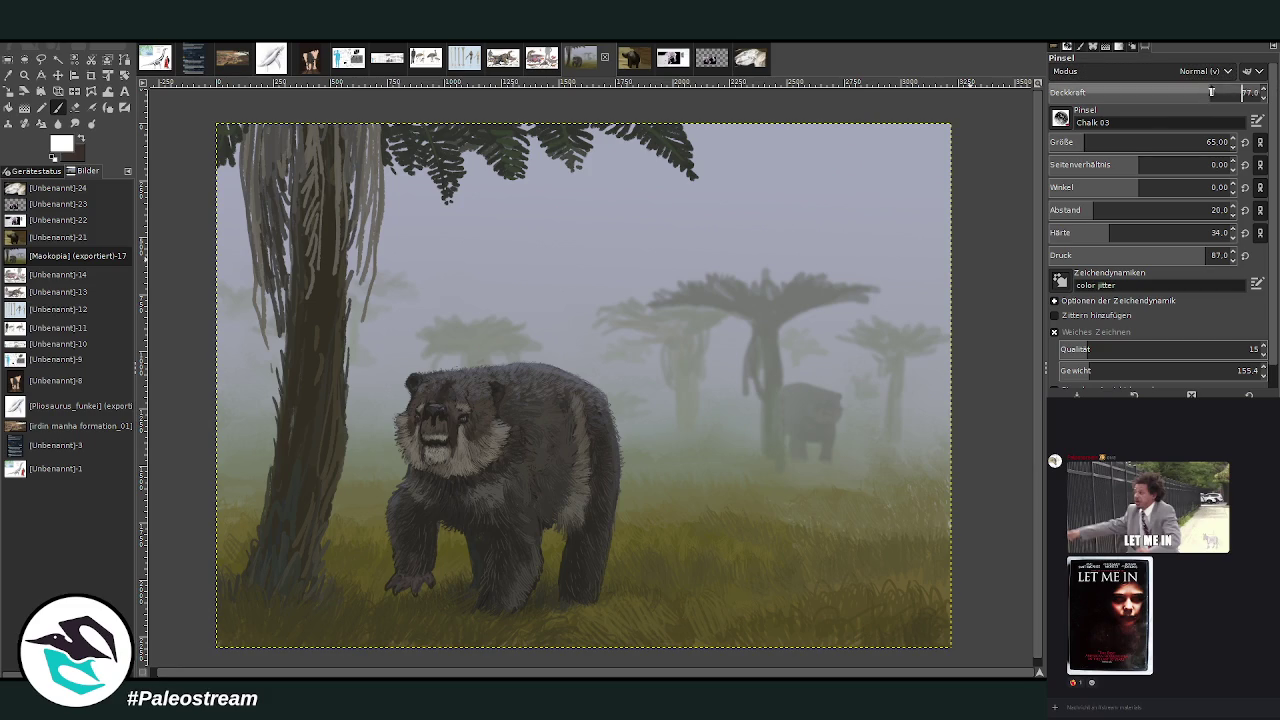
left_click_drag(1150, 142, 1228, 142)
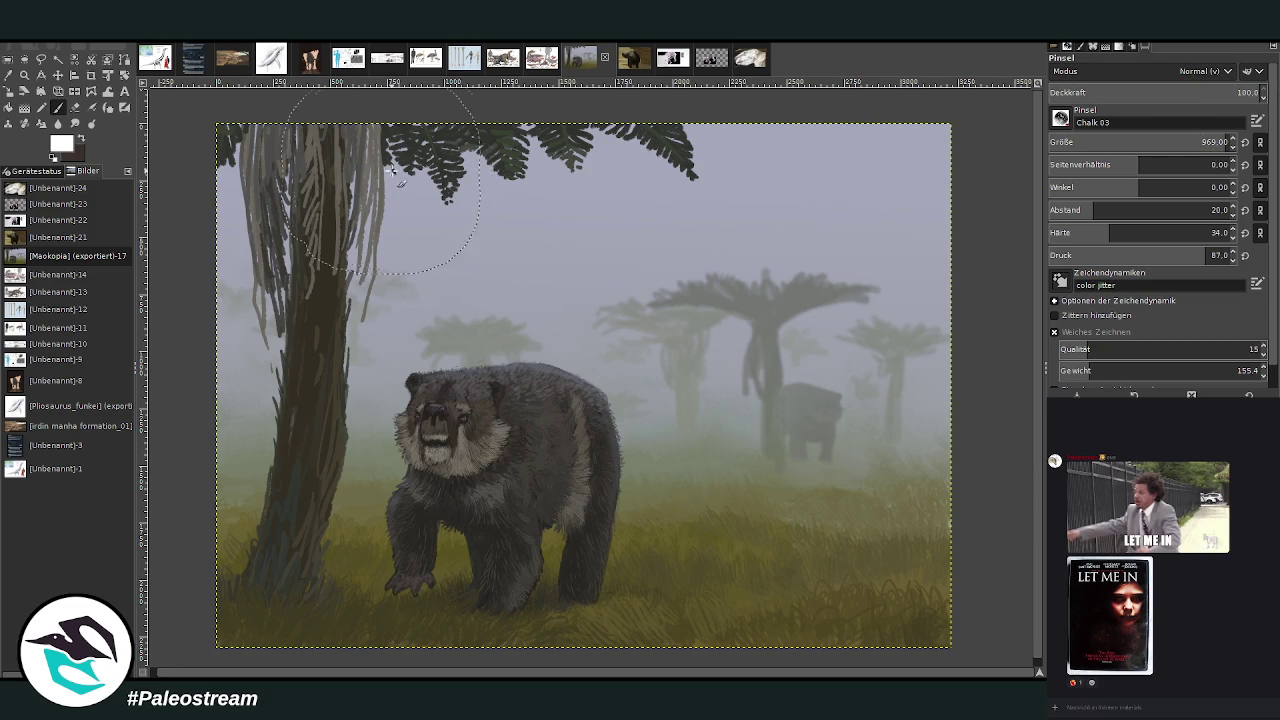
left_click_drag(390, 175, 250, 165)
left_click_drag(1110, 232, 1228, 232)
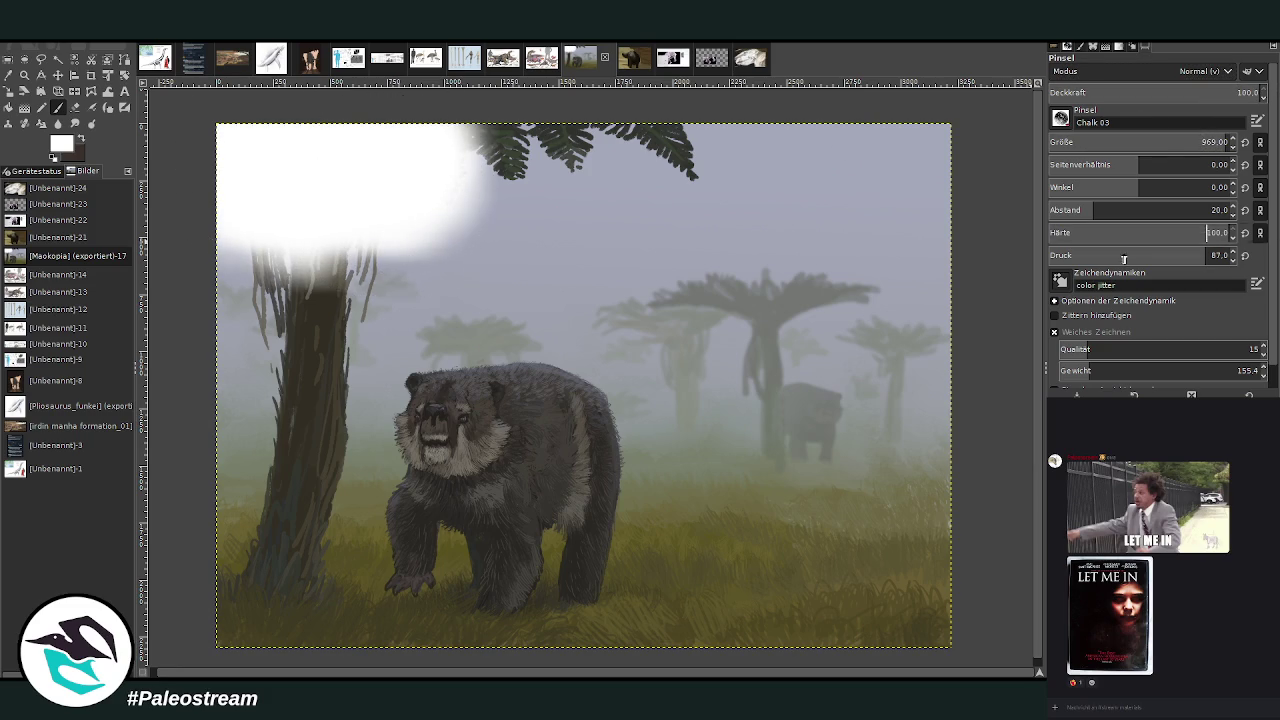
mouse_move(820, 225)
left_mouse_down()
mouse_move(930, 180)
mouse_move(520, 168)
mouse_move(245, 555)
mouse_move(225, 660)
mouse_move(922, 622)
mouse_move(770, 400)
mouse_move(695, 230)
mouse_move(585, 225)
mouse_move(650, 442)
mouse_move(250, 545)
mouse_move(657, 500)
left_mouse_up()
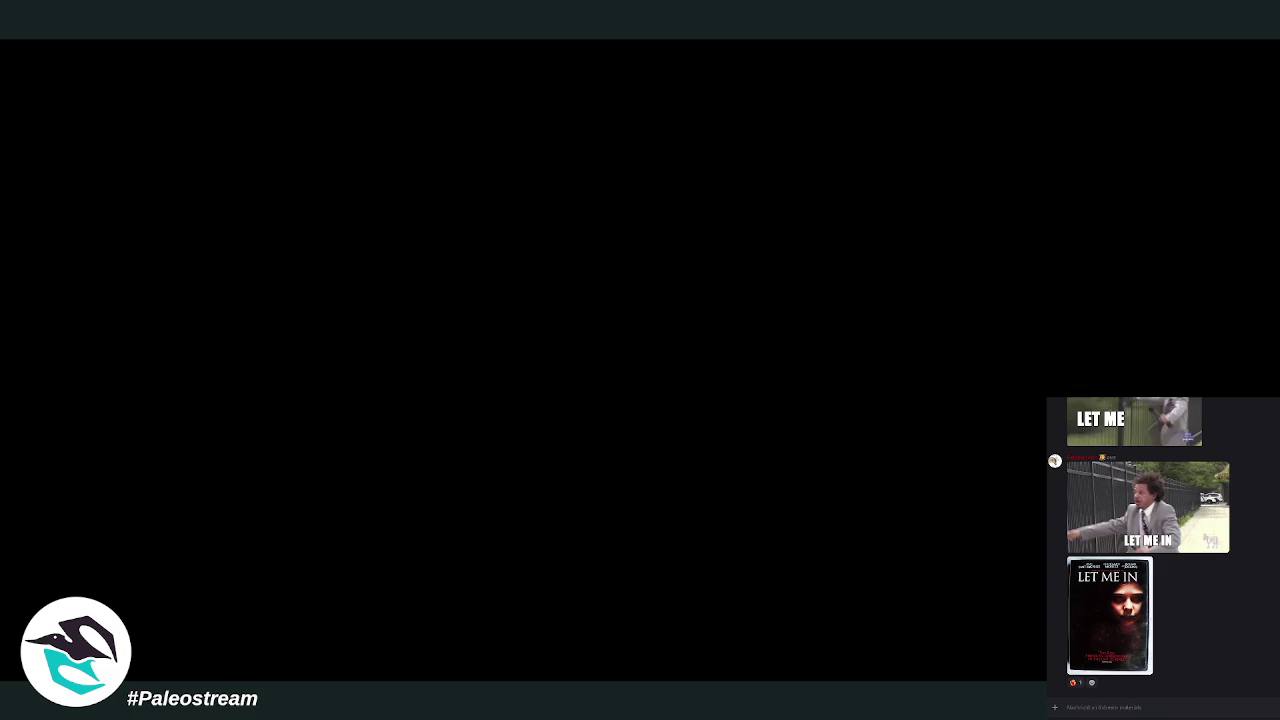
Post the copied image in the chat and return to GIMP.
key("ctrl+v")
key("Return")
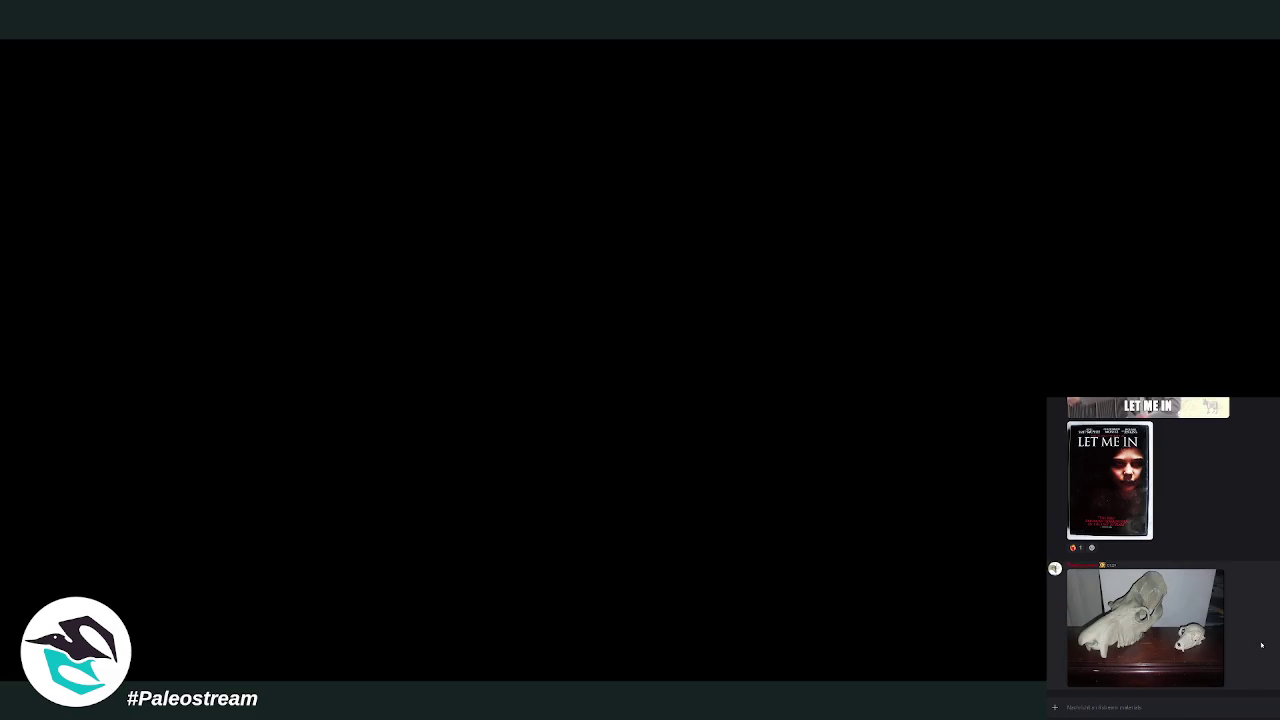
key("alt+Tab")
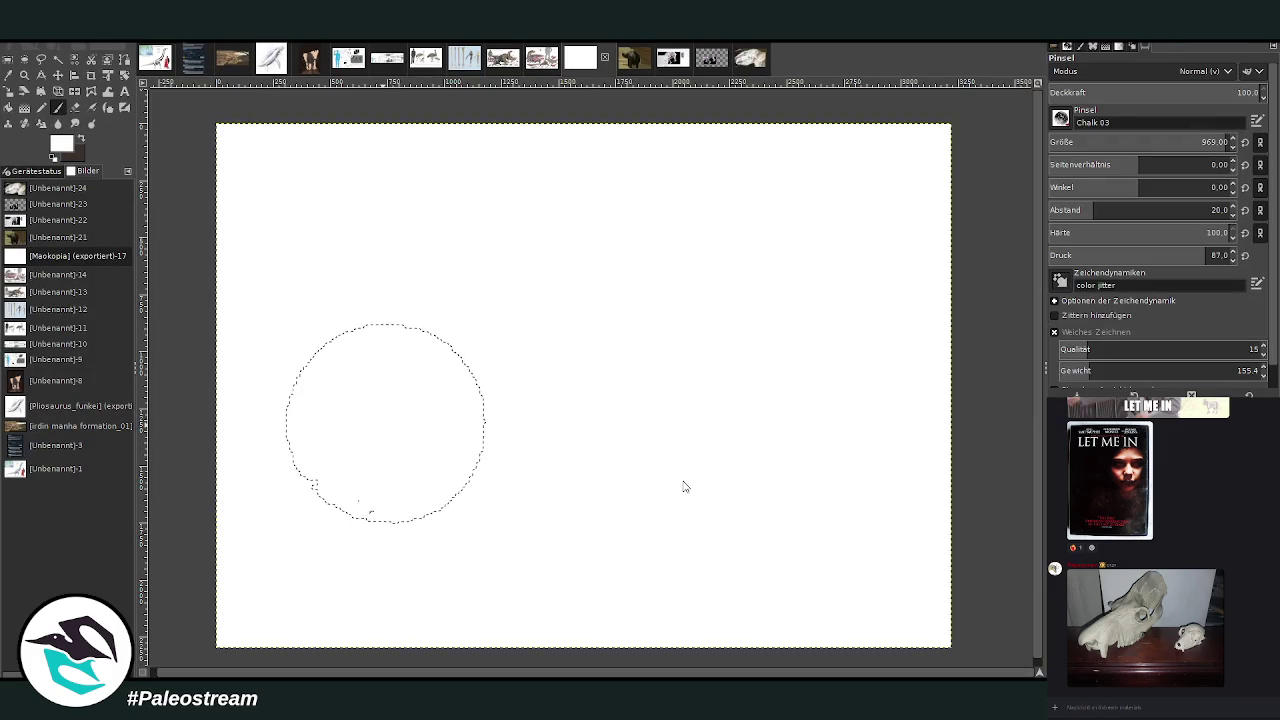
Paste the copied skull photo as a new image and zoom in on it.
key("ctrl+shift+v")
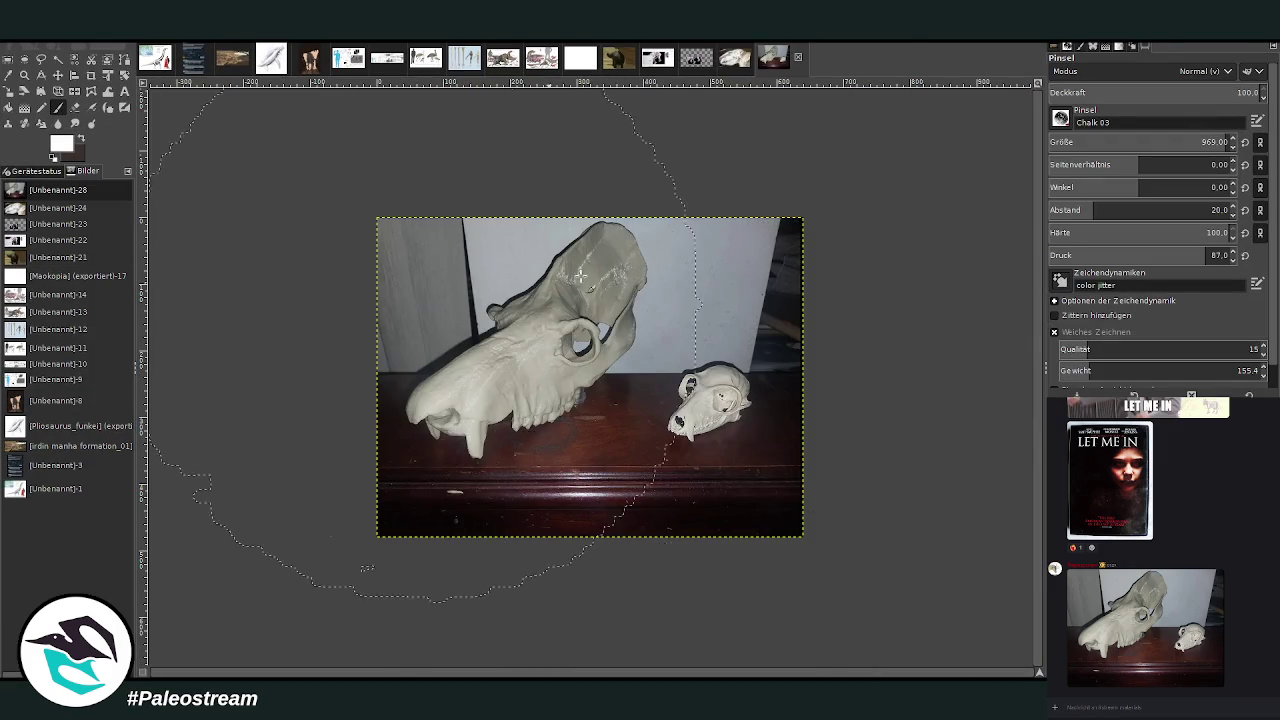
left_click(28, 90)
left_click(24, 75)
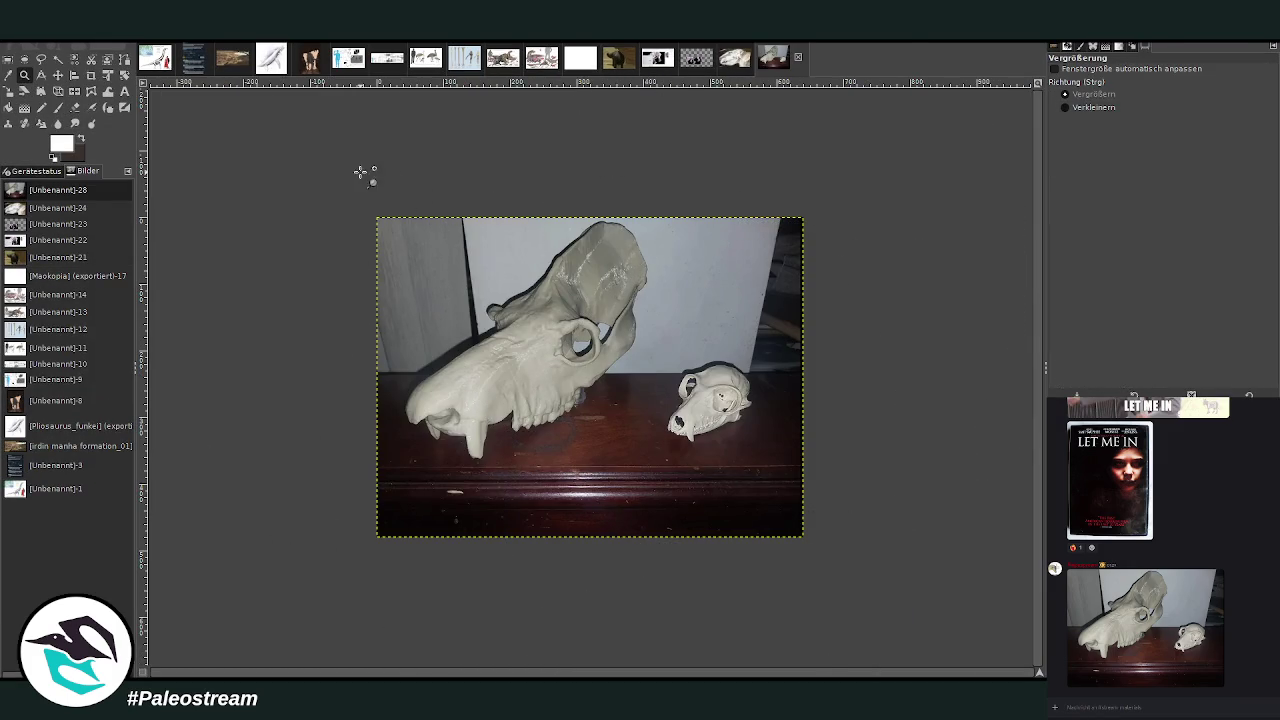
left_click_drag(355, 182, 778, 524)
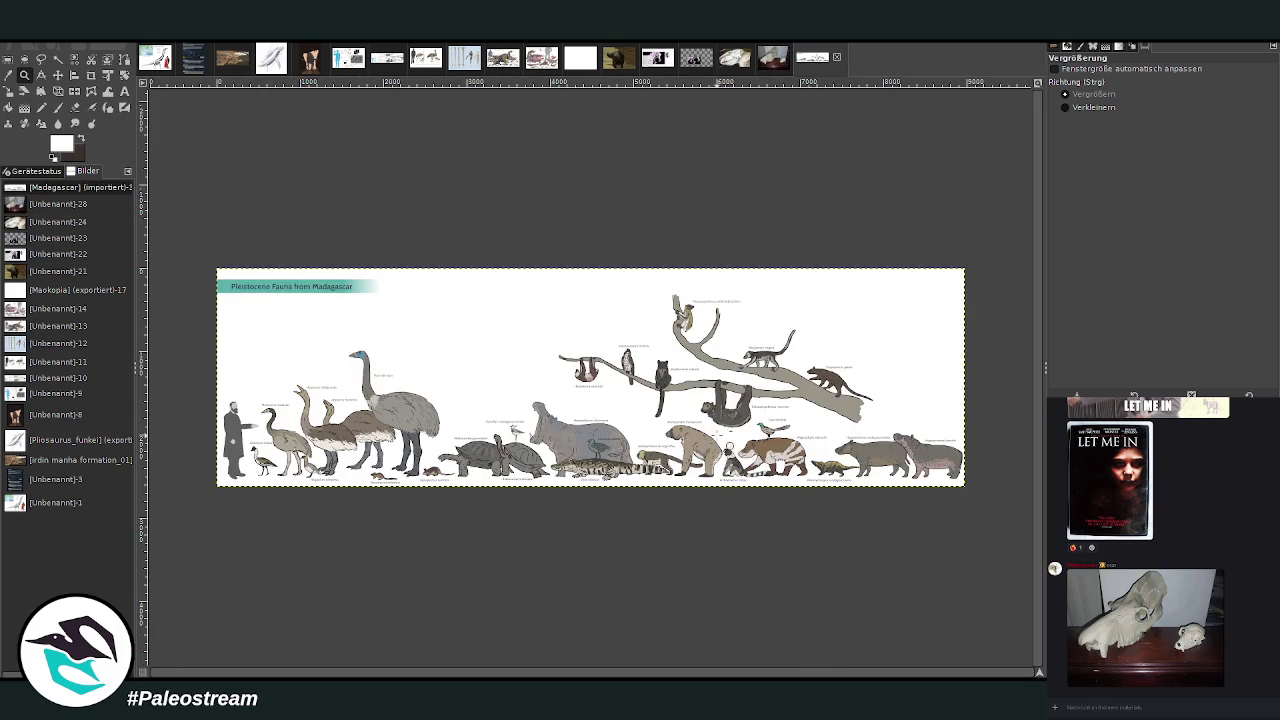
Zoom into the chart's Archaeoindris and Hadropithecus figures, then switch to the blank white image.
left_click_drag(386, 328, 727, 492)
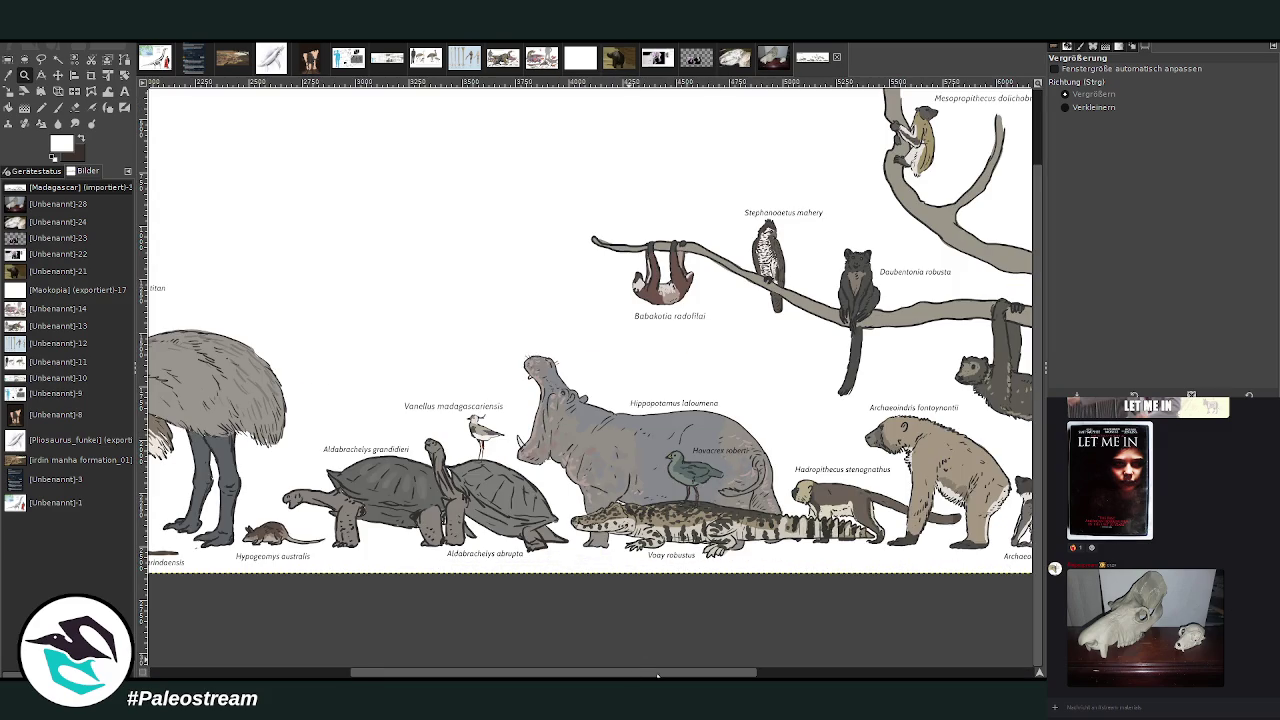
mouse_move(657, 676)
left_mouse_down()
mouse_move(935, 672)
mouse_move(457, 672)
left_mouse_up()
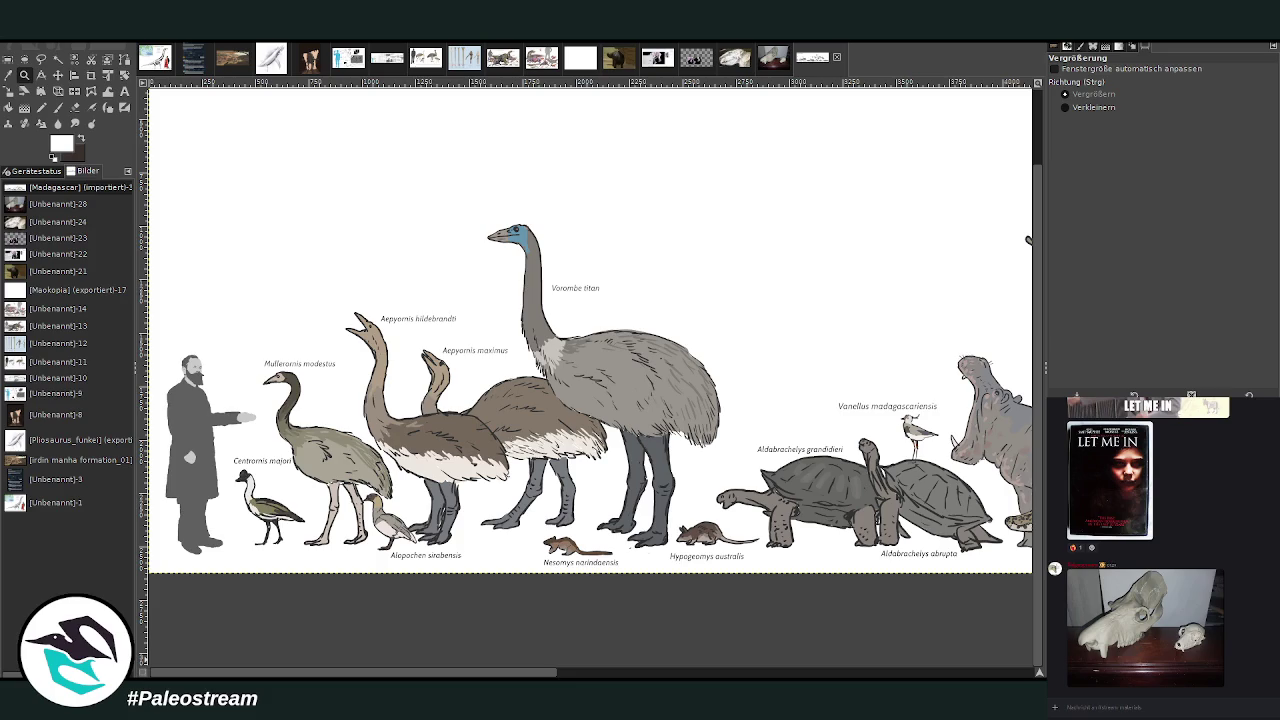
left_click_drag(457, 672, 792, 672)
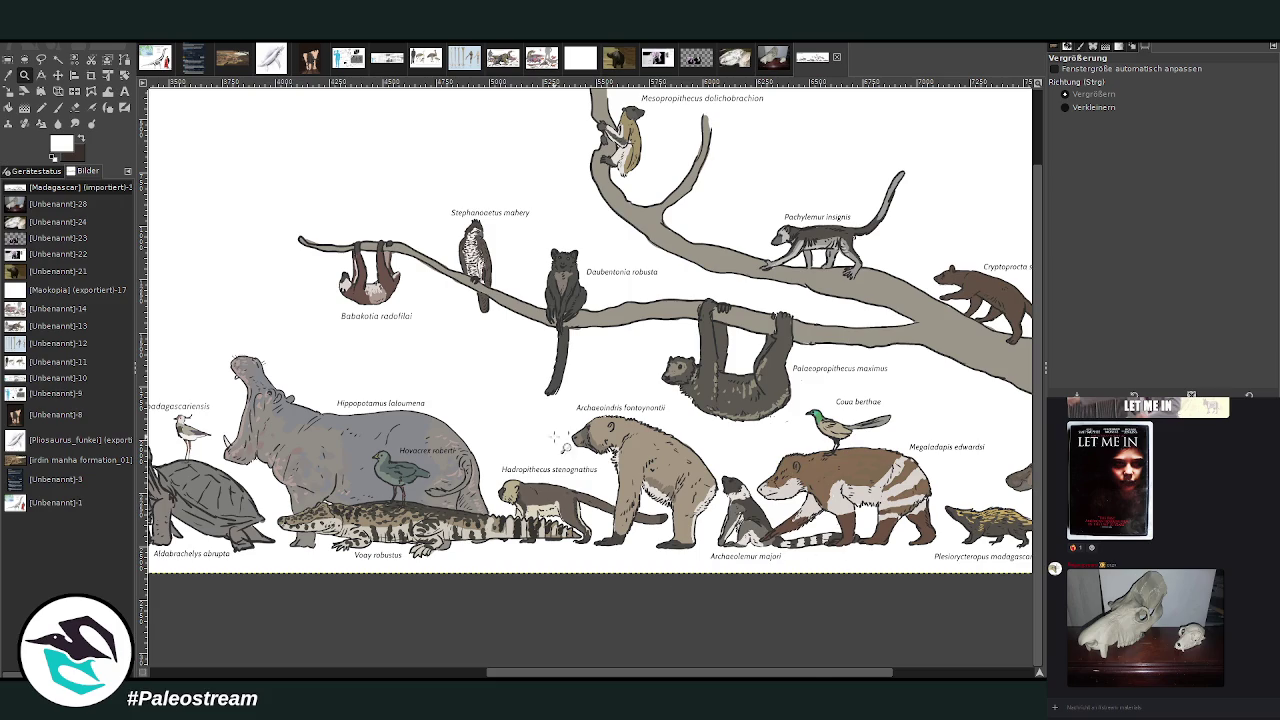
left_click_drag(444, 333, 600, 490)
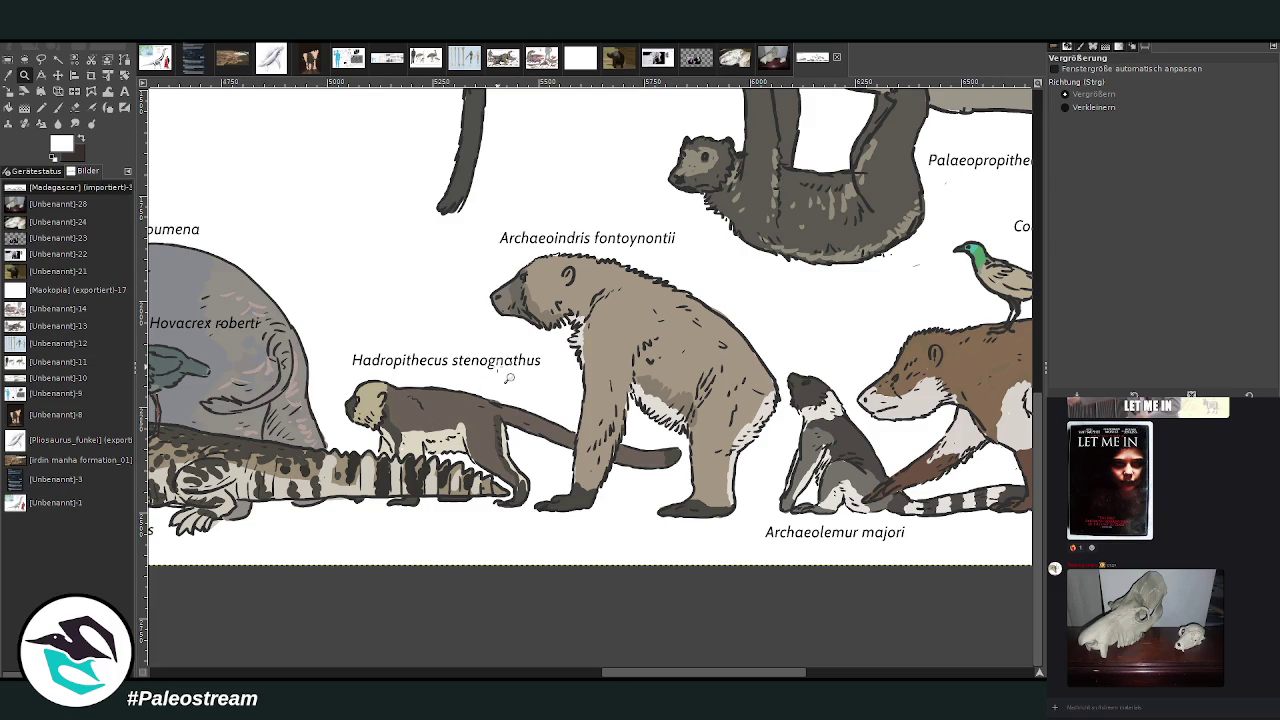
mouse_move(633, 673)
left_mouse_down()
mouse_move(693, 673)
mouse_move(619, 677)
left_mouse_up()
scroll(590, 380, "right", 1)
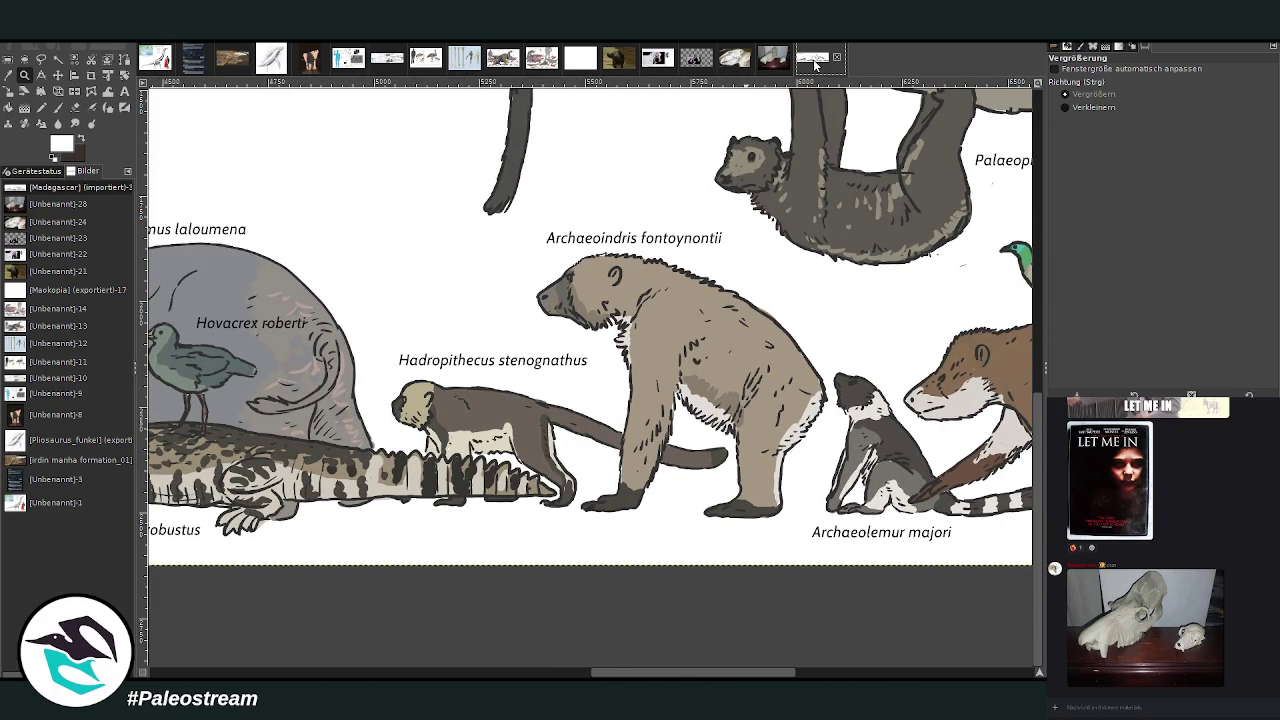
left_click(581, 66)
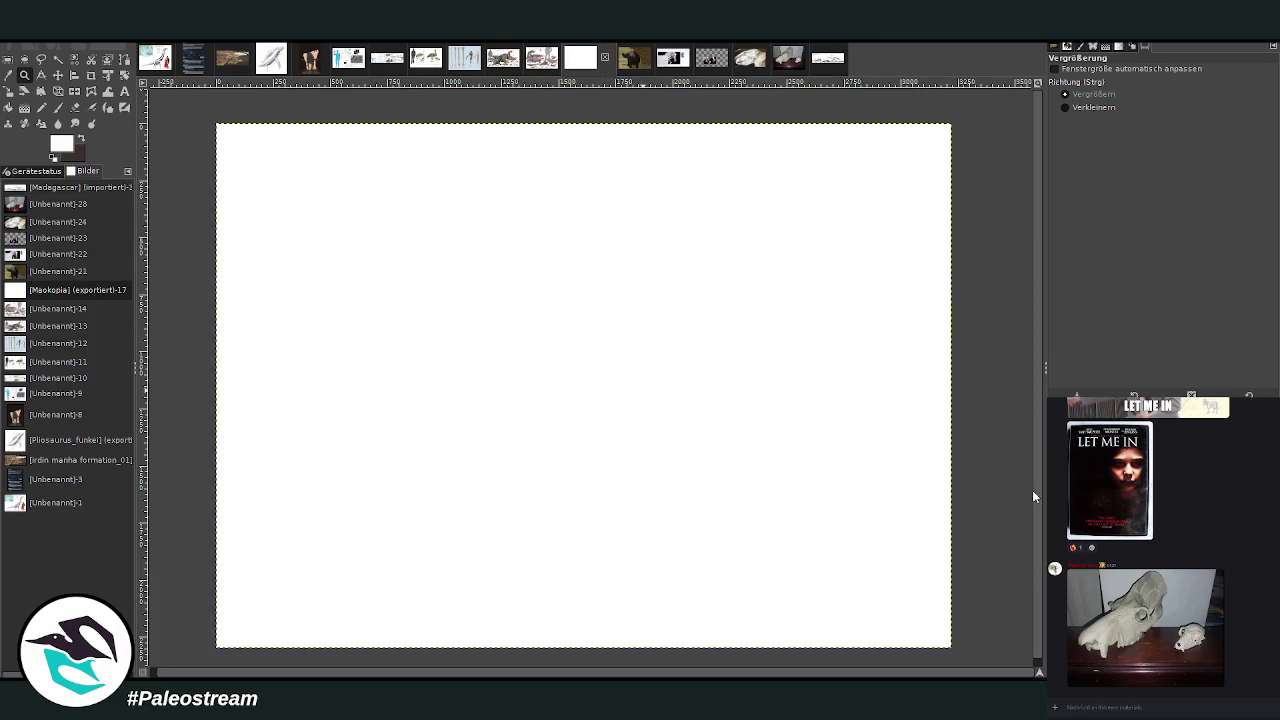
Paste the skull plate and the coloured skull diagram into the blank image, positioning both.
key("ctrl+v")
key("m")
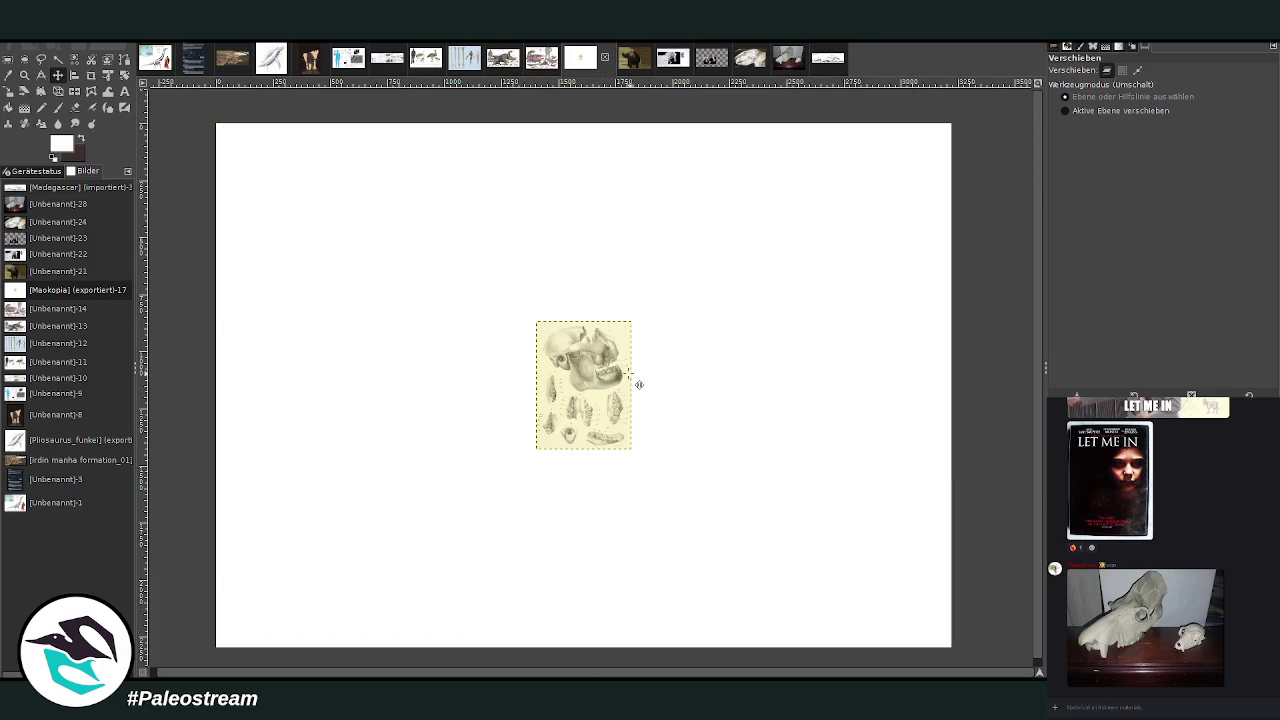
mouse_move(628, 372)
left_mouse_down()
mouse_move(926, 220)
mouse_move(931, 185)
left_mouse_up()
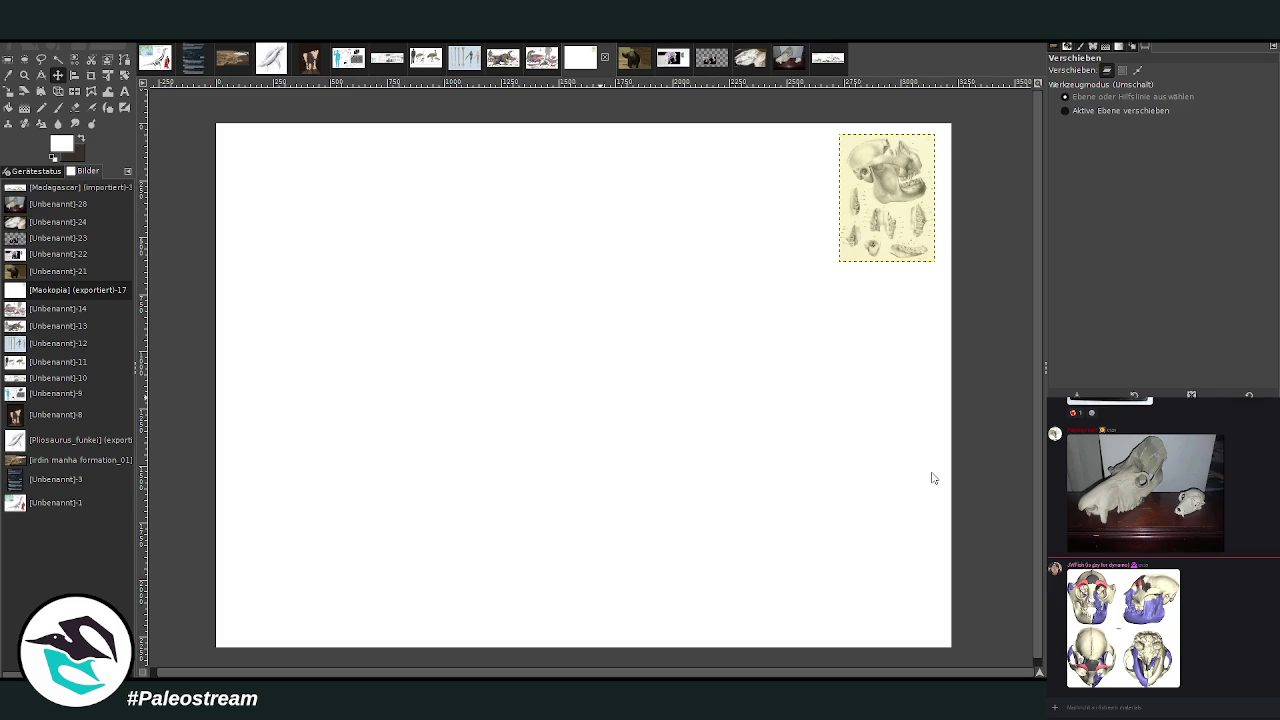
key("ctrl+v")
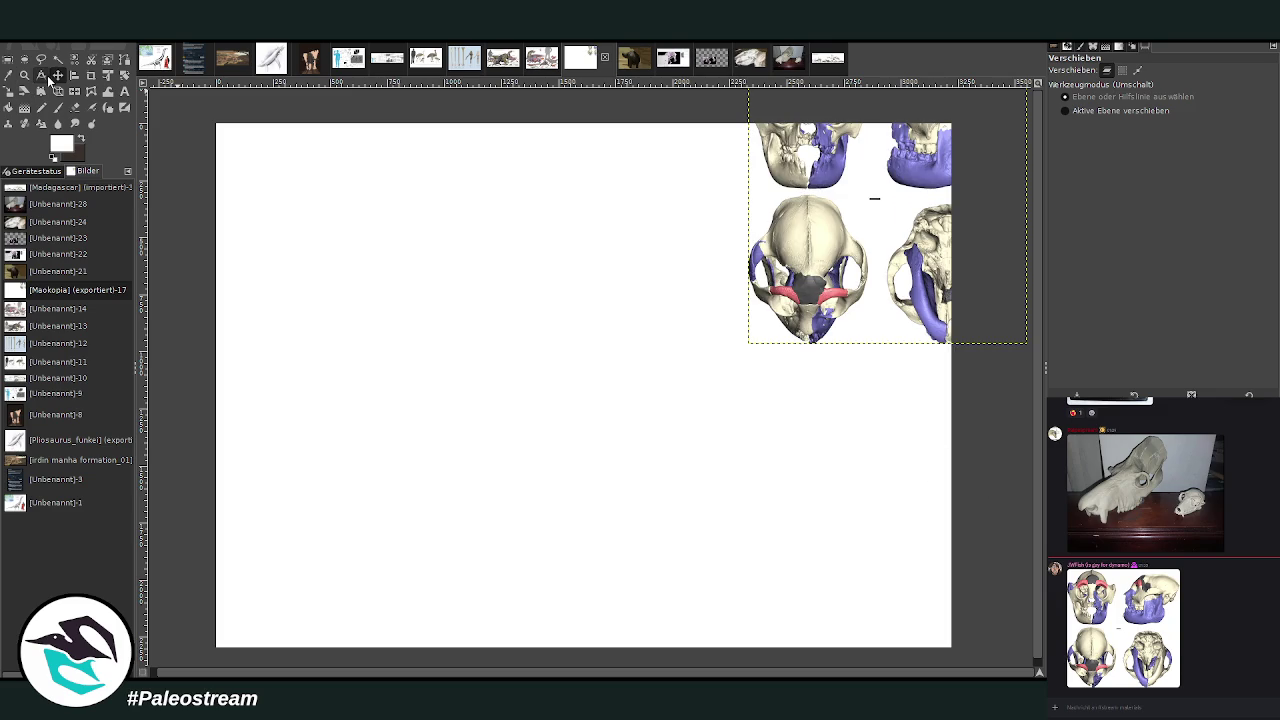
mouse_move(866, 234)
left_mouse_down()
mouse_move(735, 432)
mouse_move(777, 409)
left_mouse_up()
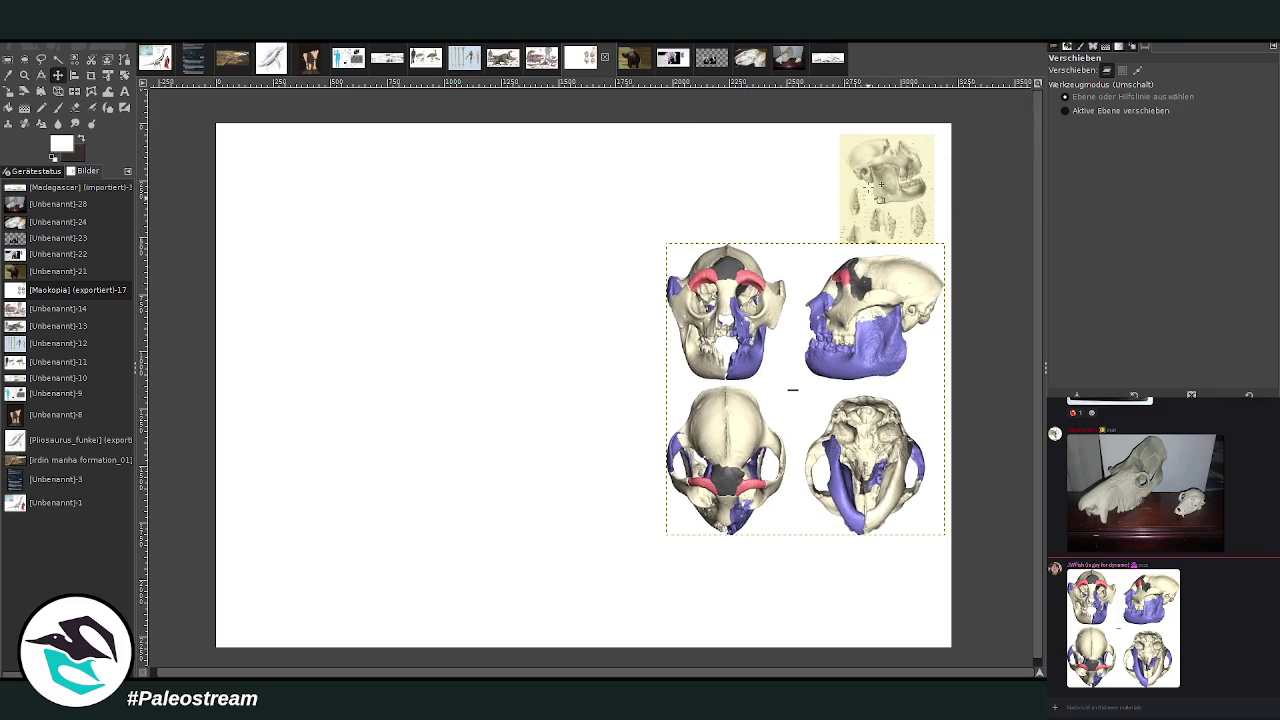
Delete the small beige skull image and scale the skull figure down to 834×875 at the top-right.
left_click(850, 258)
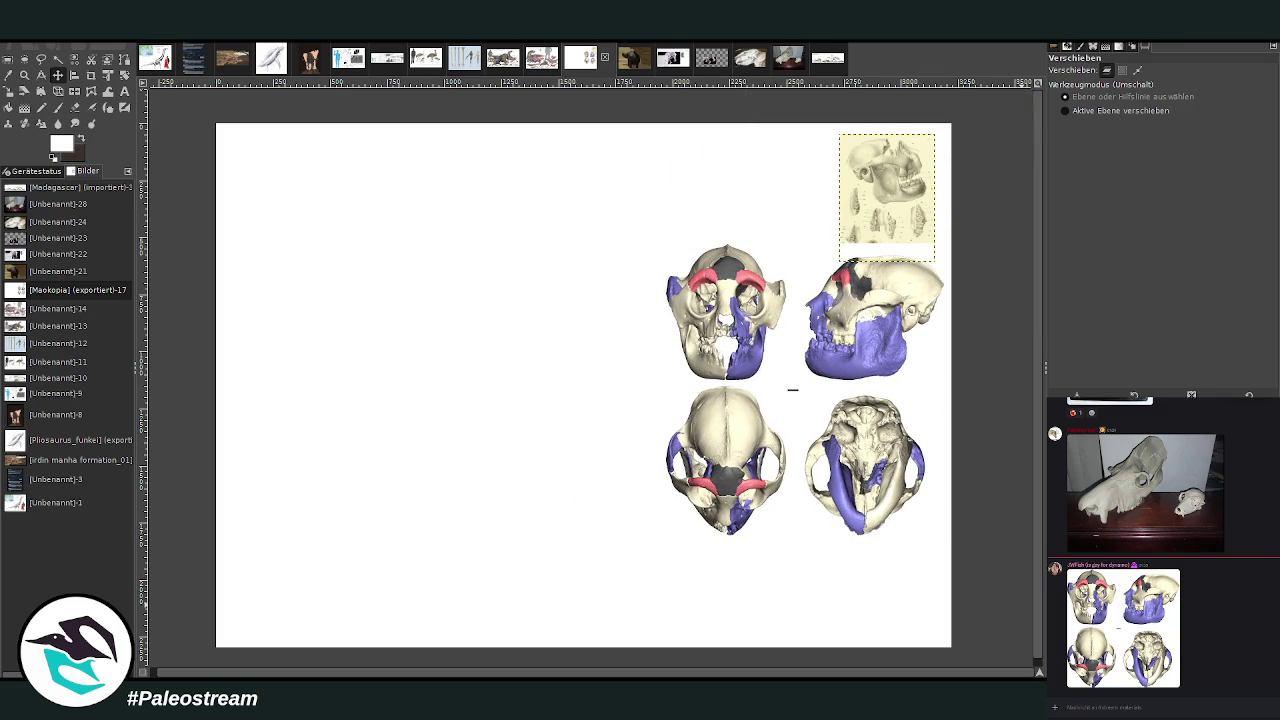
key("Delete")
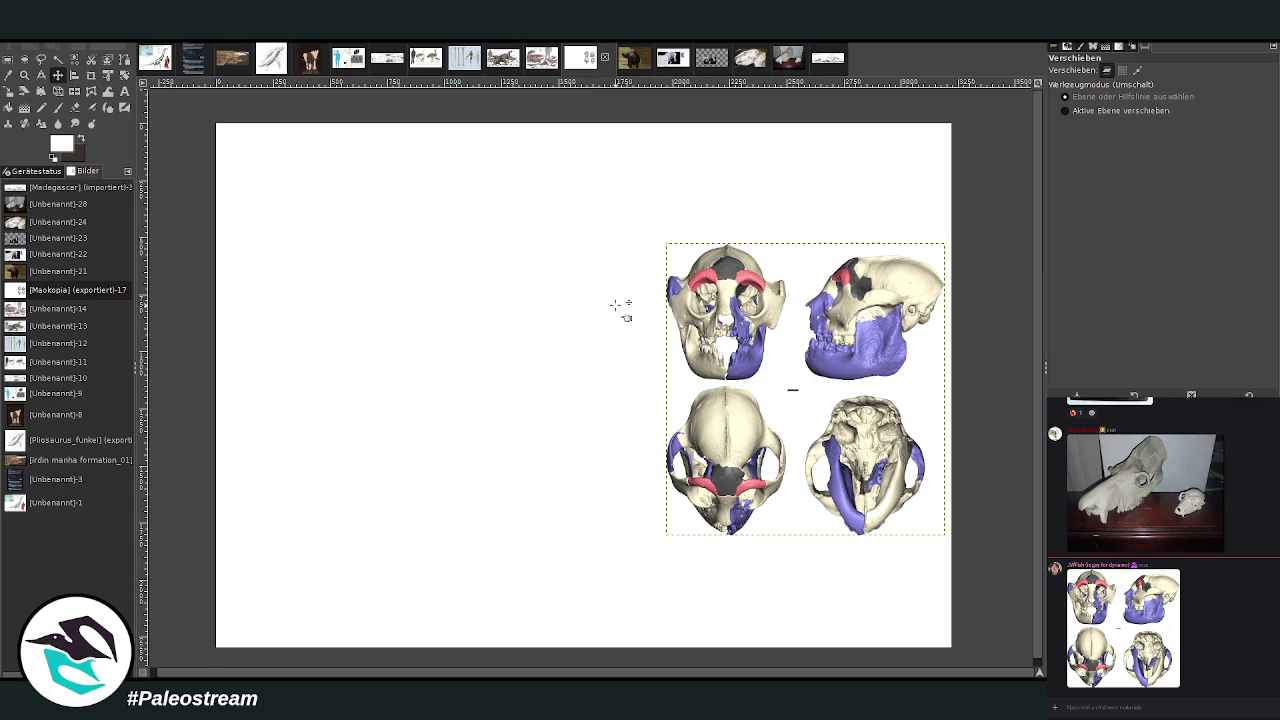
left_click(9, 91)
left_click(818, 426)
left_click_drag(803, 411, 858, 245)
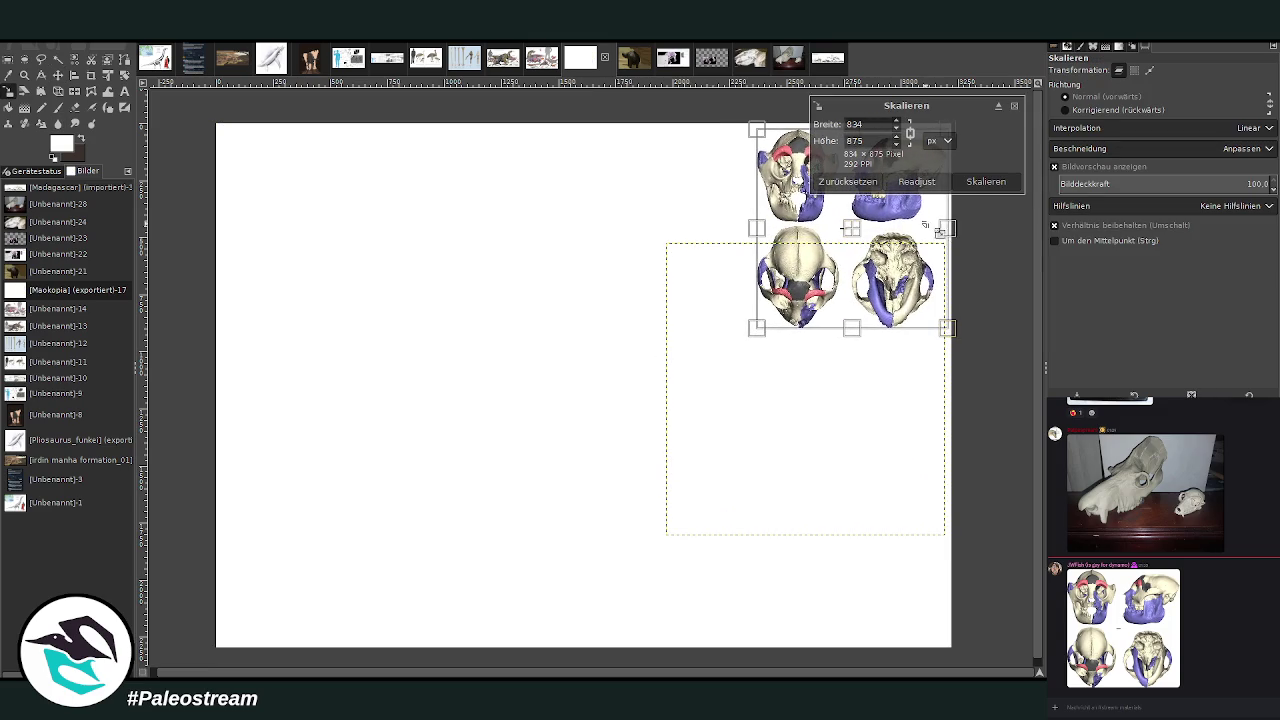
Apply the skull figure's new 834×875 size.
left_click(986, 181)
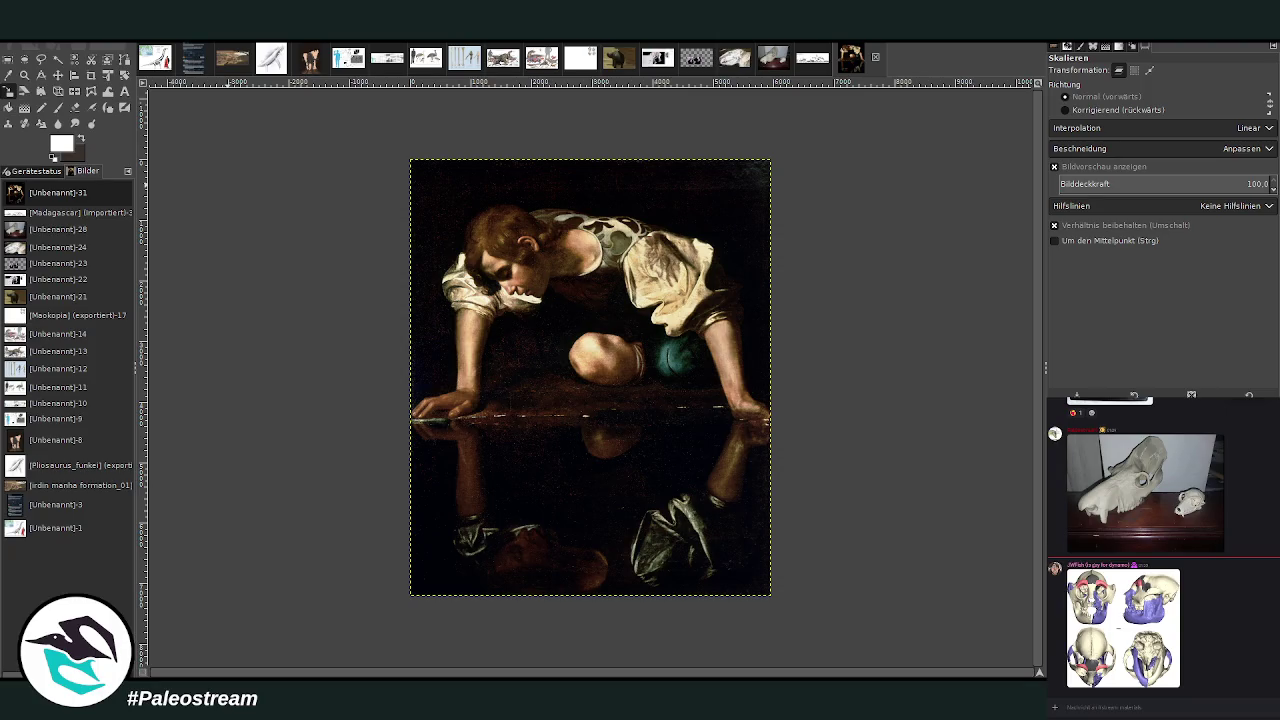
Zoom in on the Narcissus painting, then go back to the Maokopia skull page.
left_click(24, 74)
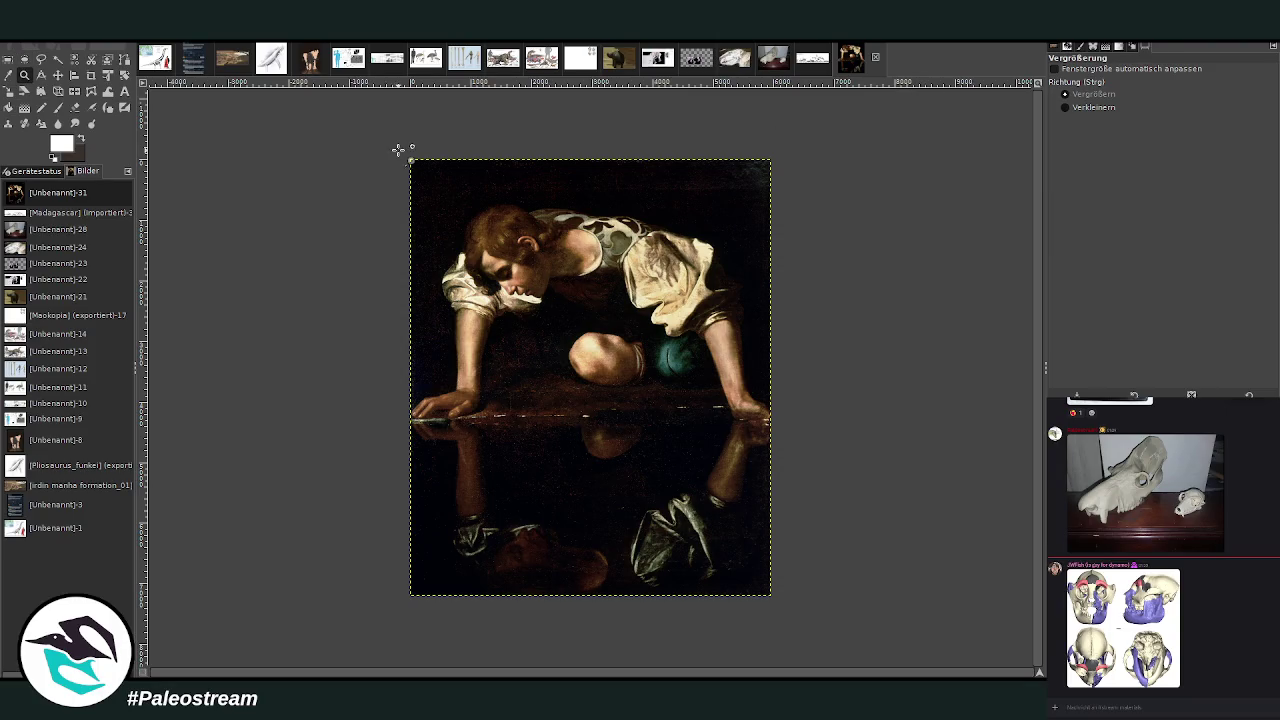
mouse_move(400, 149)
left_mouse_down()
mouse_move(777, 643)
mouse_move(777, 630)
left_mouse_up()
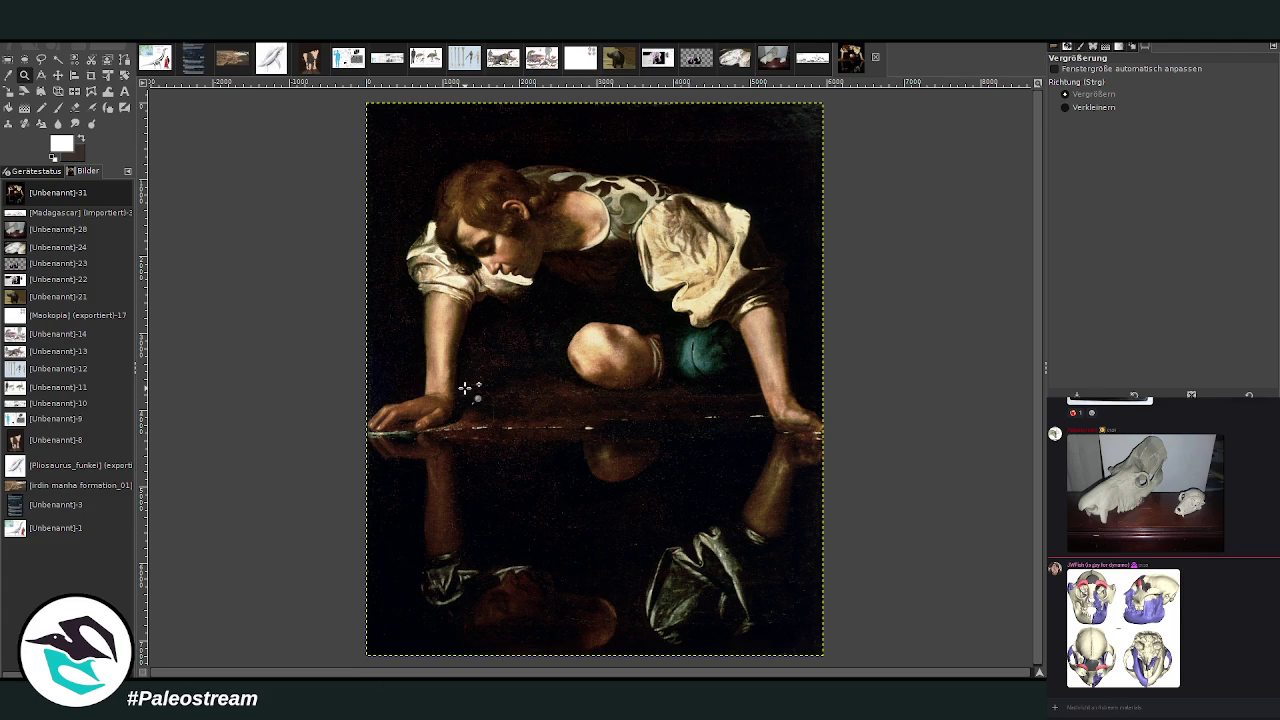
left_click(566, 66)
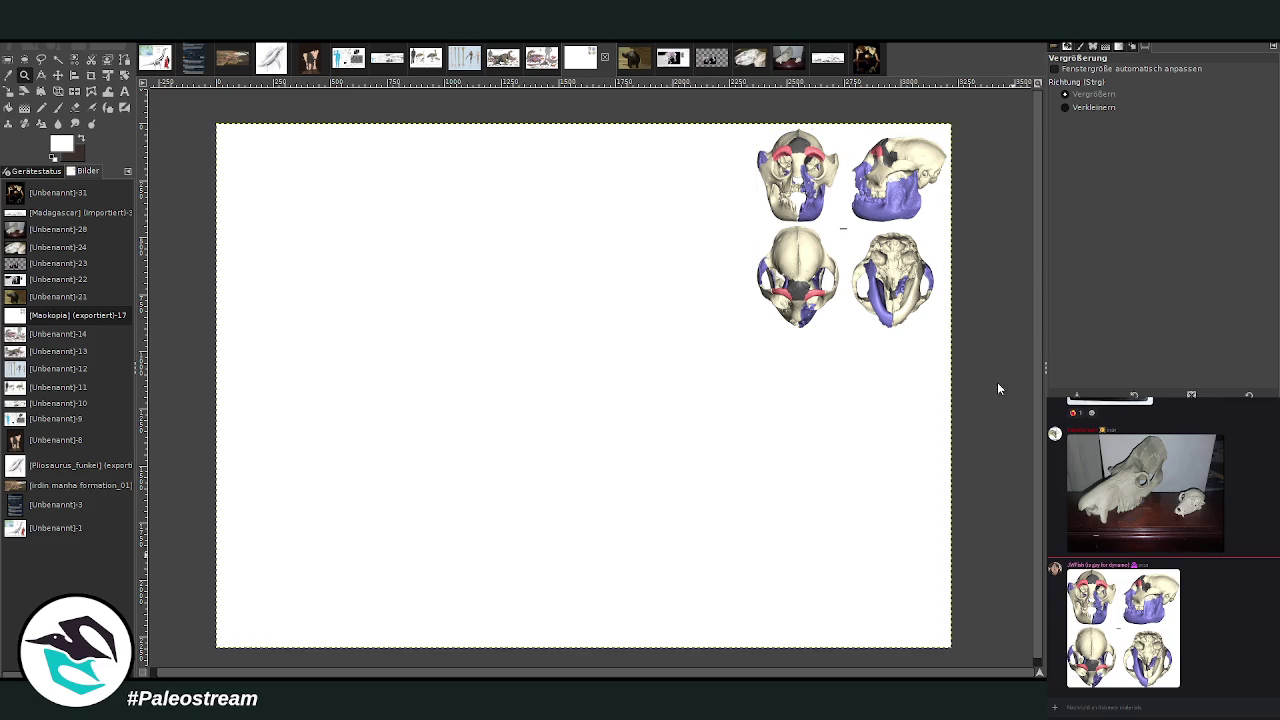
Rotate the page layer 90 degrees and zoom out to see it.
left_click(124, 75)
left_click(727, 166)
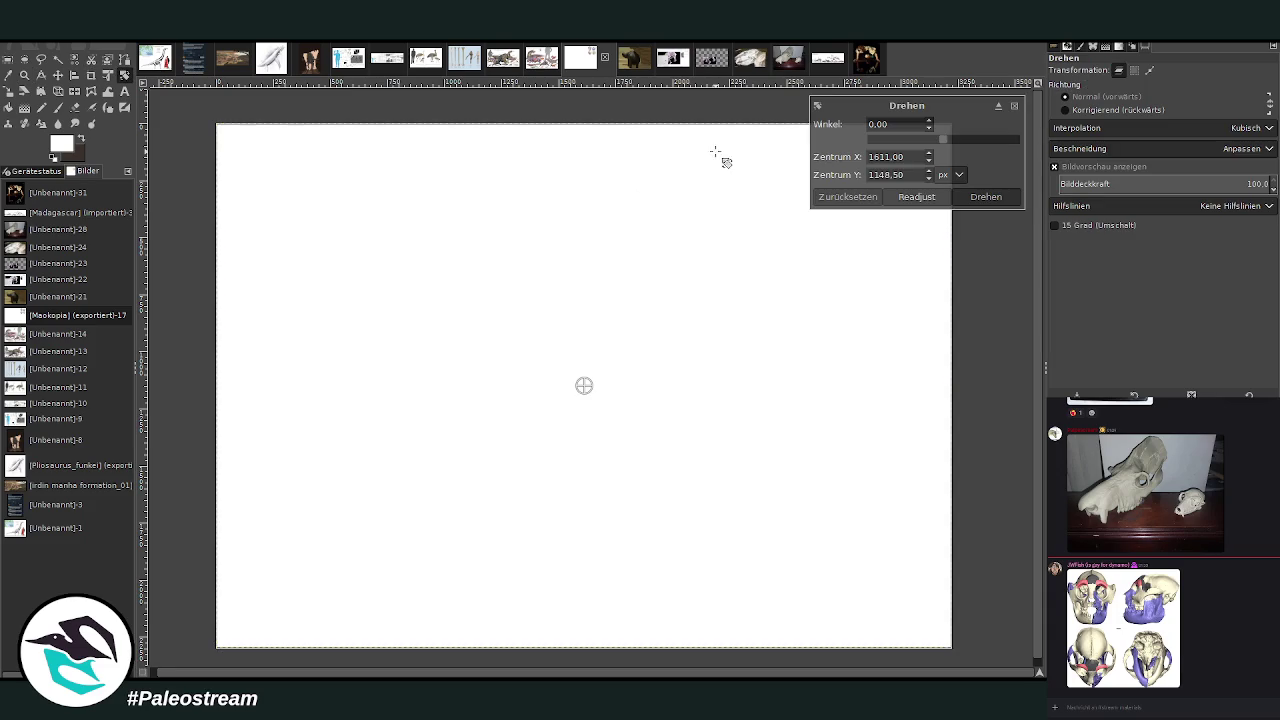
left_click(1008, 137)
left_click(1008, 139)
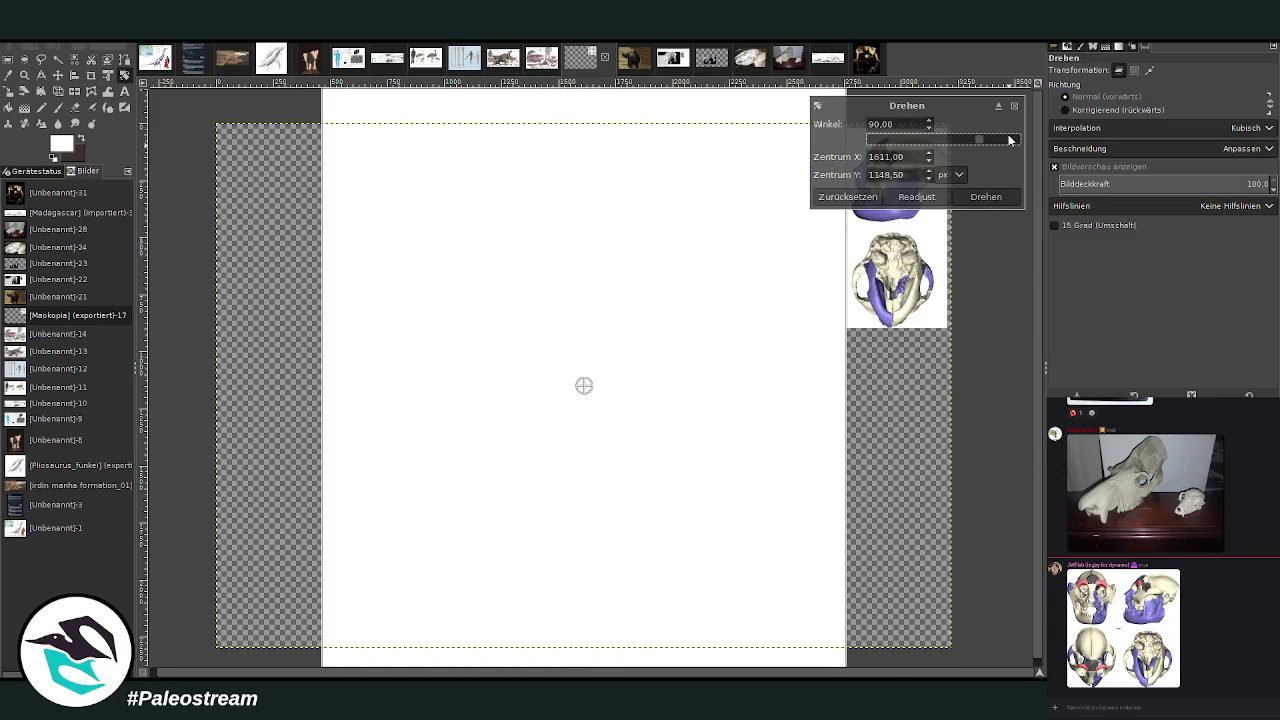
left_click(985, 196)
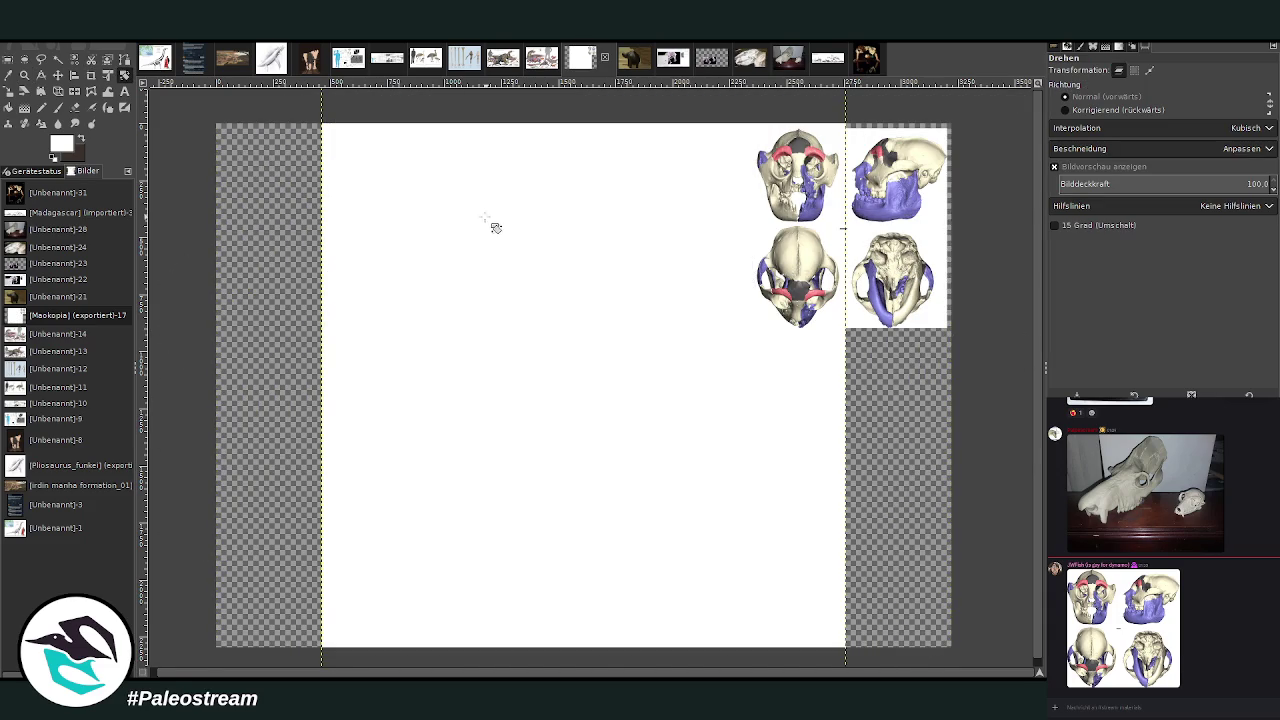
left_click(24, 75)
left_click(1063, 107)
left_click(705, 250)
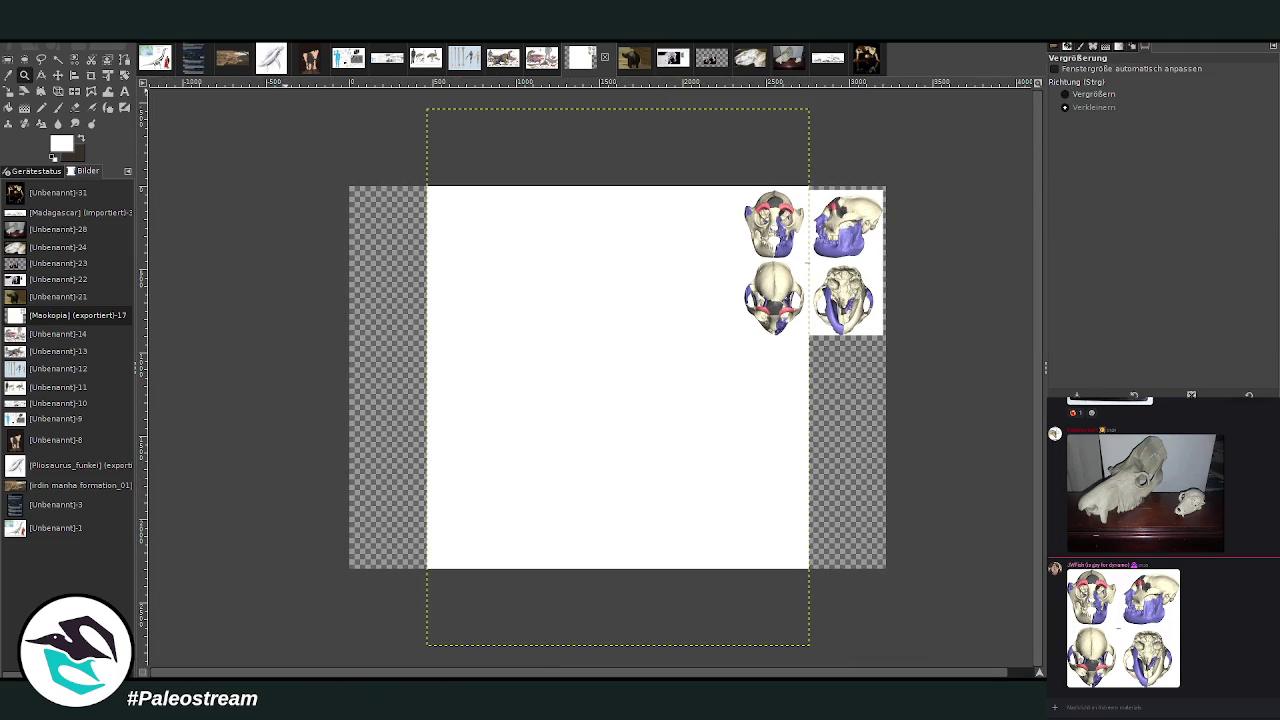
Fit the canvas to the rotated layer and nudge the skull figure slightly left.
key("ctrl+shift+f")
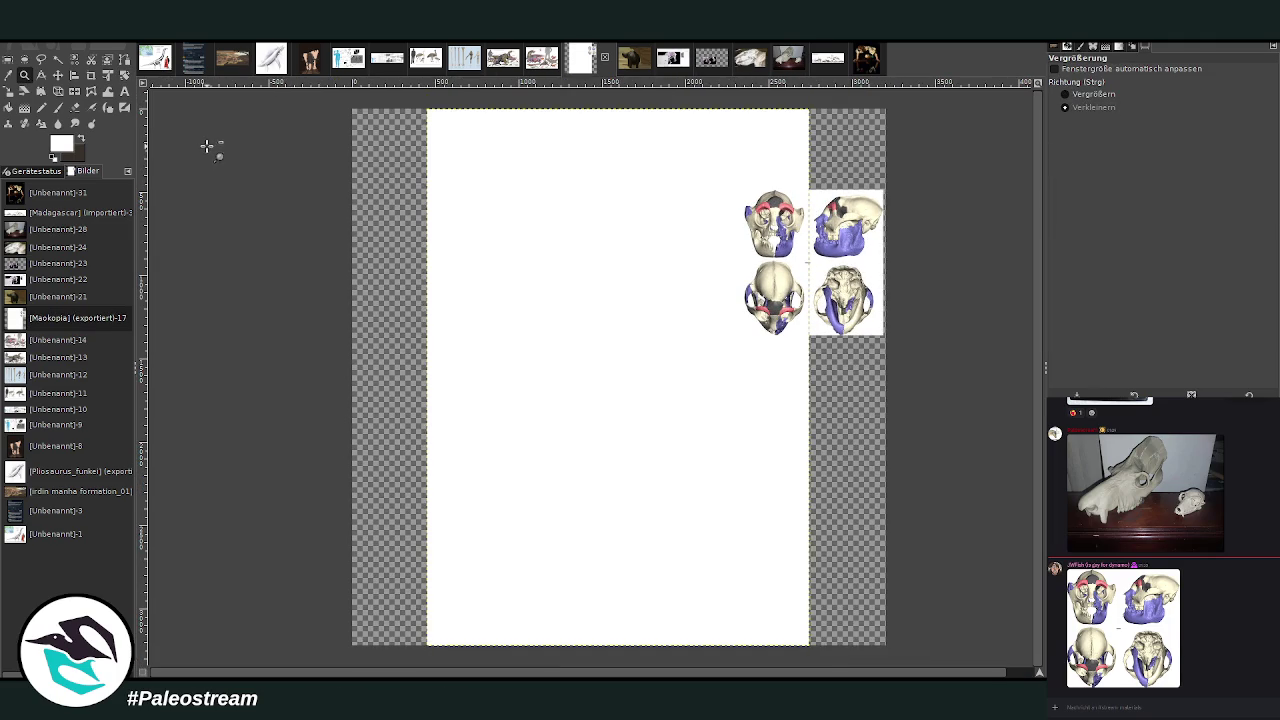
left_click(74, 75)
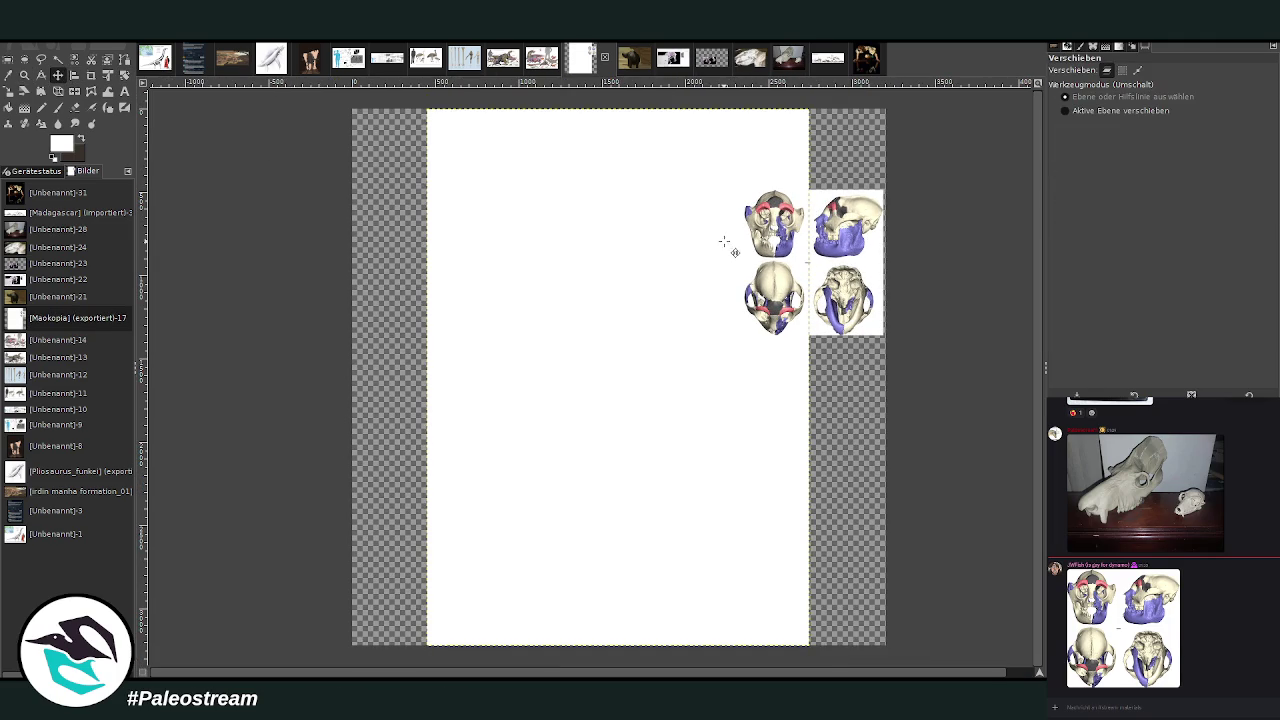
left_click(58, 75)
left_click_drag(763, 240, 689, 250)
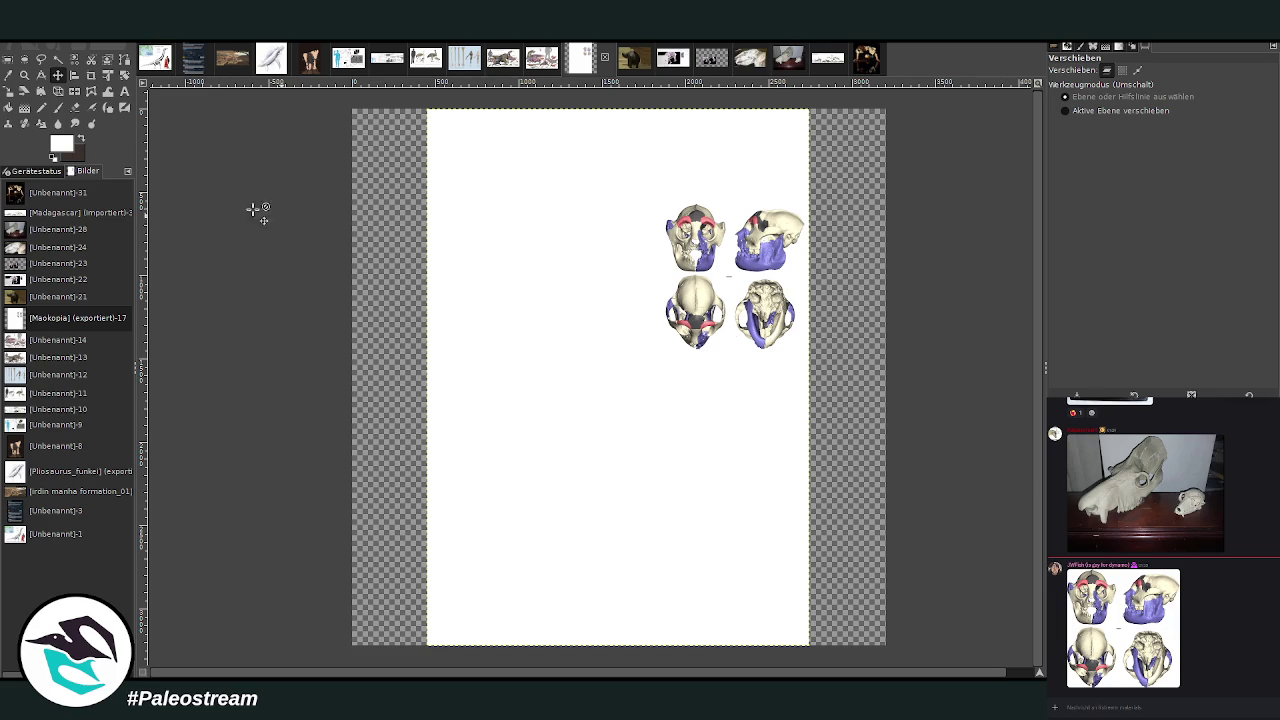
Crop the image to the page outline, leaving a 2298×3223 px portrait page.
left_click(91, 75)
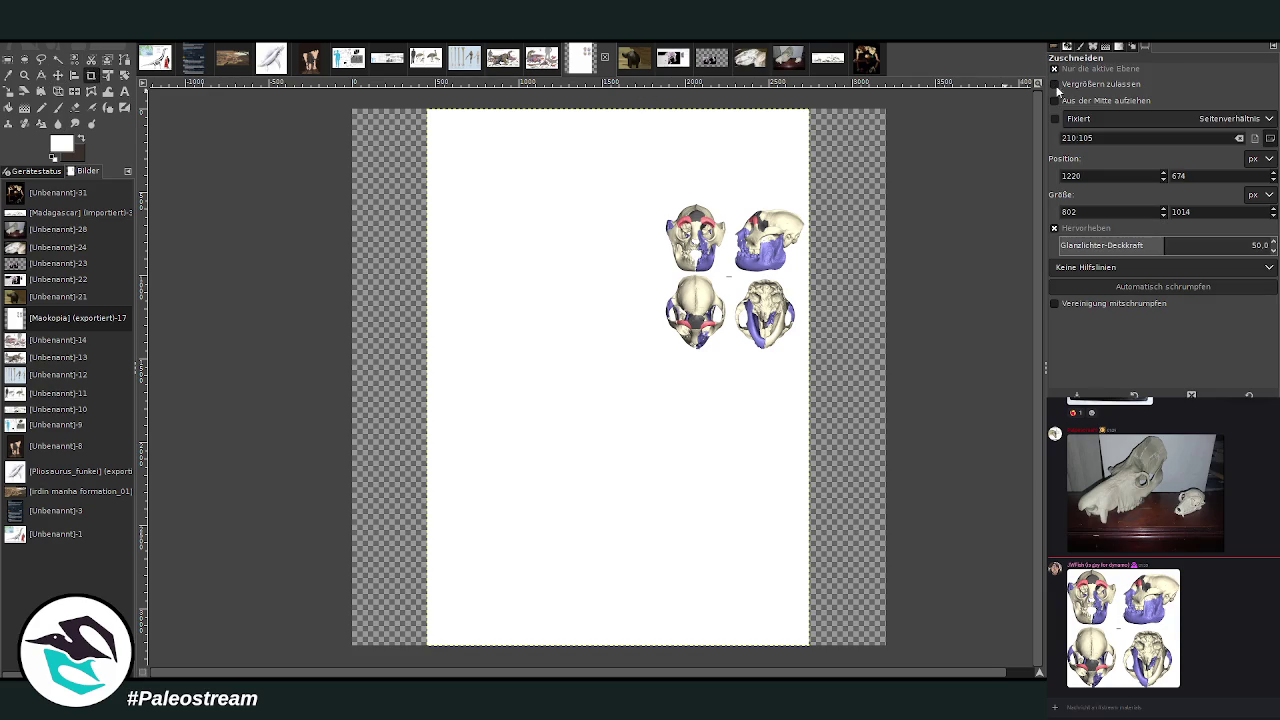
left_click(1108, 69)
left_click_drag(427, 110, 888, 648)
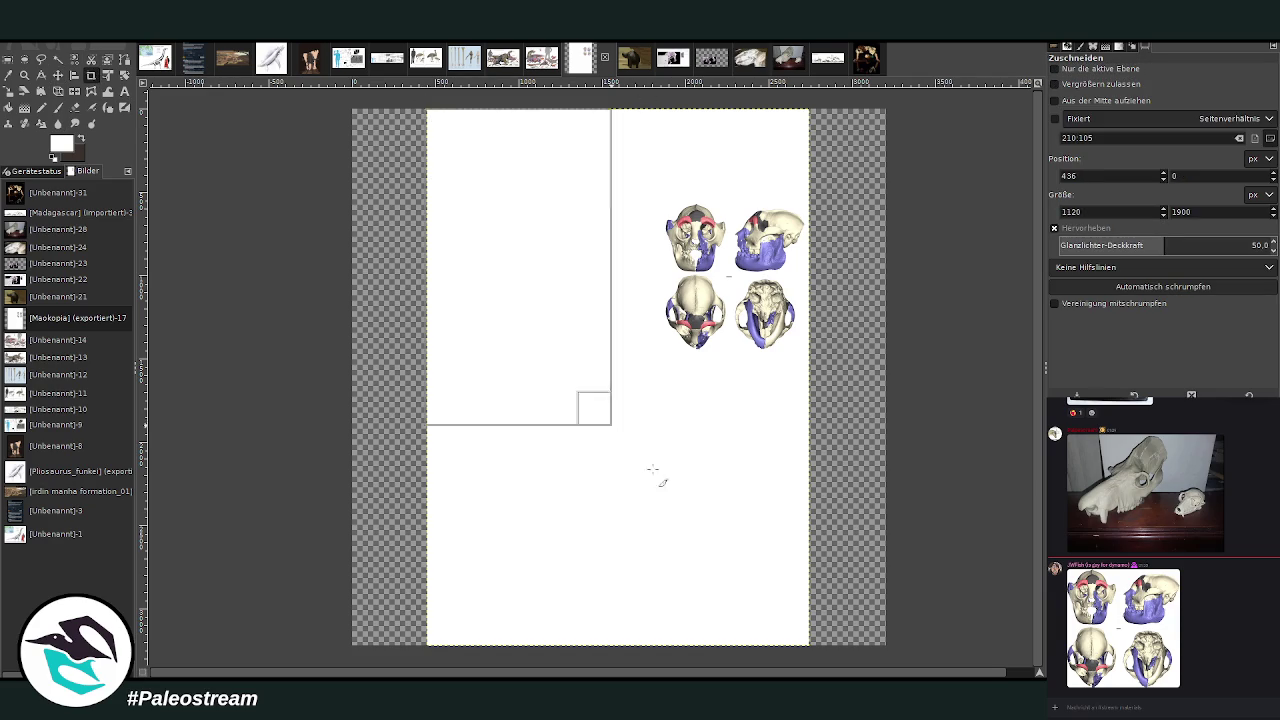
left_click(1054, 68)
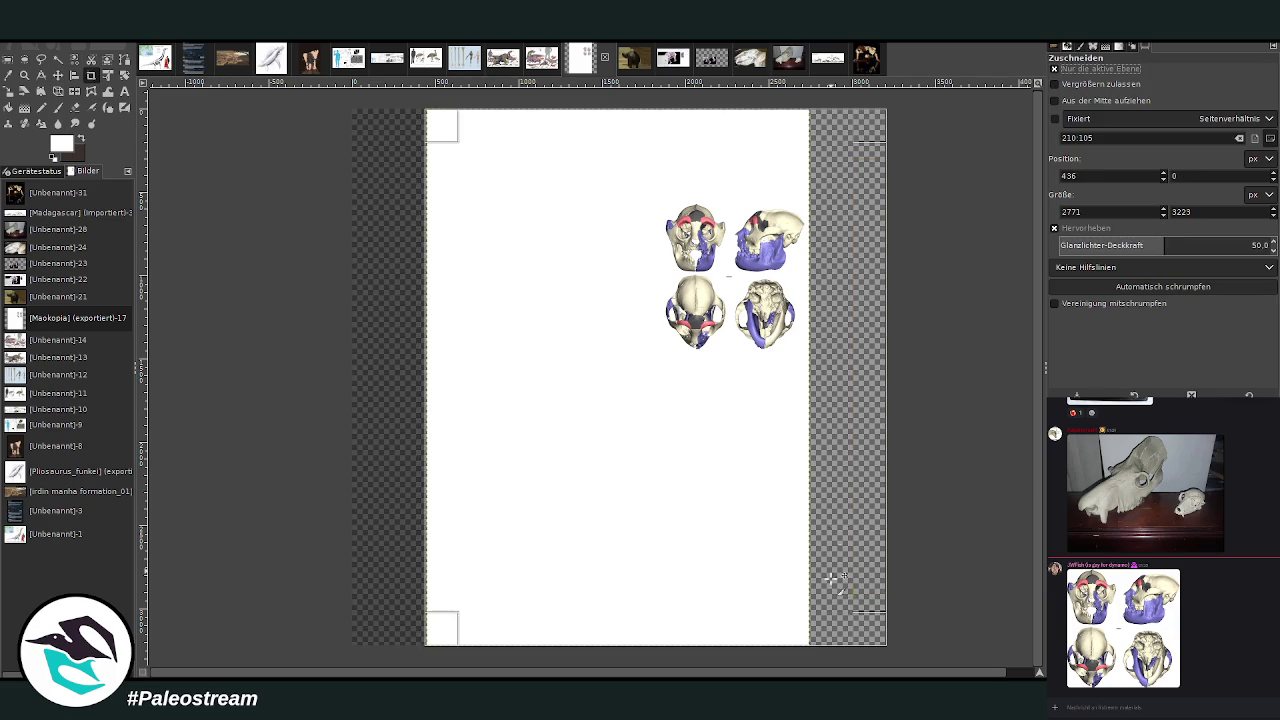
left_click_drag(867, 627, 790, 628)
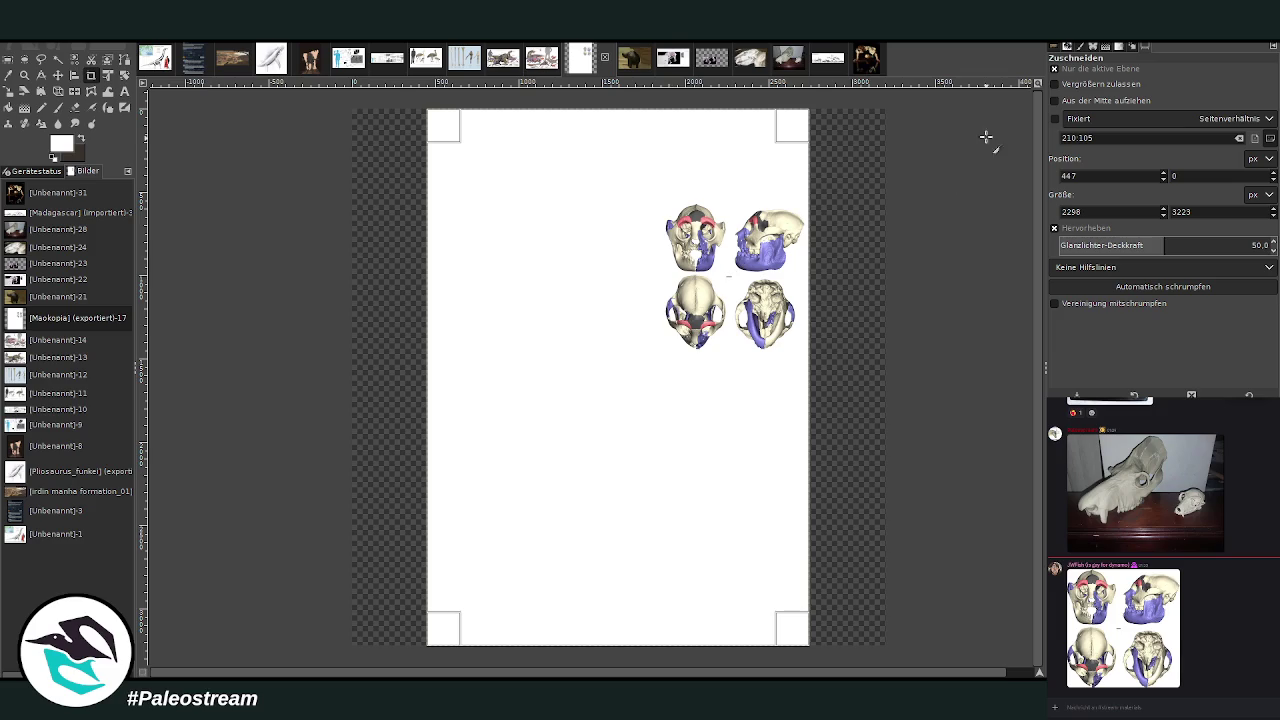
left_click(530, 295)
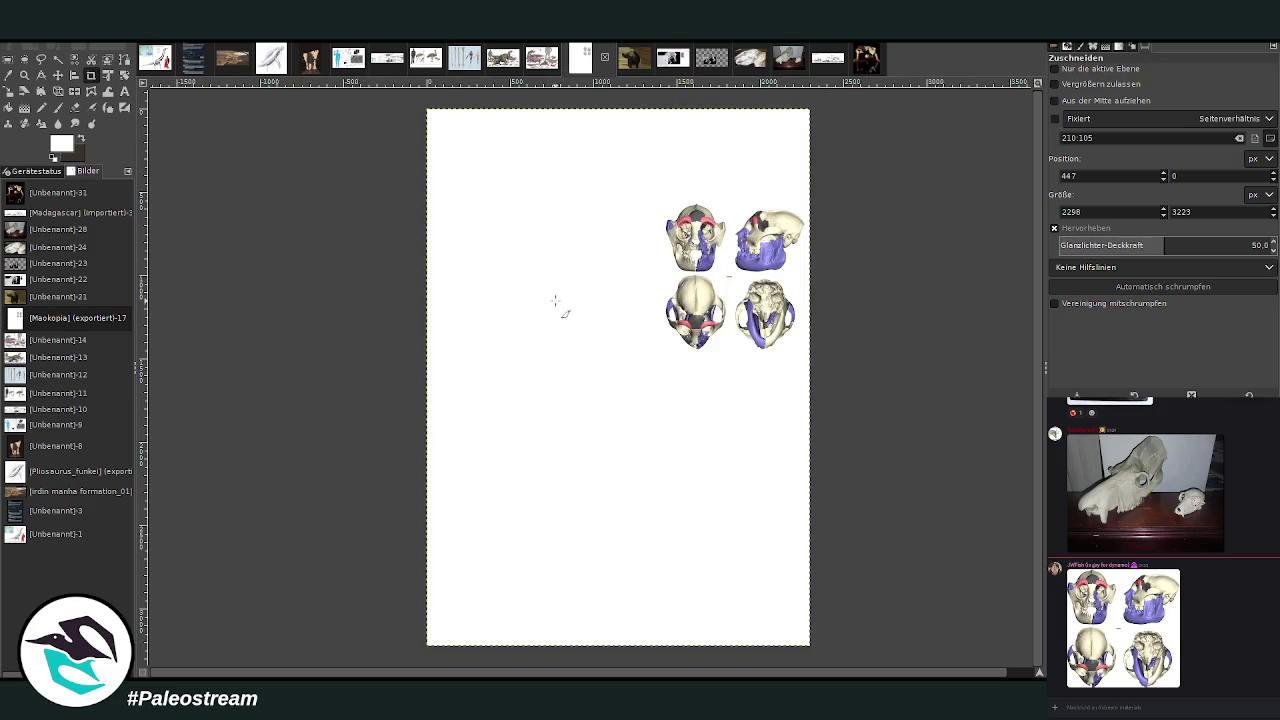
Zoom the portrait page to fill the view and glance at the Narcissus painting.
left_click(24, 74)
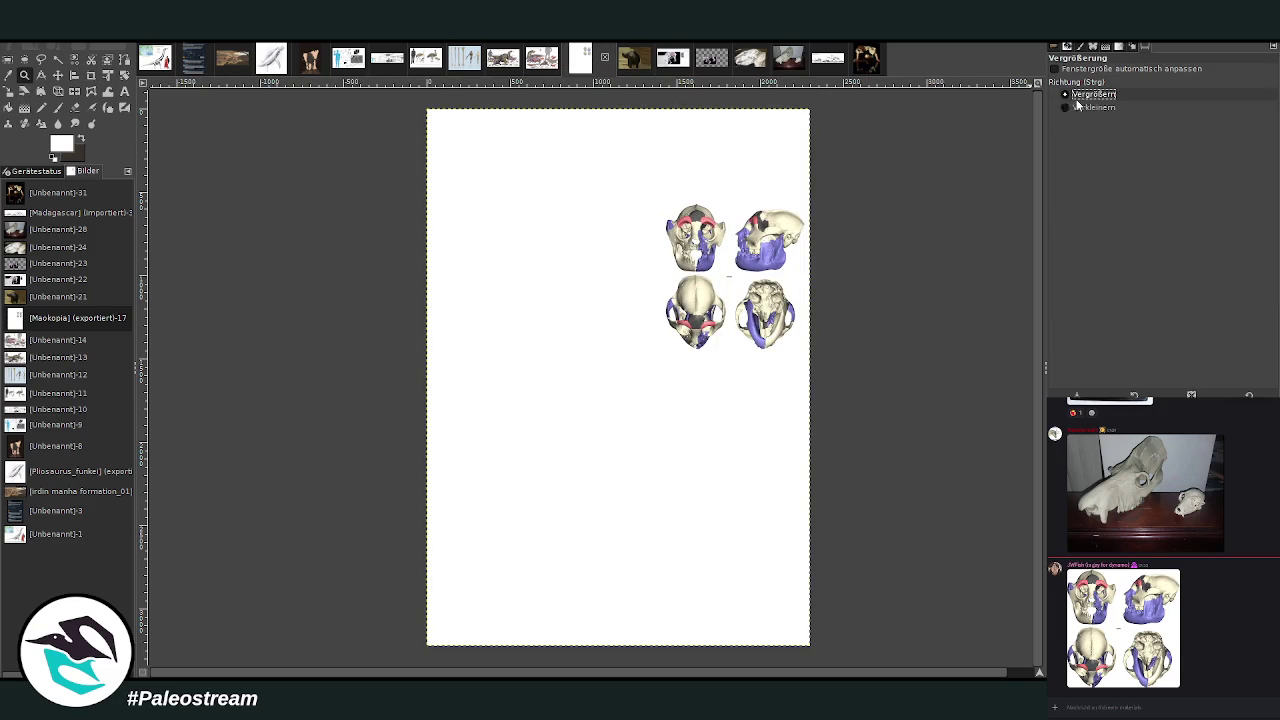
left_click_drag(412, 102, 830, 660)
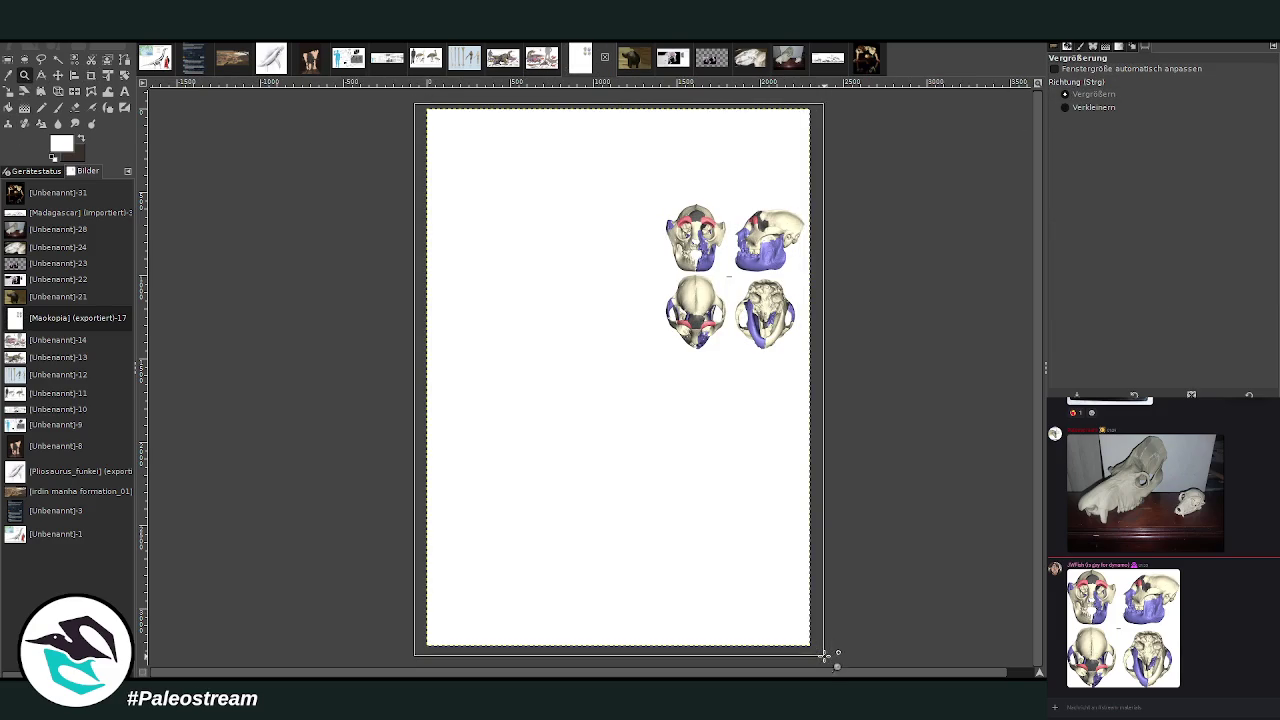
left_click(866, 58)
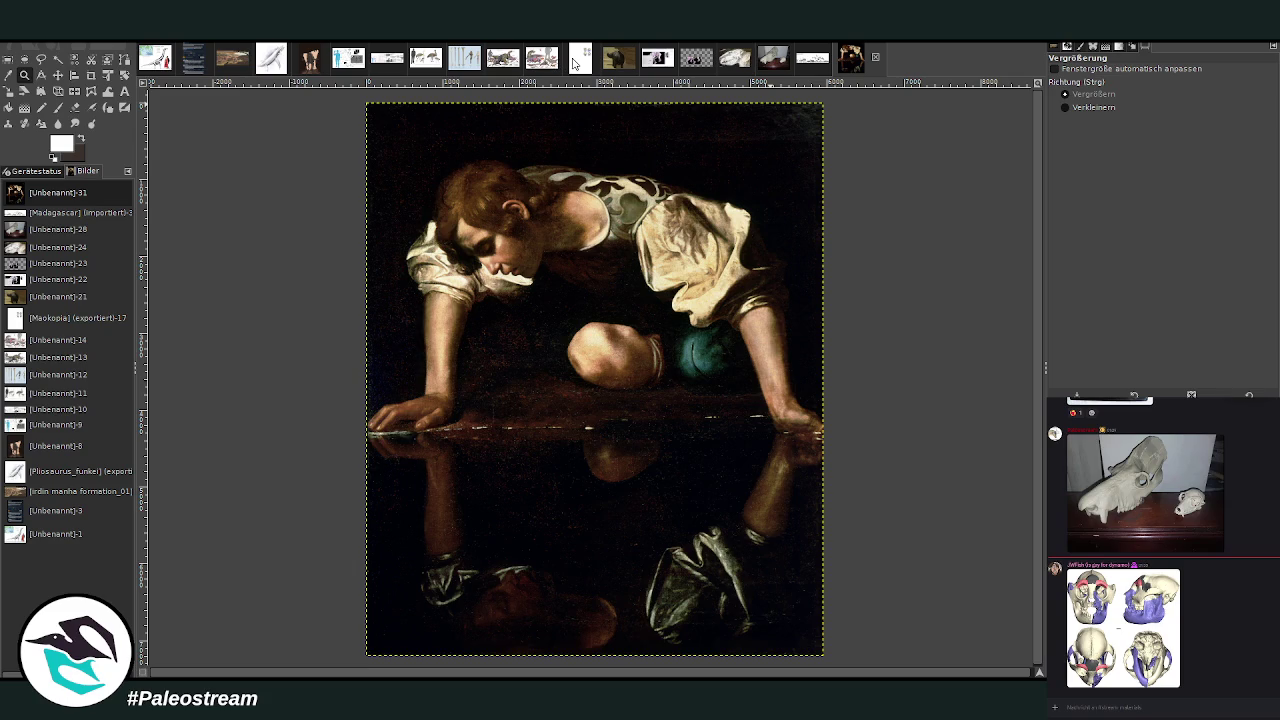
Move the skull figure right and down on the page.
left_click(576, 60)
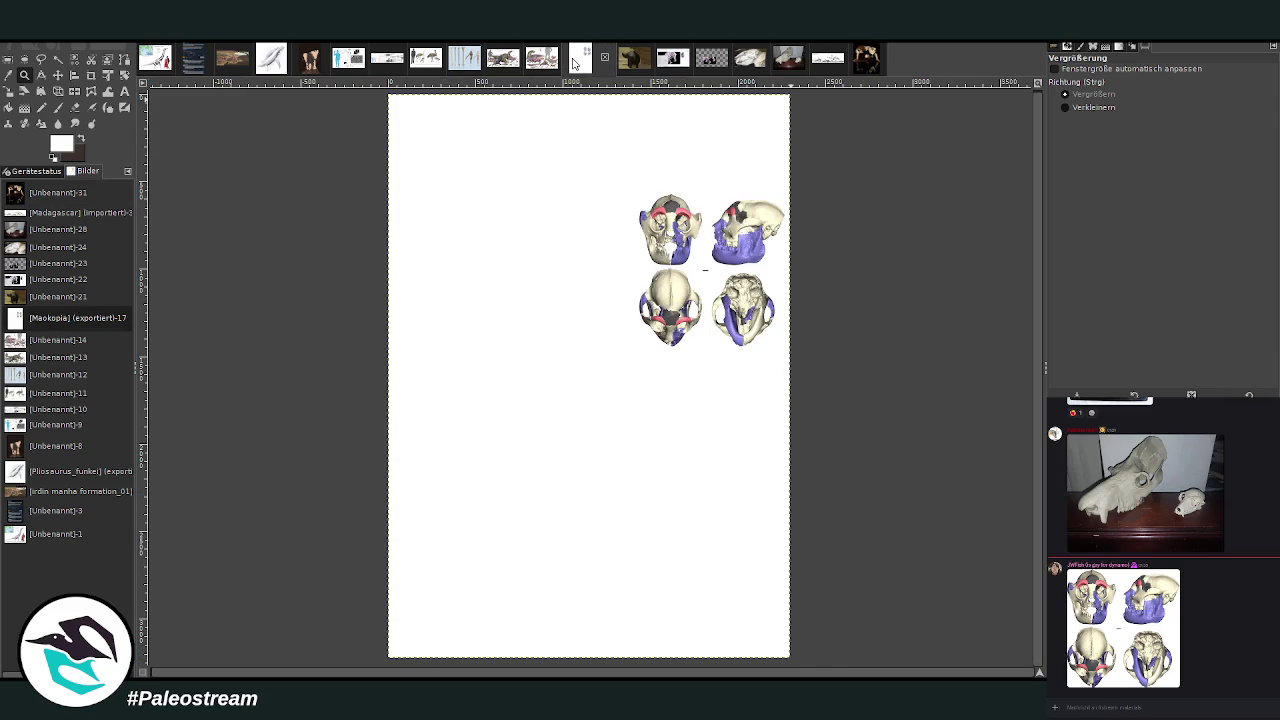
left_click(41, 75)
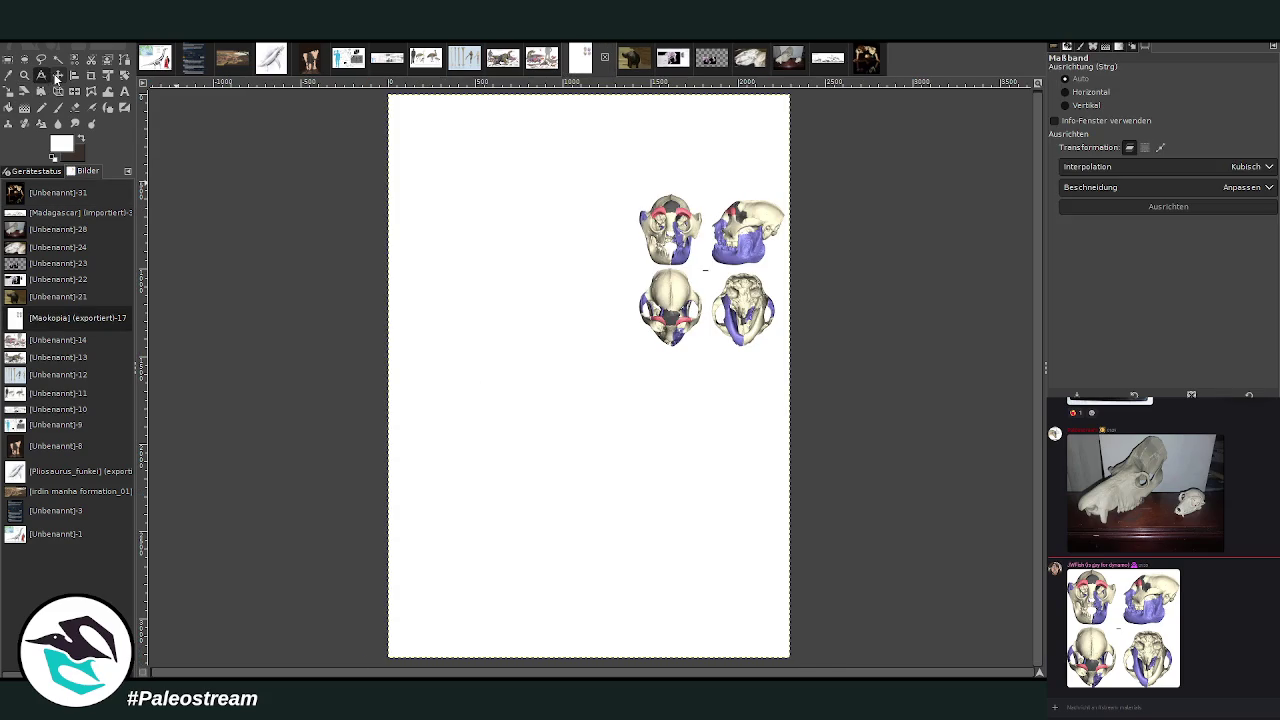
left_click(58, 75)
left_click_drag(769, 320, 835, 366)
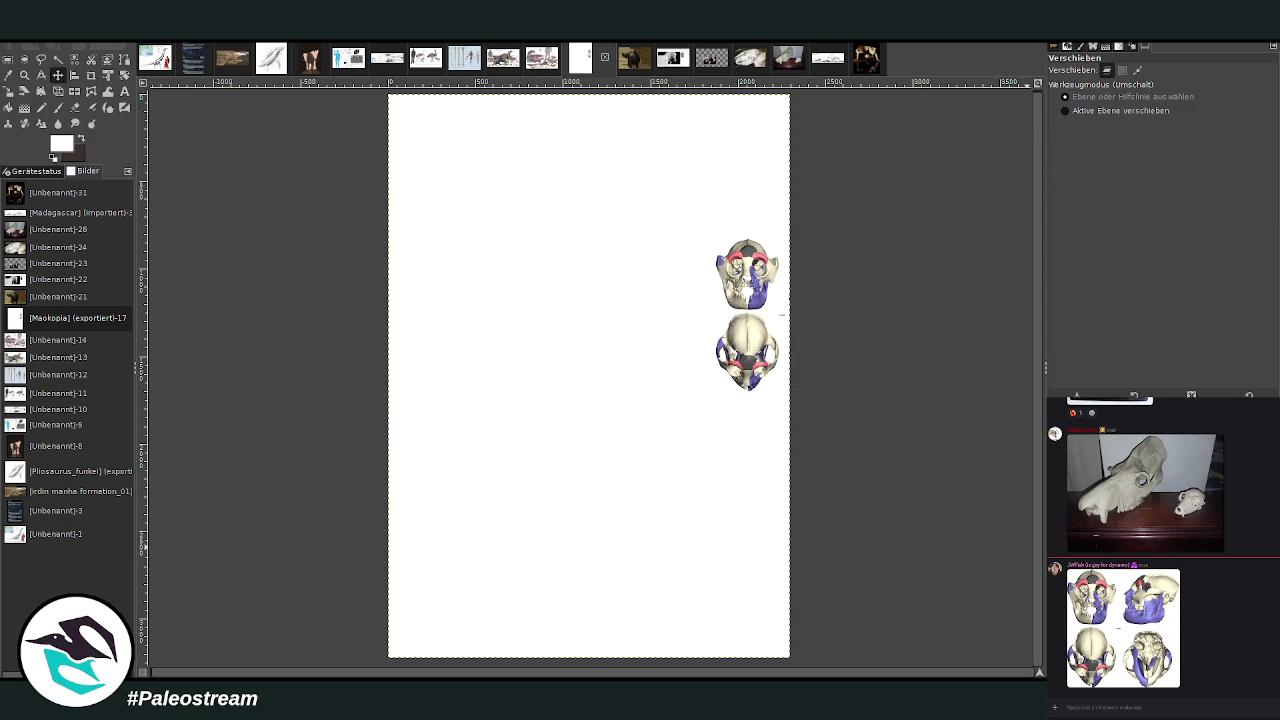
Sample black from the Narcissus painting and bucket-fill the white page background with it.
left_click(867, 64)
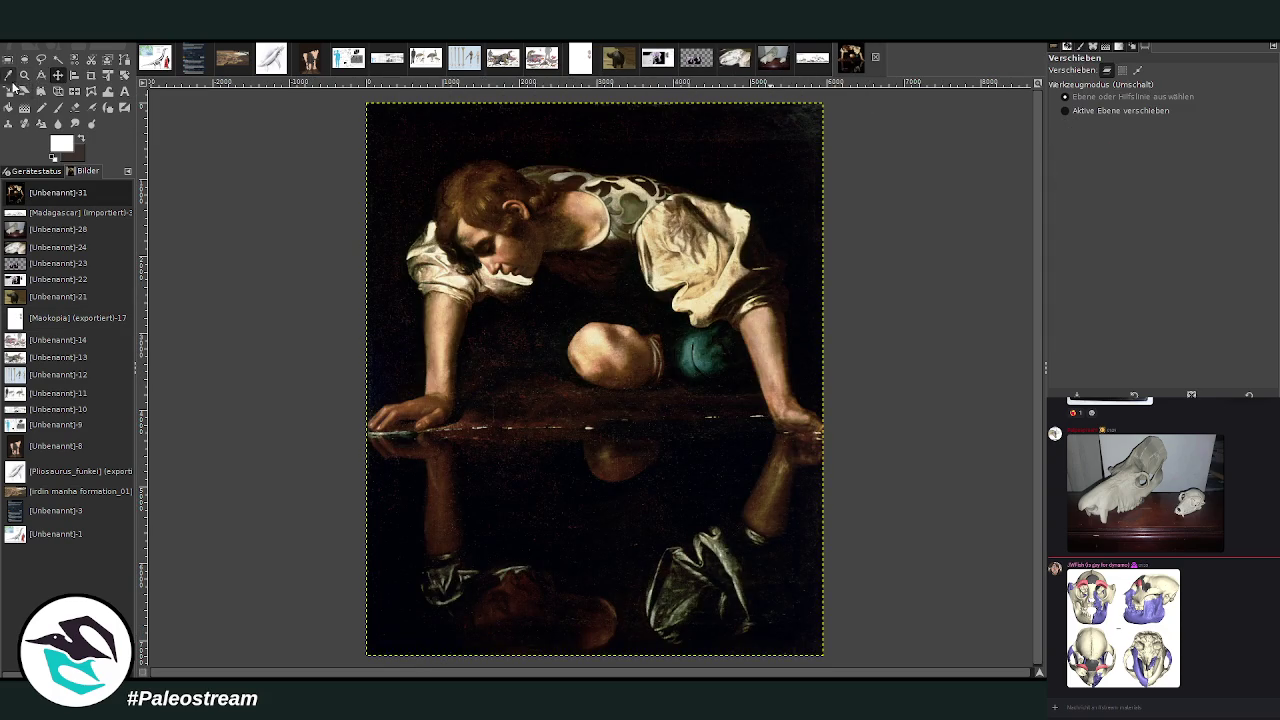
left_click(9, 76)
left_click(402, 220)
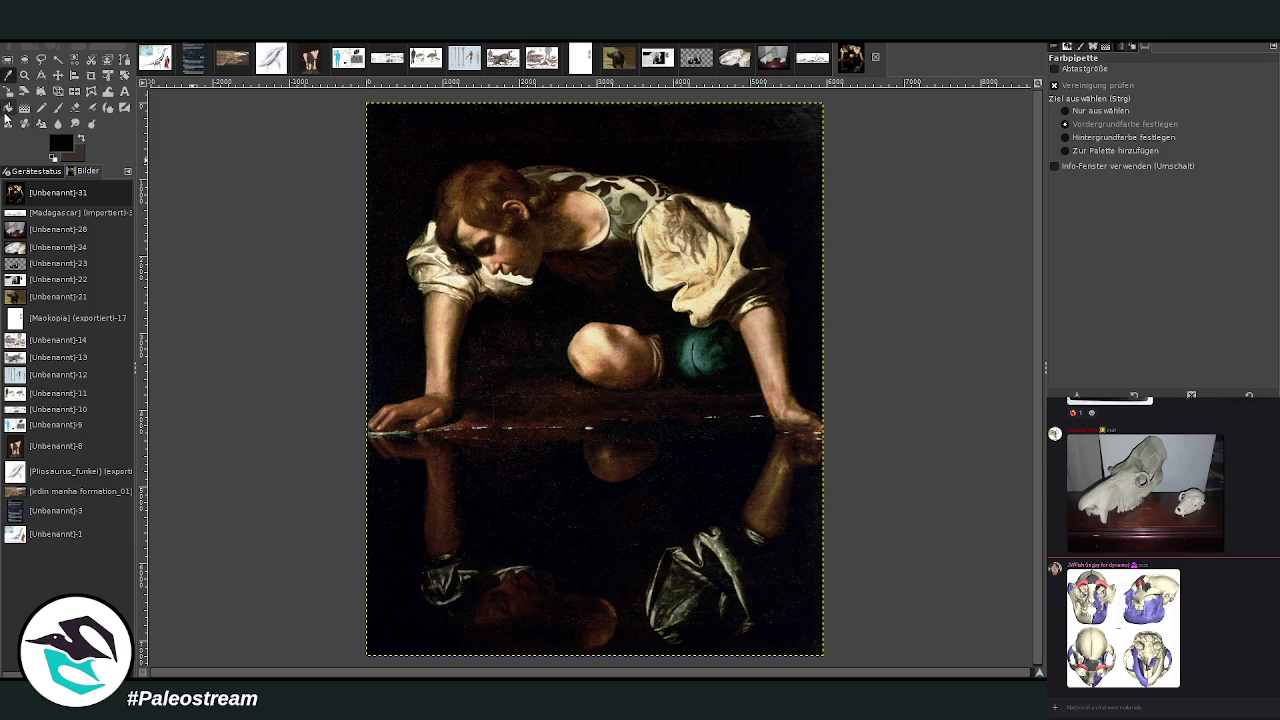
left_click(9, 108)
left_click(584, 63)
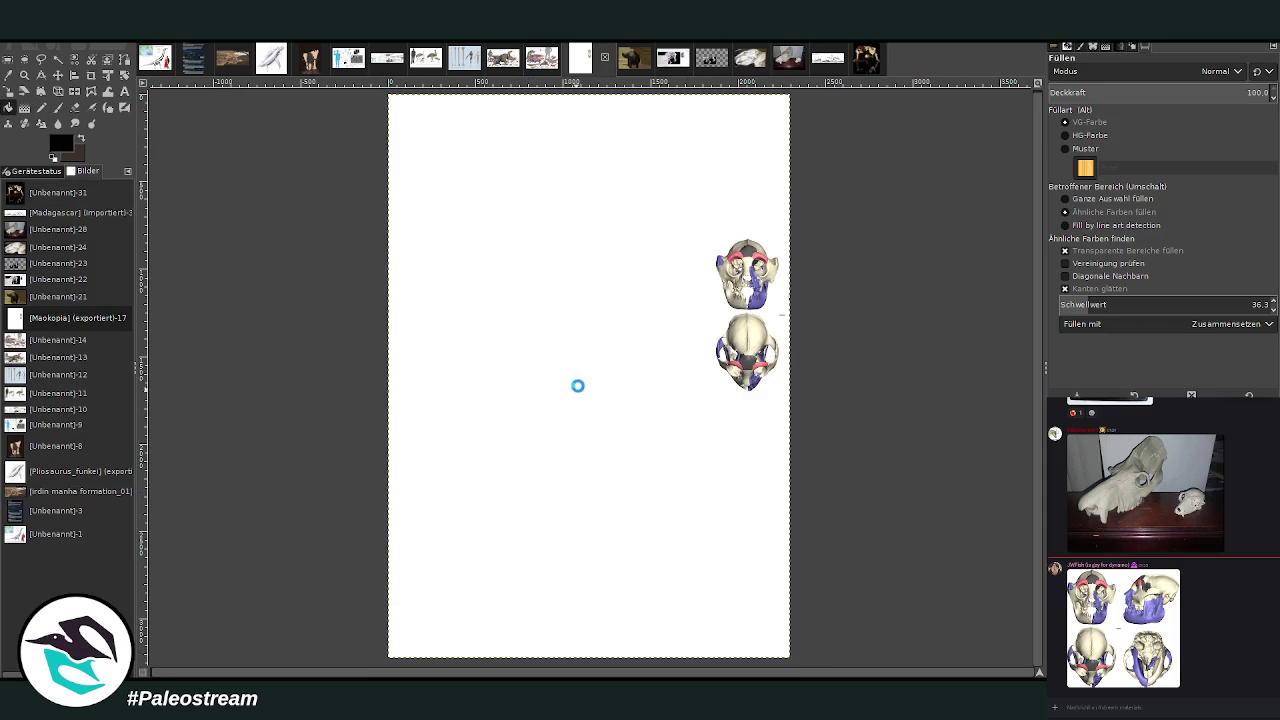
left_click(577, 388)
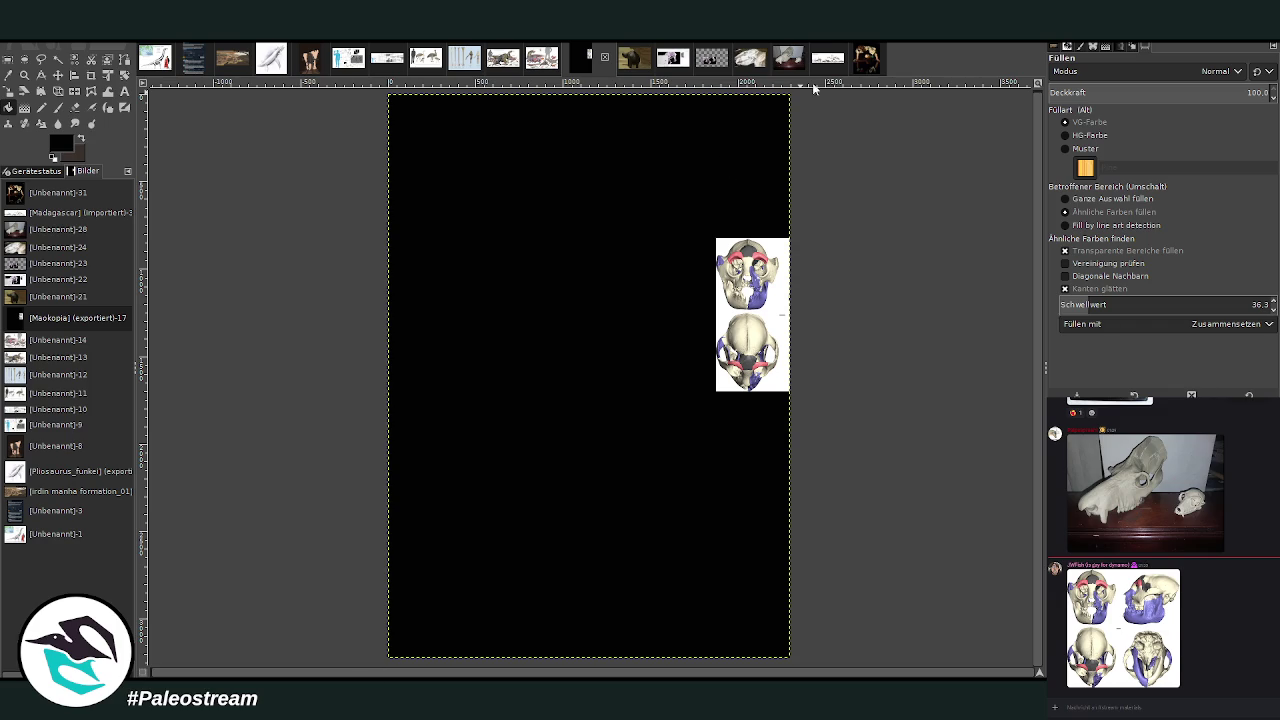
left_click(862, 58)
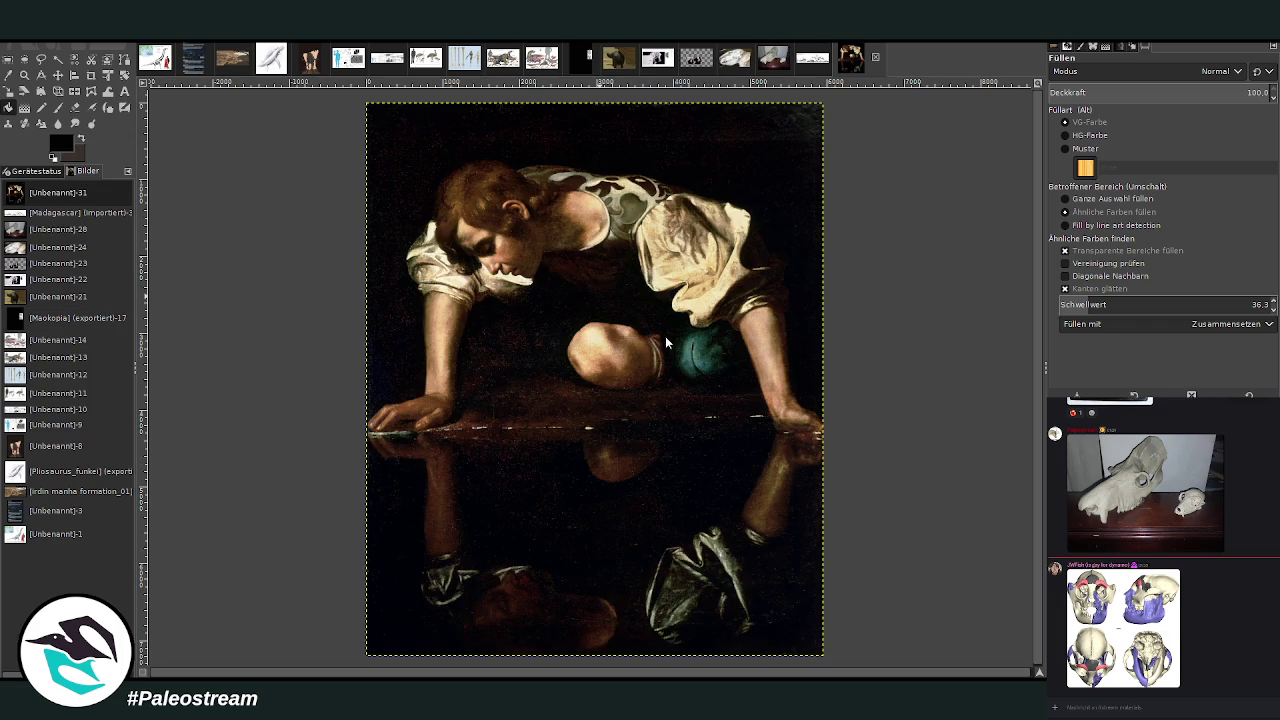
left_click(585, 57)
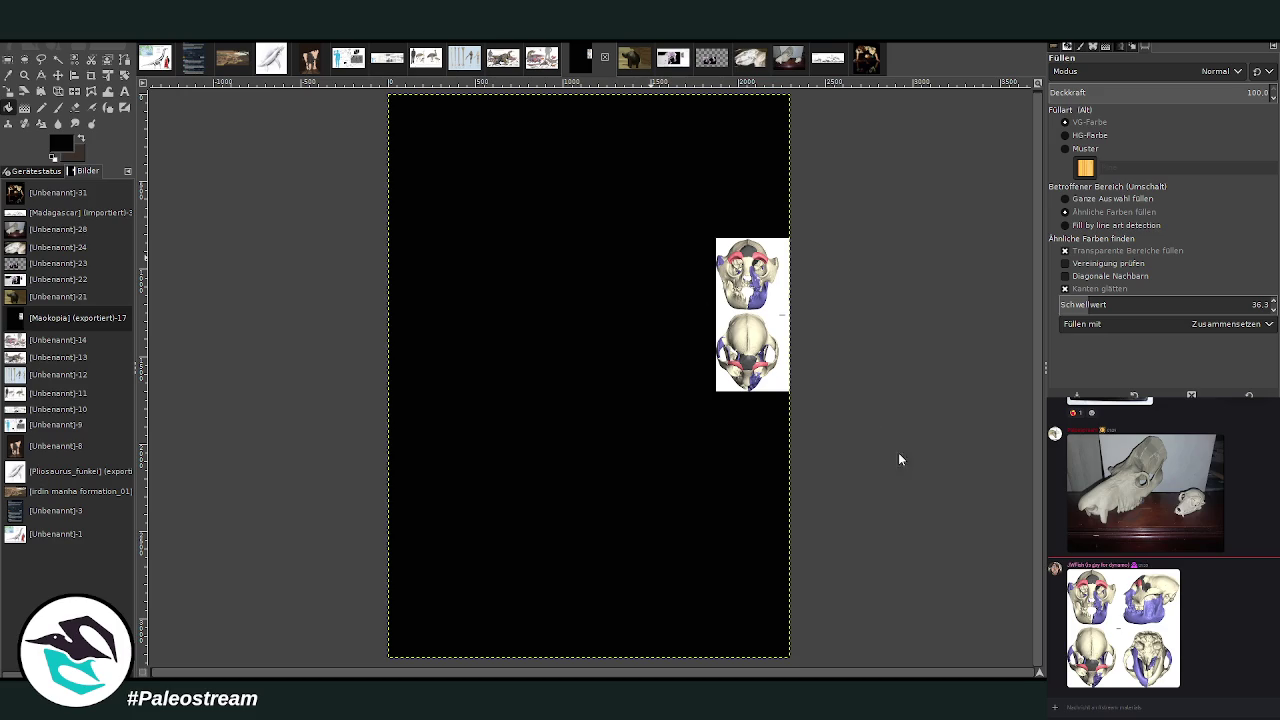
Paste the Narcissus painting and scale it down into the canvas's top-right.
key("ctrl+v")
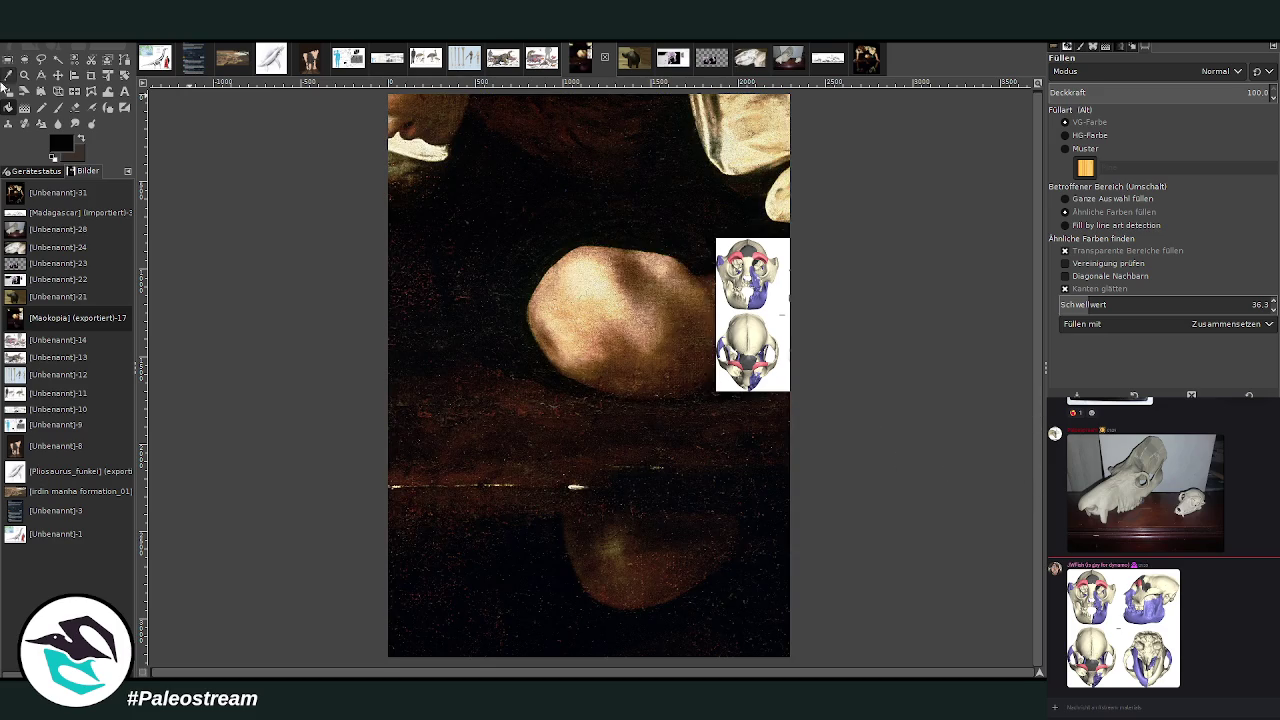
left_click(8, 92)
left_click(589, 376)
mouse_move(643, 409)
left_mouse_down()
mouse_move(740, 580)
mouse_move(512, 381)
left_mouse_up()
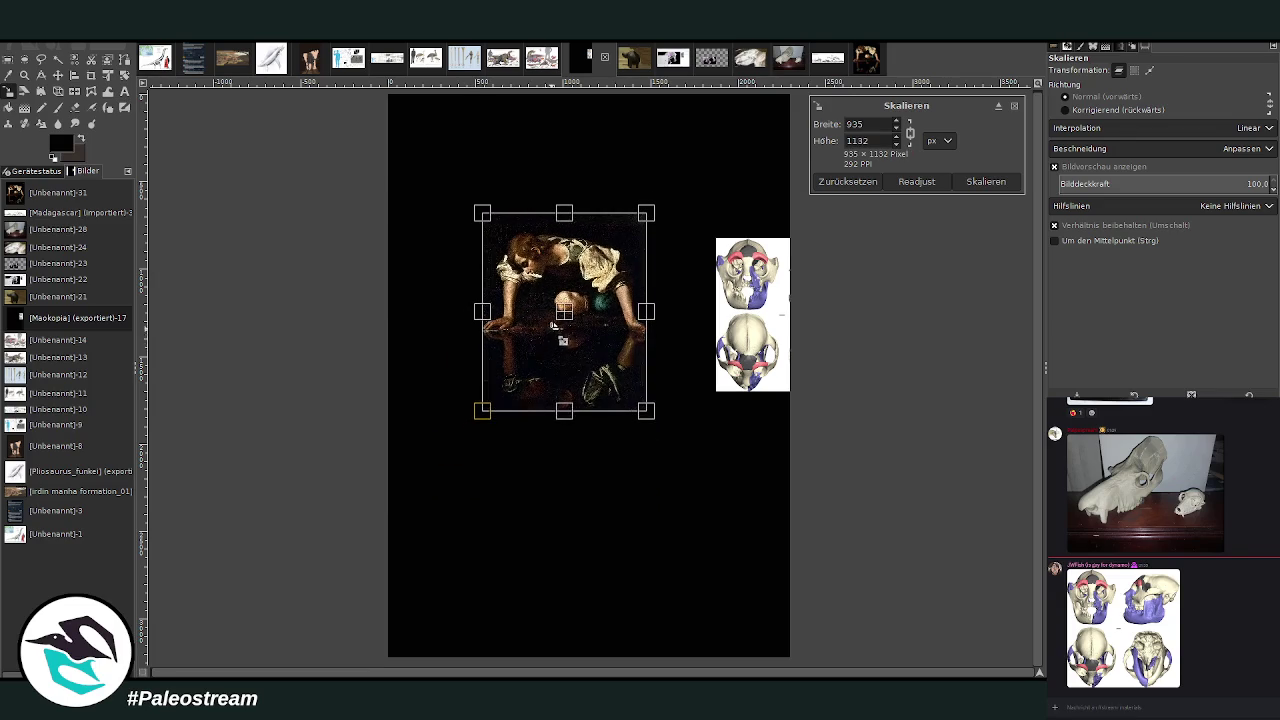
mouse_move(580, 293)
left_mouse_down()
mouse_move(704, 186)
mouse_move(729, 189)
left_mouse_up()
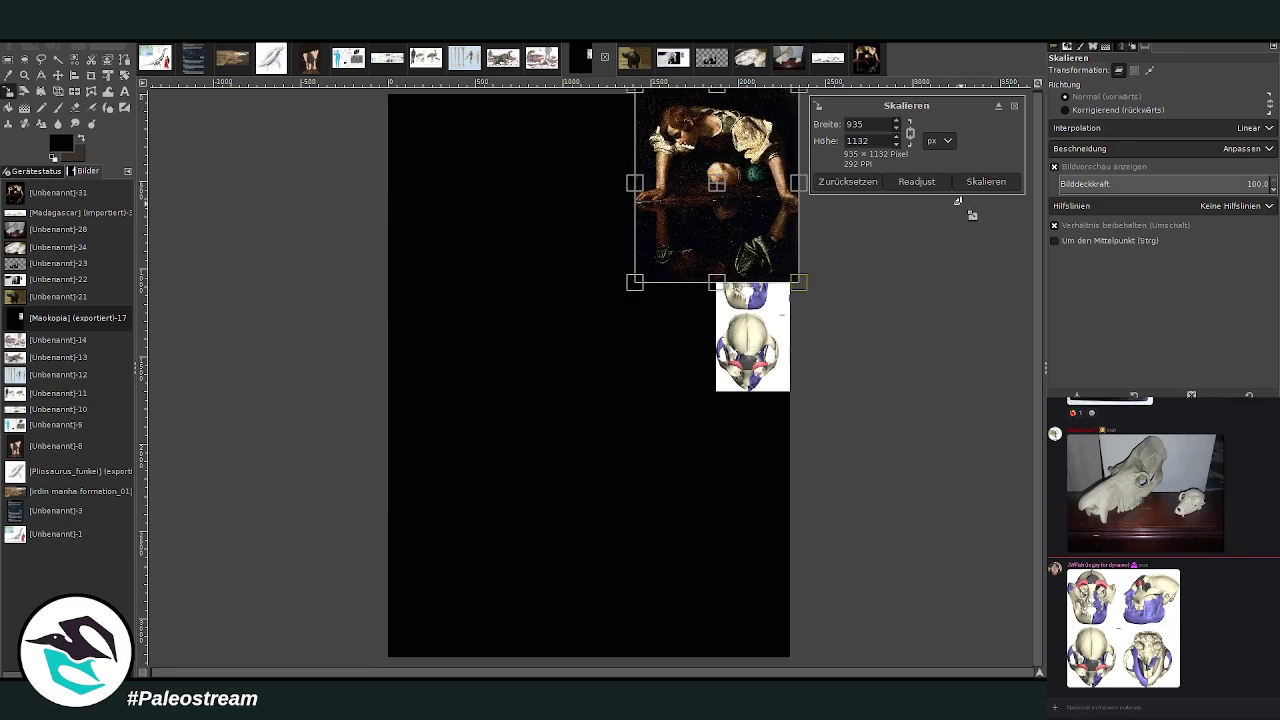
left_click(982, 183)
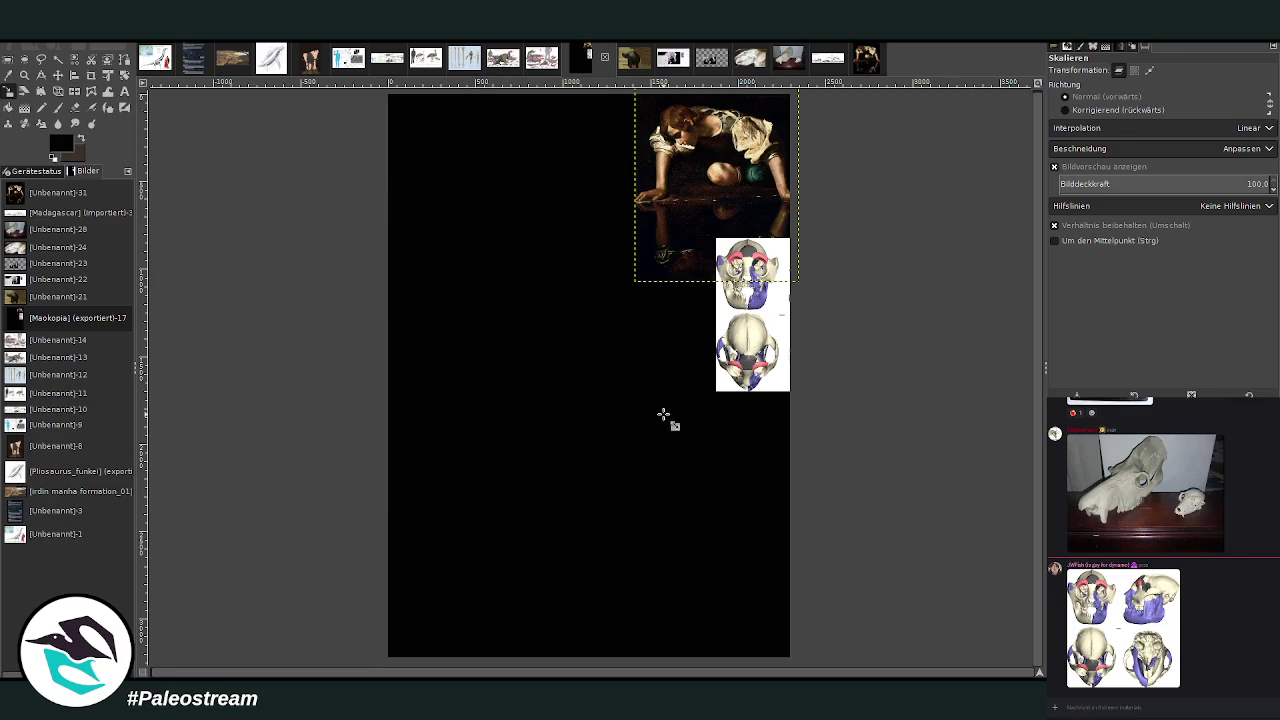
Move the skull diagram up beside the painting and make the black background layer active.
left_click(57, 75)
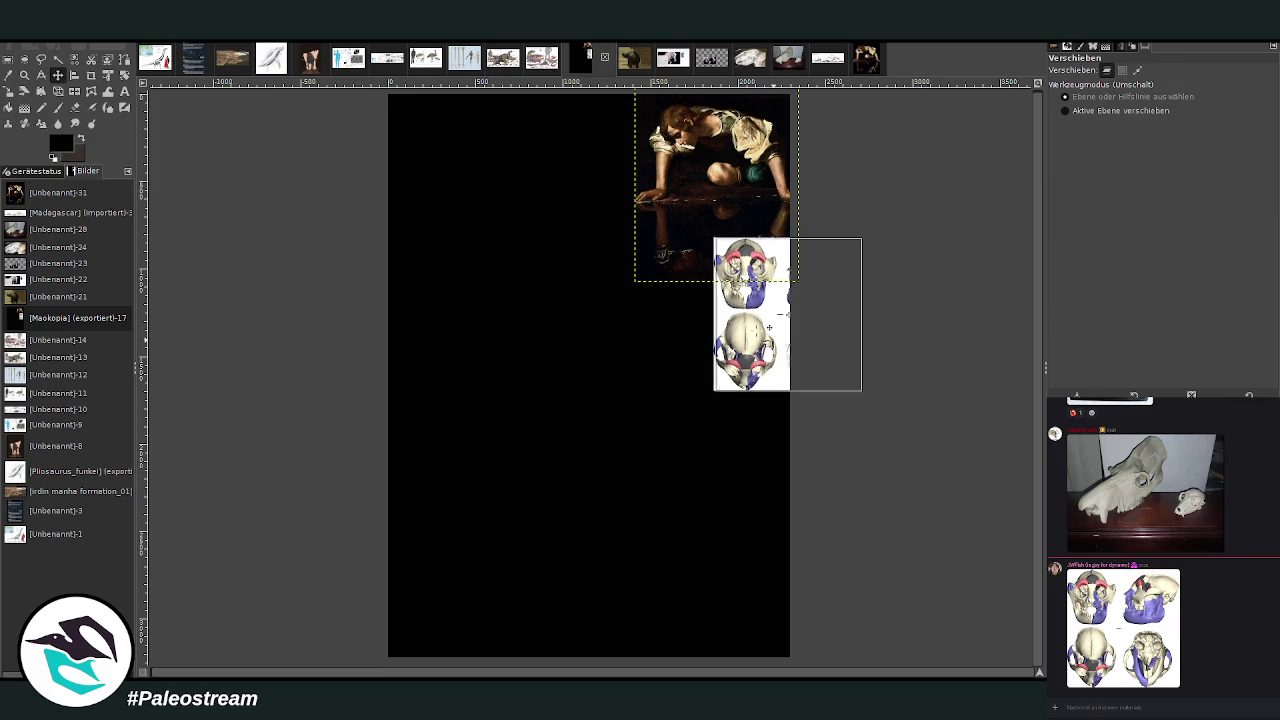
left_click_drag(750, 310, 518, 166)
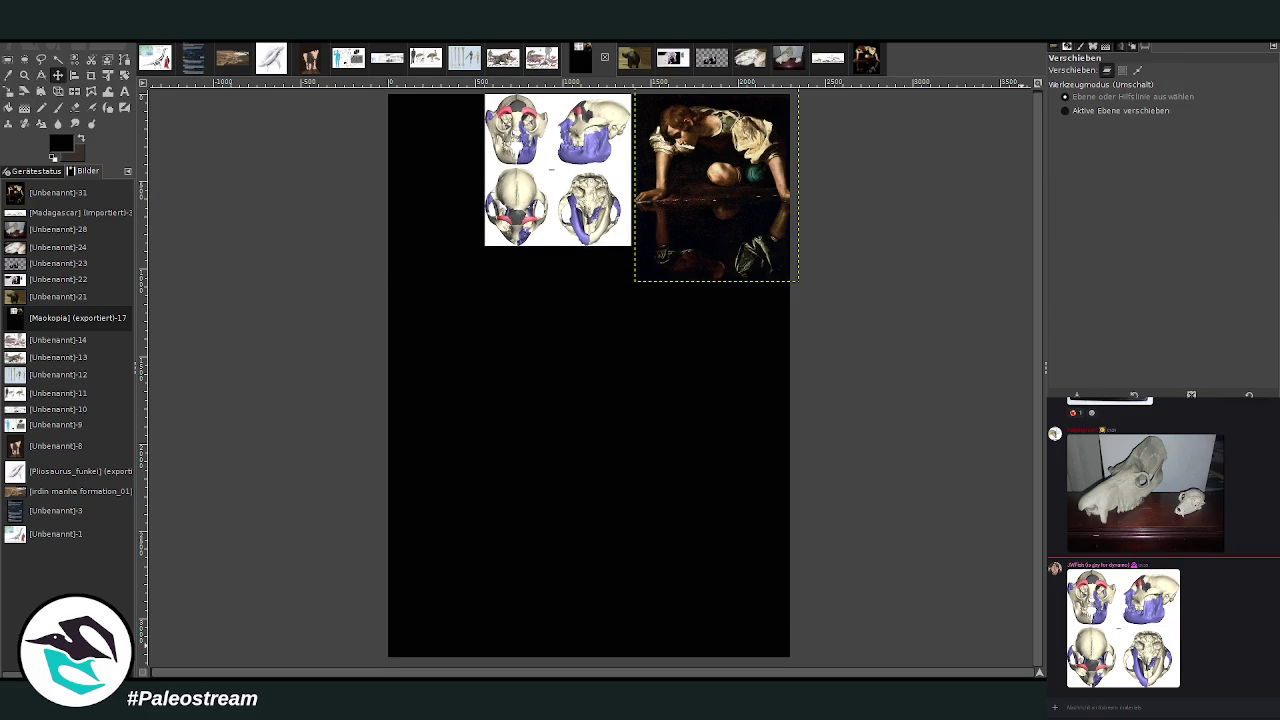
key("Page_Down")
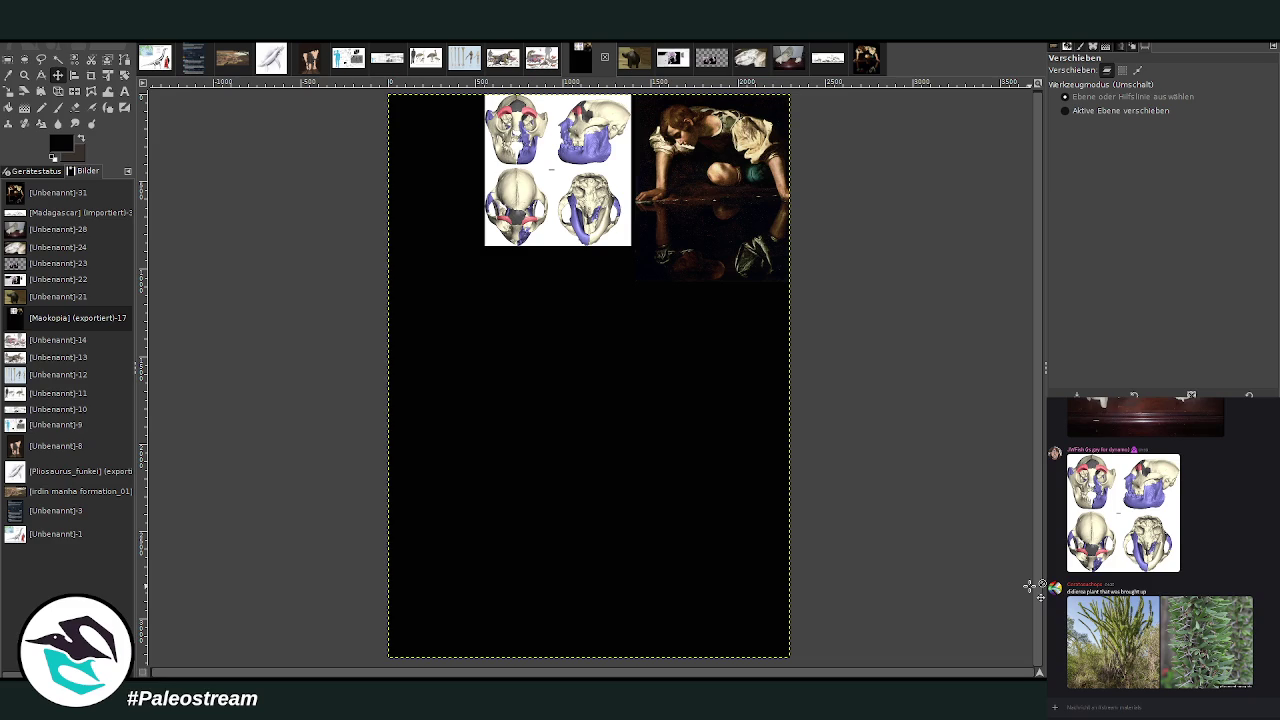
Set up the paintbrush with dark brown colour, size 160 and opacity 77.9.
left_click(57, 107)
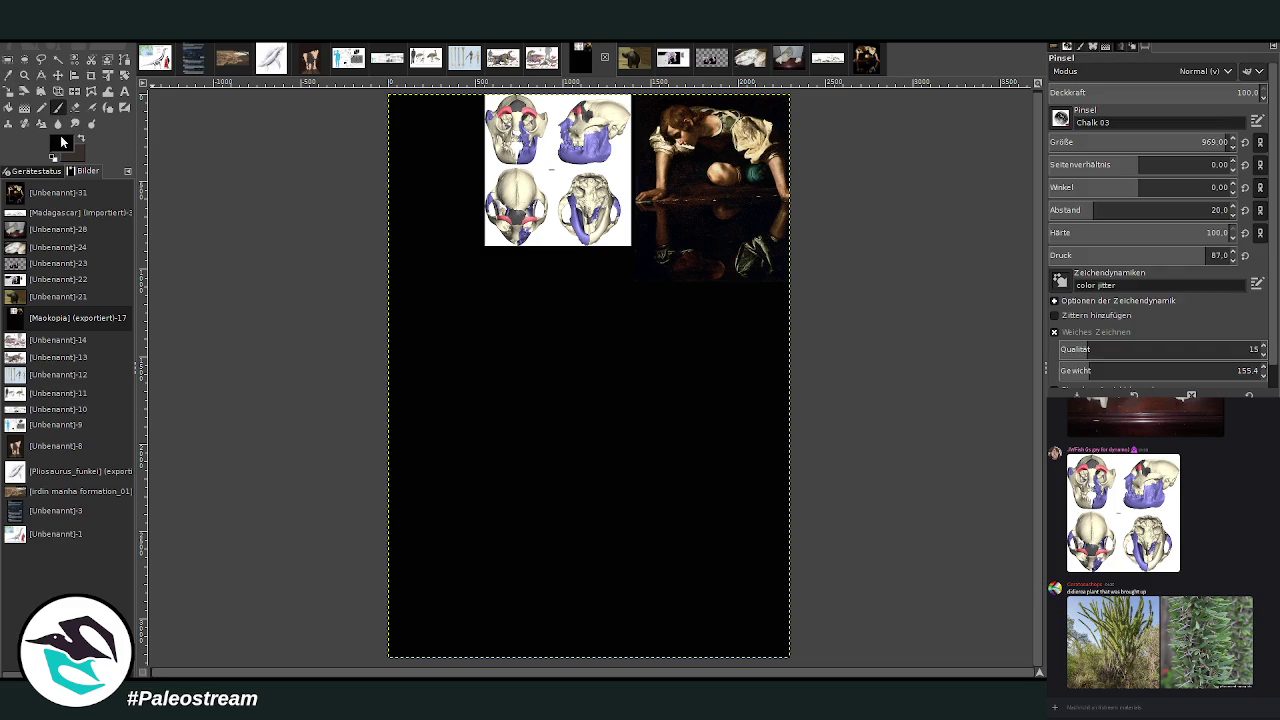
key("x")
key("x")
key("x")
left_click(1115, 149)
type("160")
key("Return")
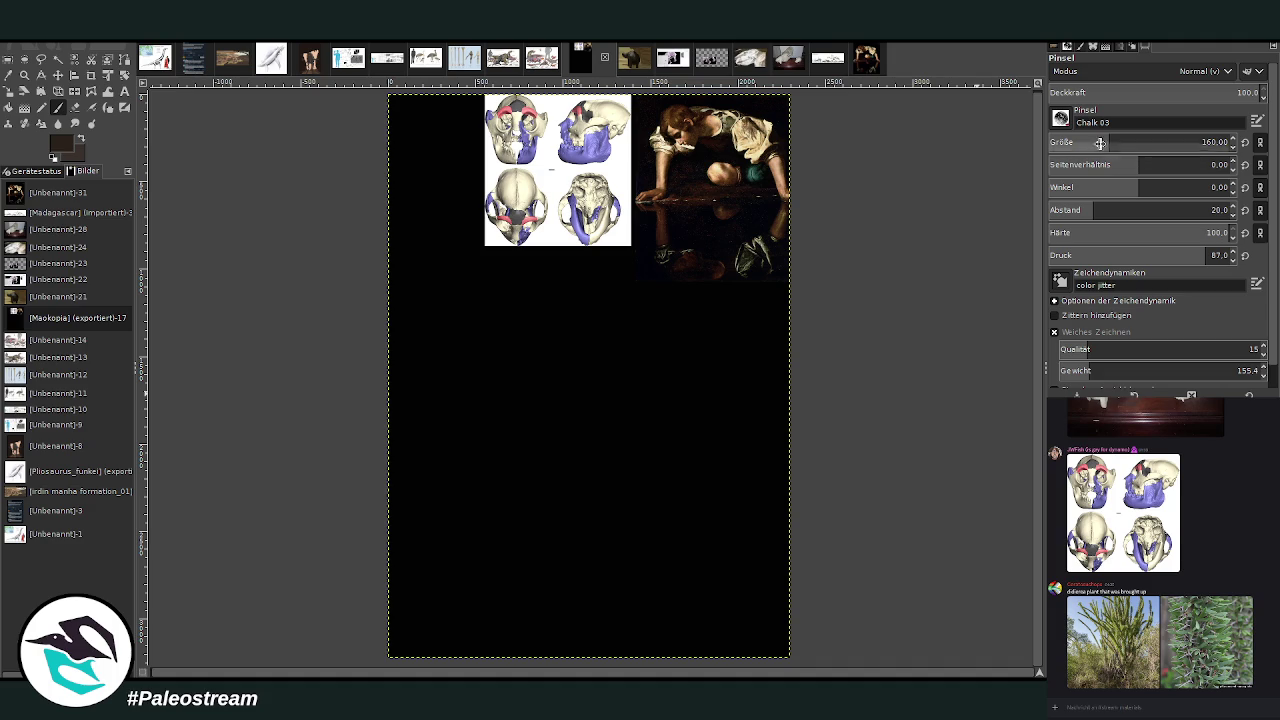
left_click(1205, 93)
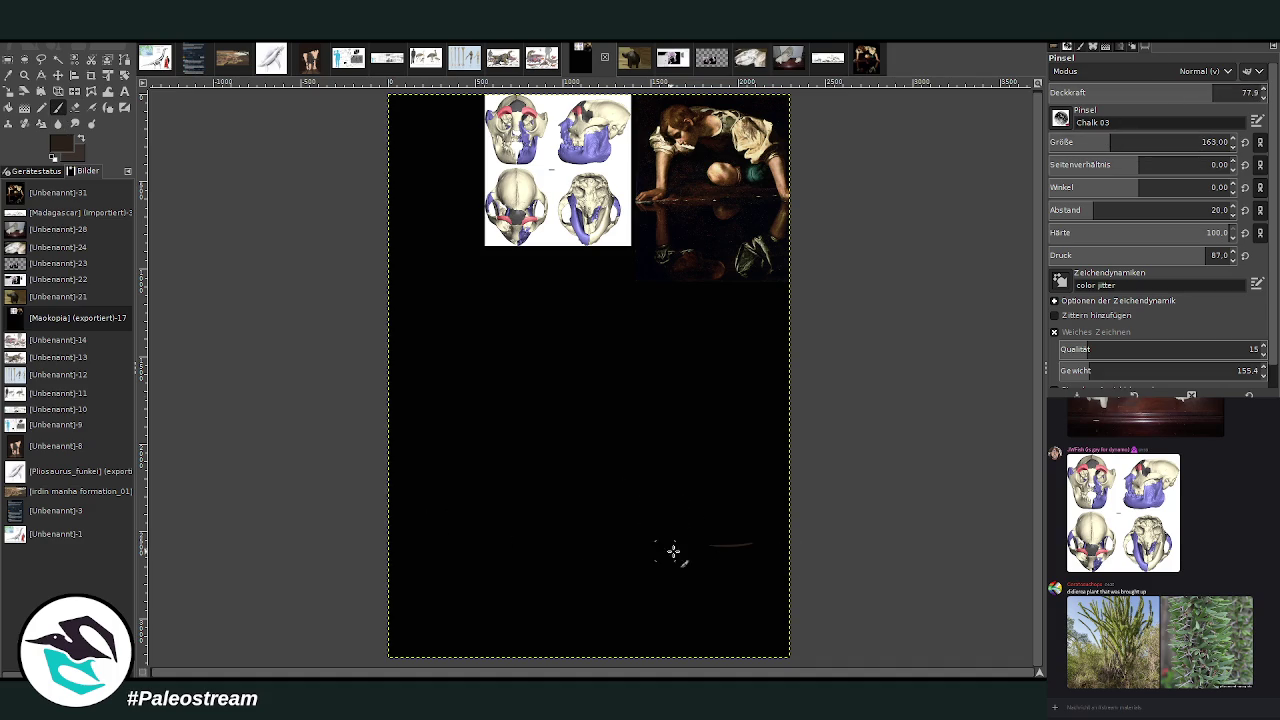
Test chalk strokes near the bottom, undo one, try a perspective transform, then return to the paintbrush.
left_click_drag(676, 548, 462, 550)
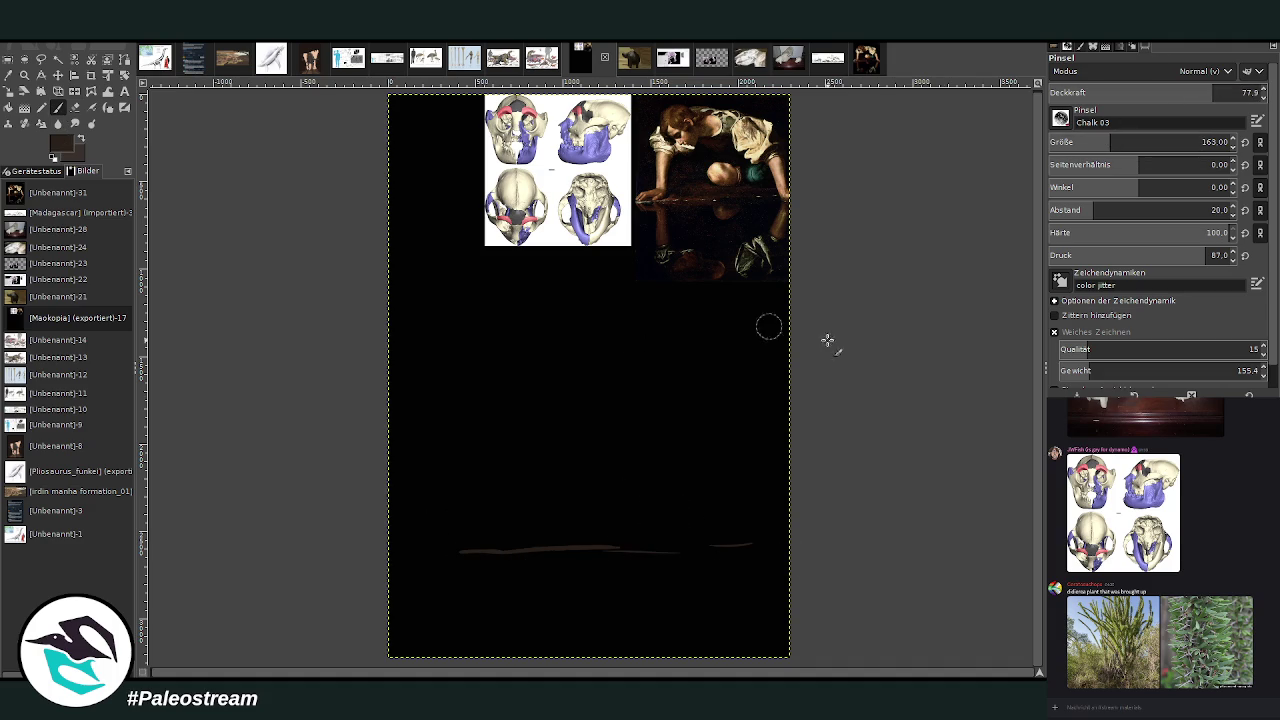
left_click_drag(676, 549, 462, 550)
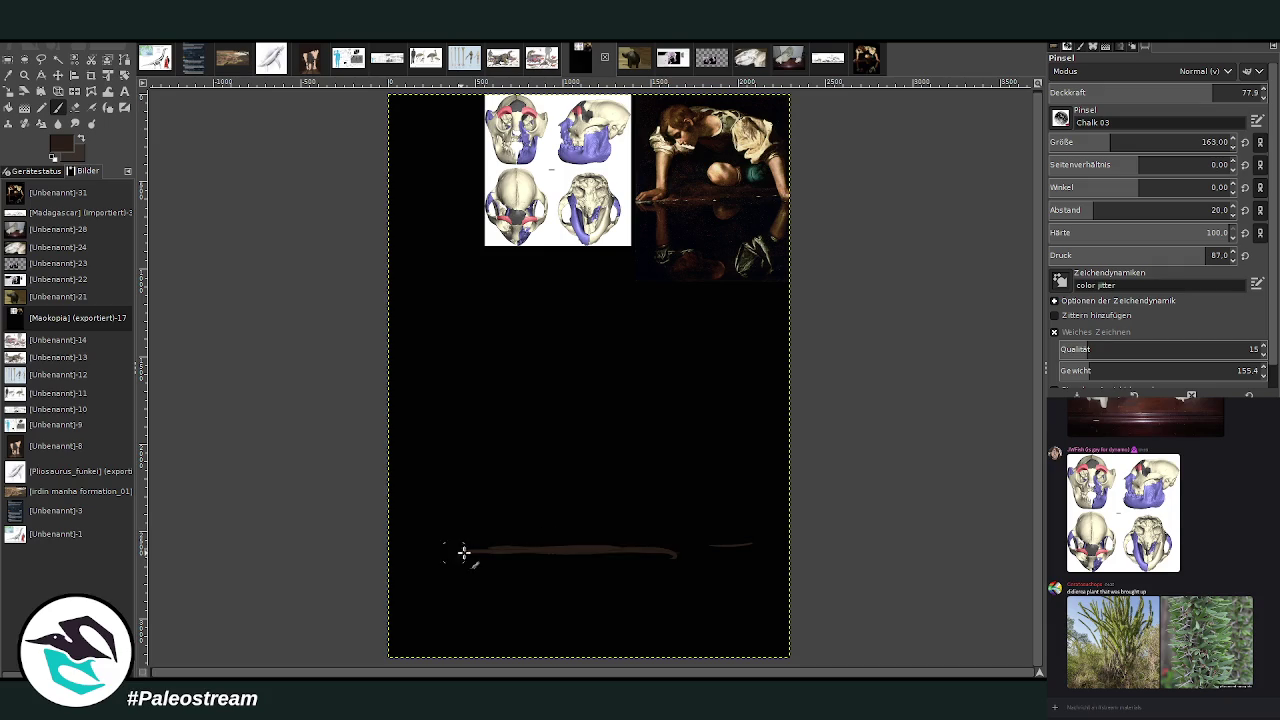
key("ctrl+z")
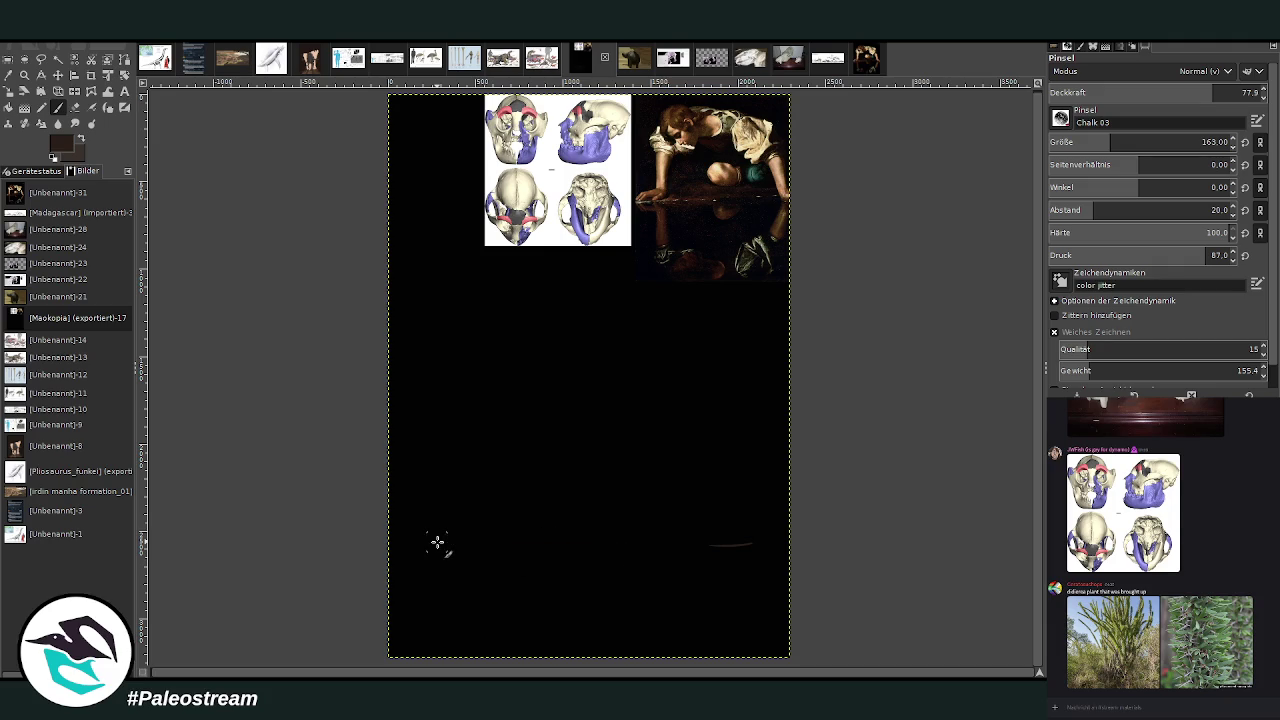
left_click(58, 91)
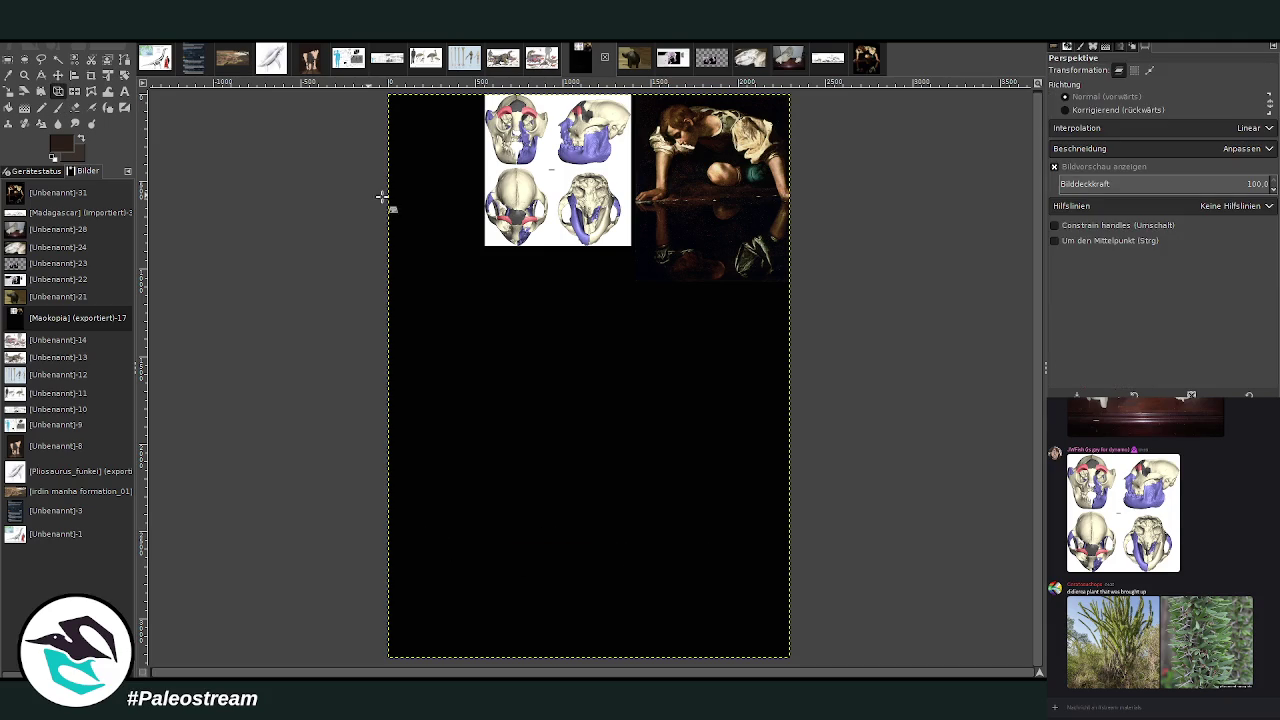
left_click(514, 414)
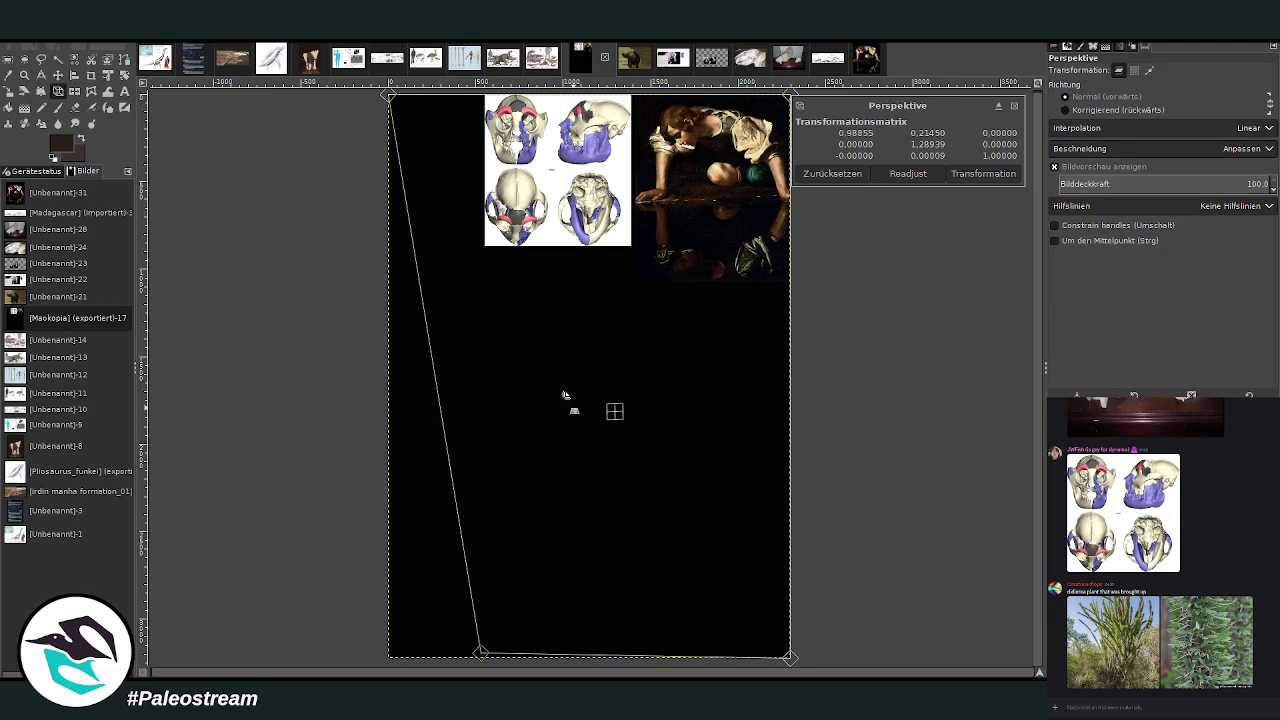
key("Return")
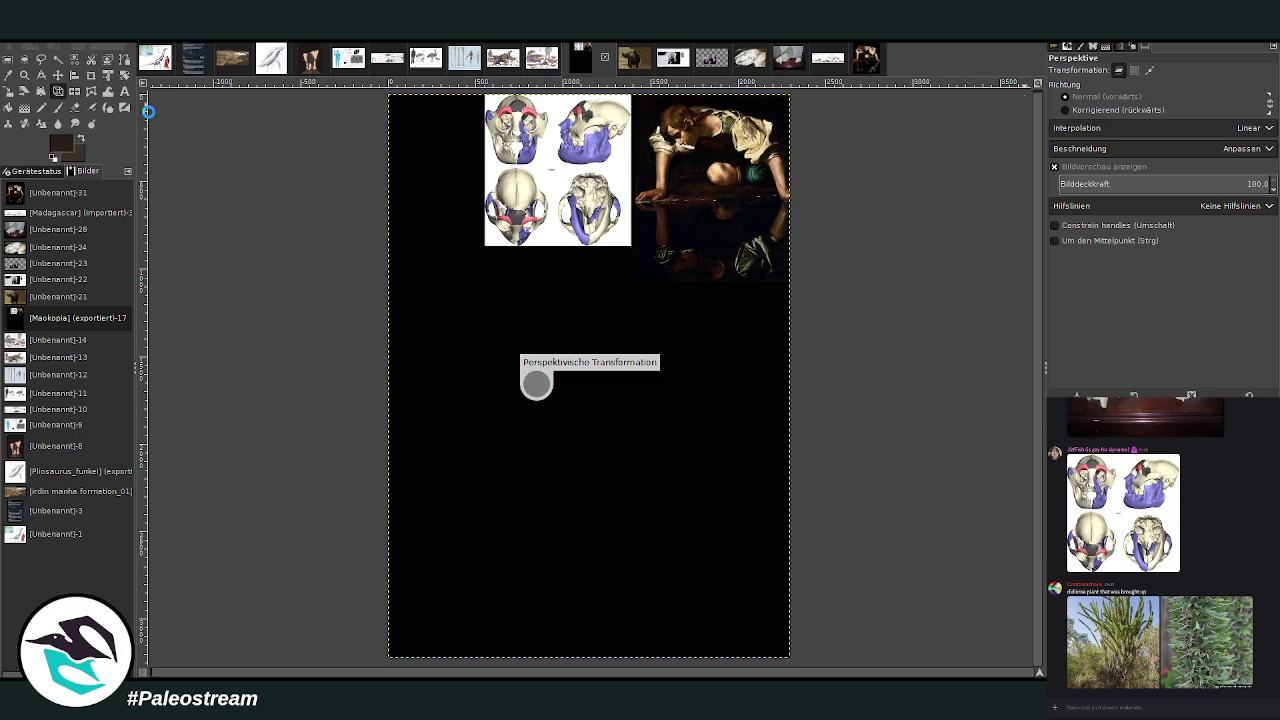
key("m")
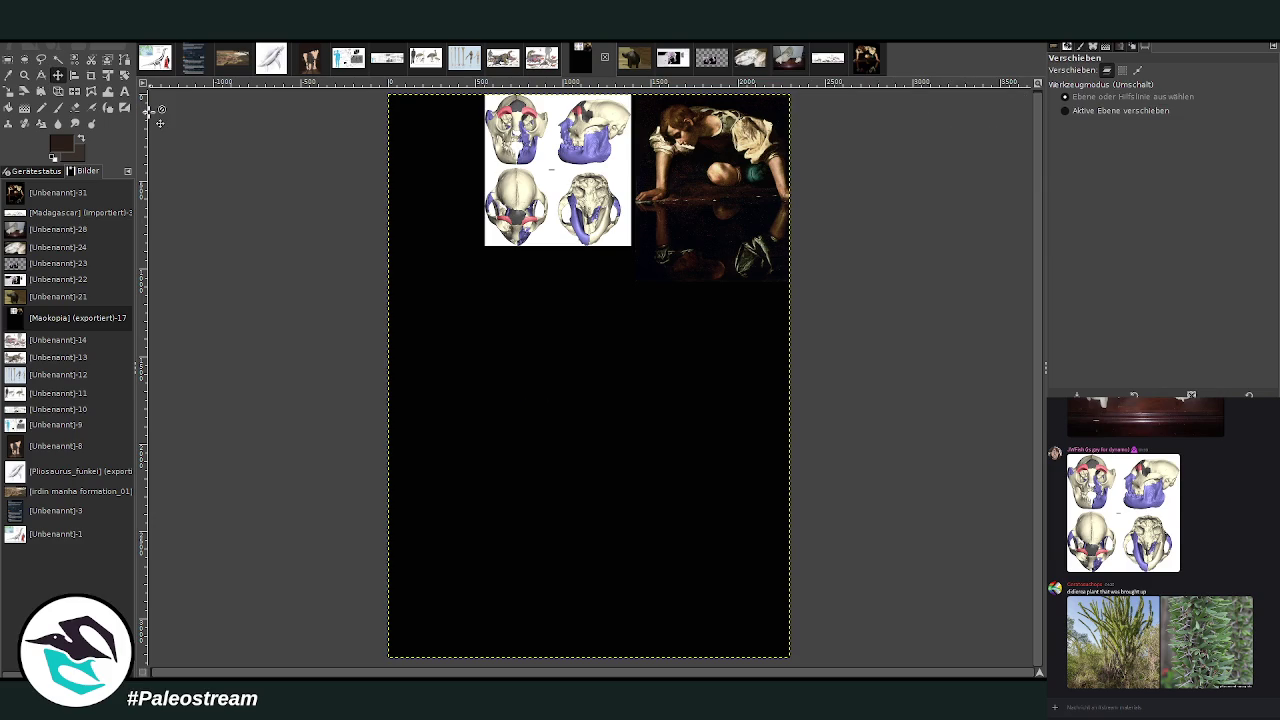
key("p")
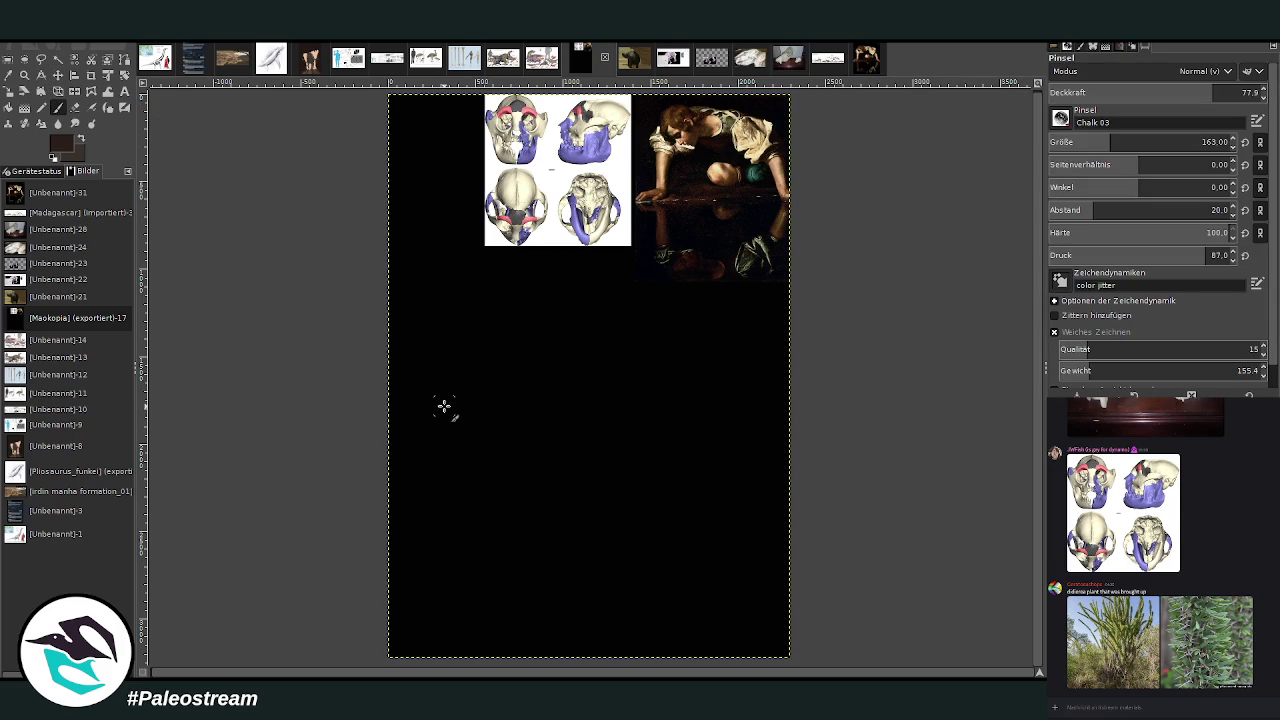
Paint a broad, faint brown chalk band across the canvas middle at brush size 244 and opacity 56.8.
left_click_drag(472, 408, 454, 408)
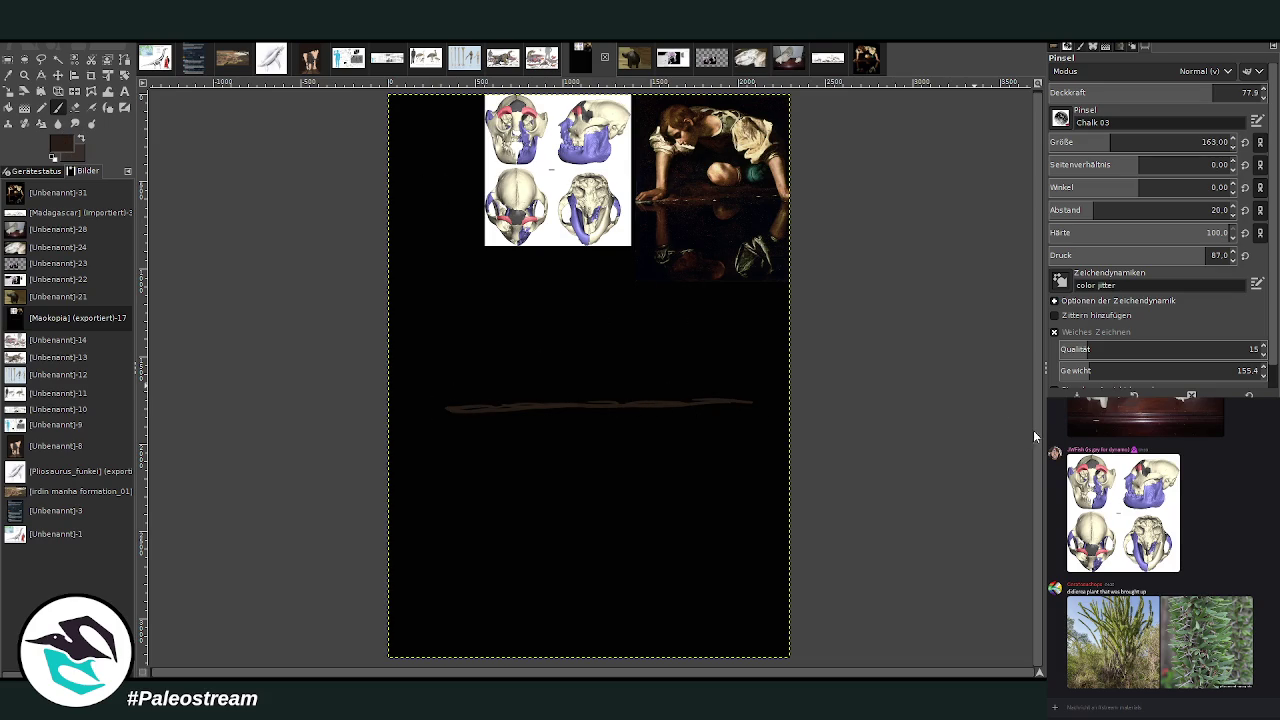
mouse_move(608, 406)
left_mouse_down()
mouse_move(517, 403)
mouse_move(706, 401)
mouse_move(429, 411)
mouse_move(600, 389)
mouse_move(654, 400)
mouse_move(412, 385)
left_mouse_up()
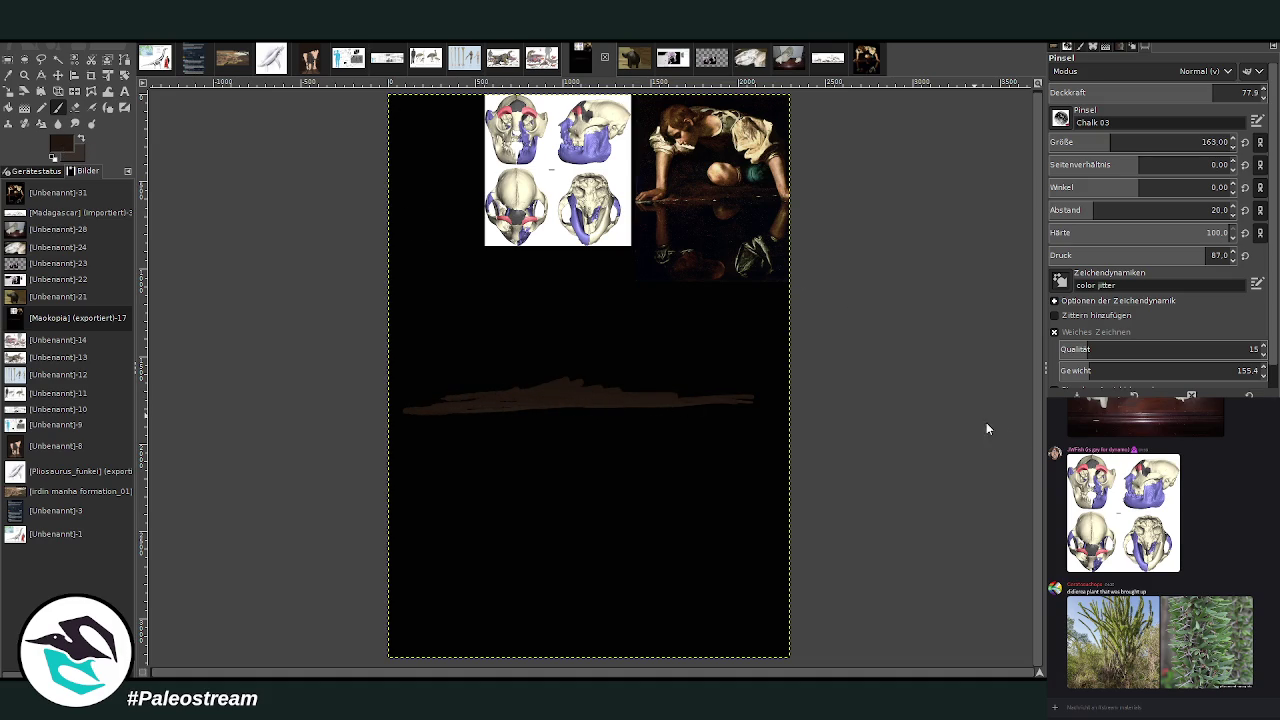
left_click_drag(1112, 142, 1126, 142)
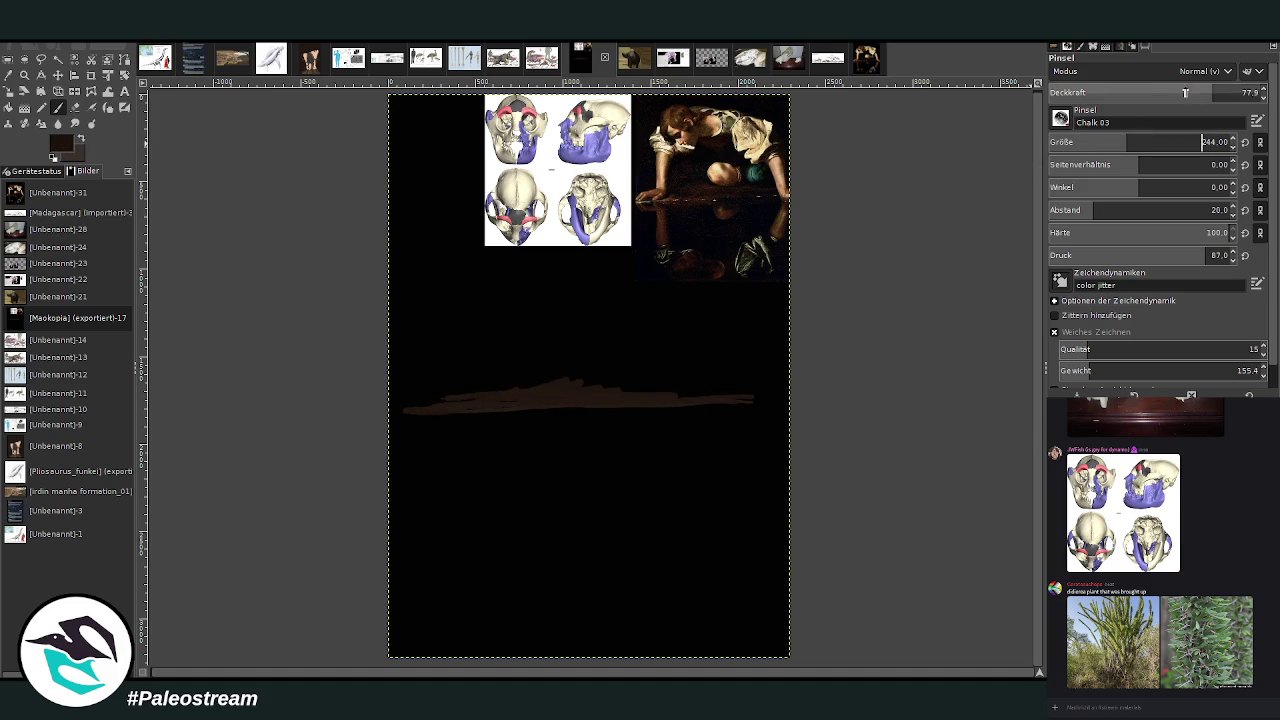
left_click_drag(1212, 92, 1168, 92)
mouse_move(618, 375)
left_mouse_down()
mouse_move(686, 391)
mouse_move(457, 391)
mouse_move(735, 398)
mouse_move(440, 394)
mouse_move(653, 374)
left_mouse_up()
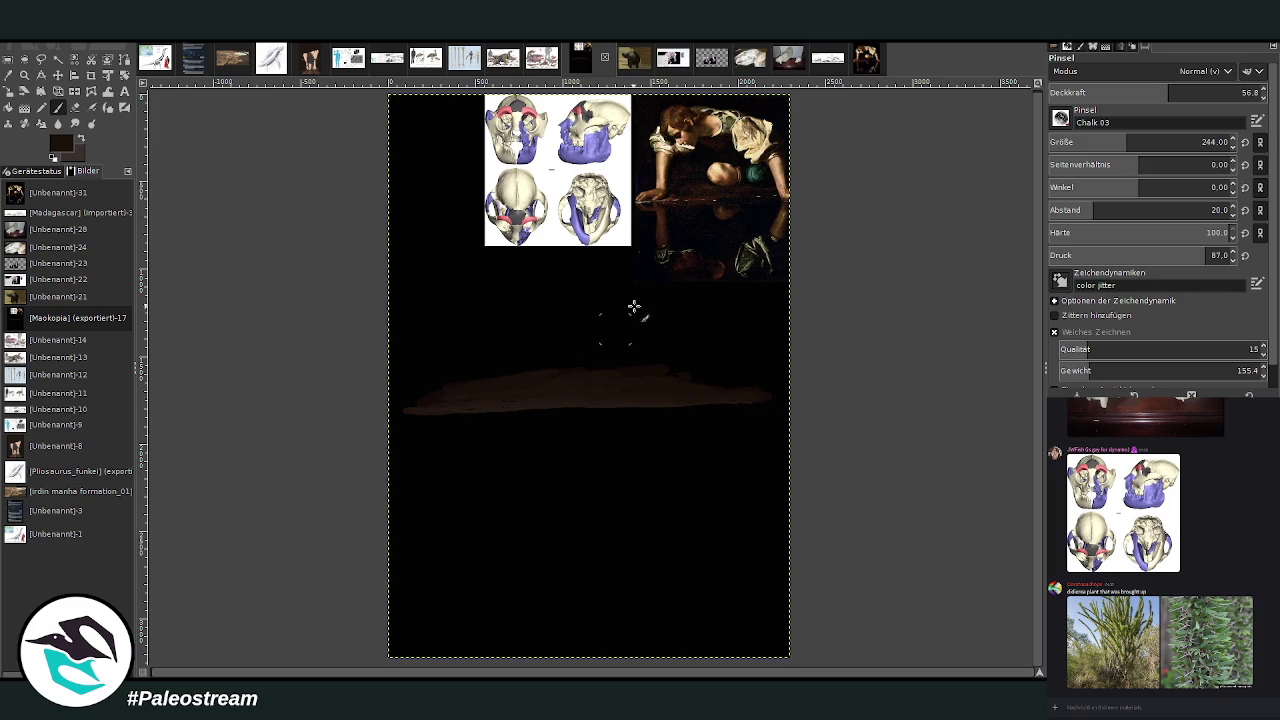
key("z")
left_click_drag(406, 112, 818, 522)
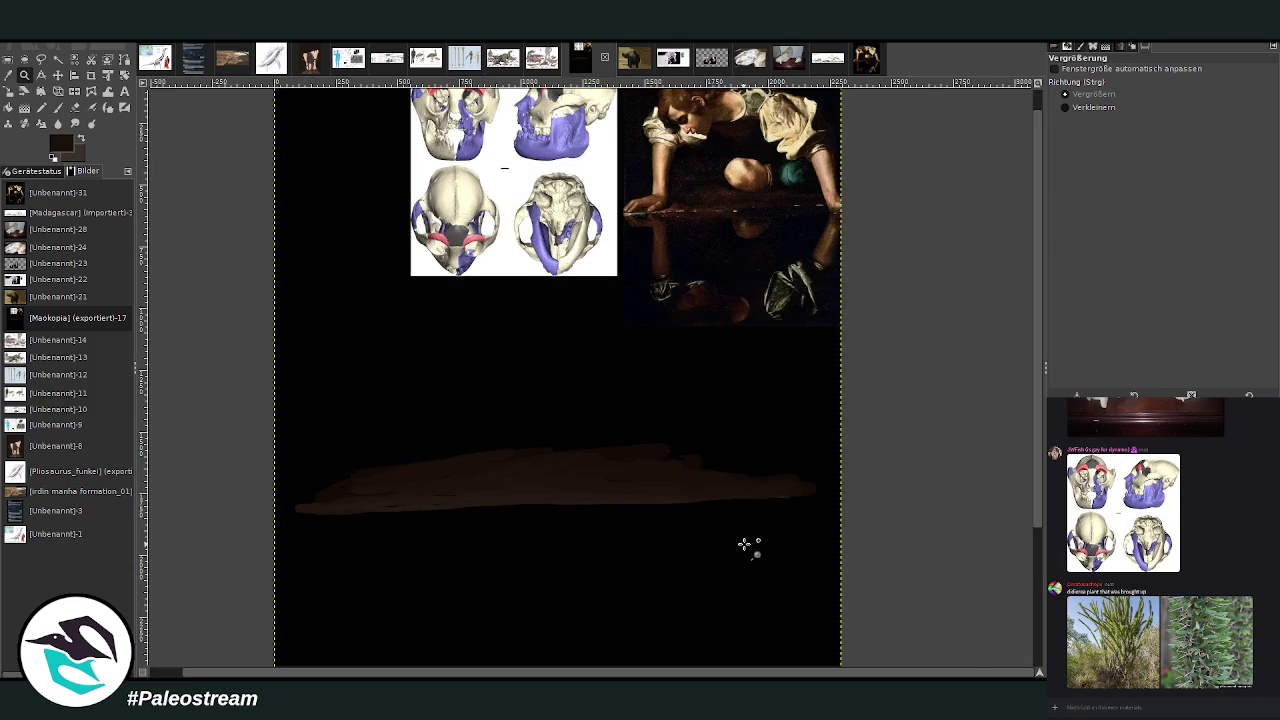
Layer faint chalk strokes along the band at size 124, varying opacity between 27.4 and 55.5.
key("p")
left_click_drag(554, 431, 445, 442)
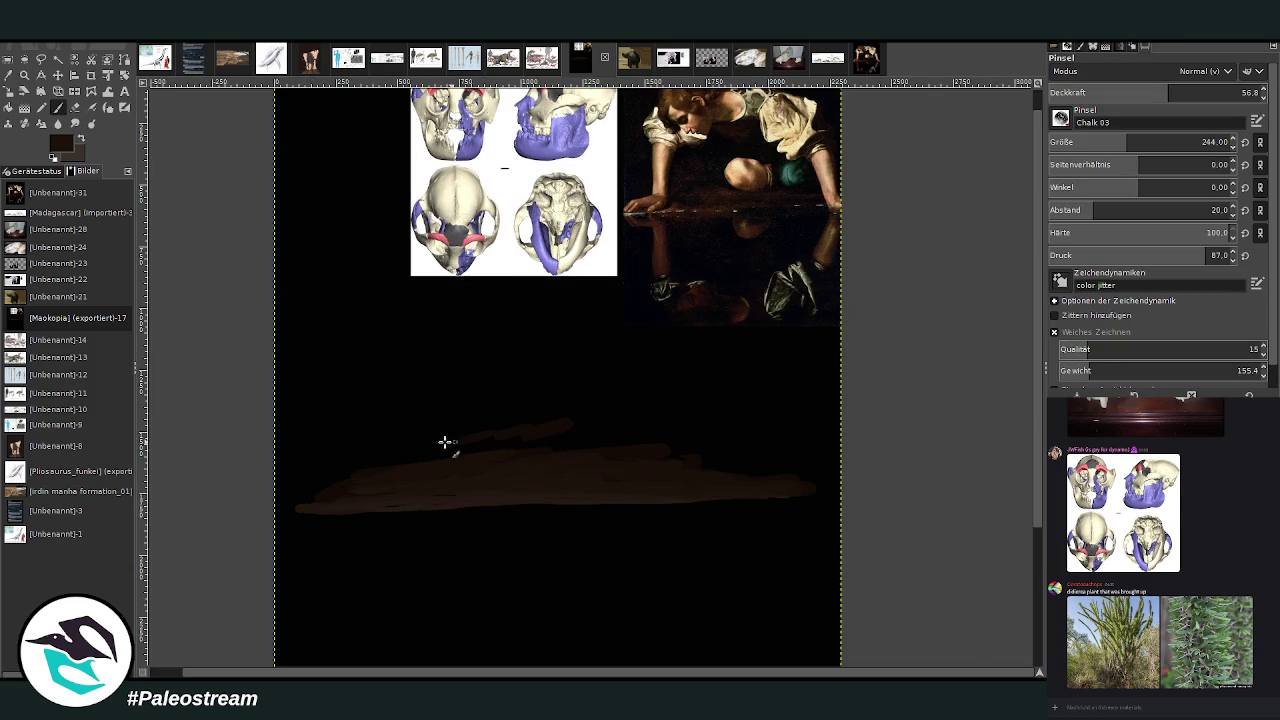
left_click(1130, 92)
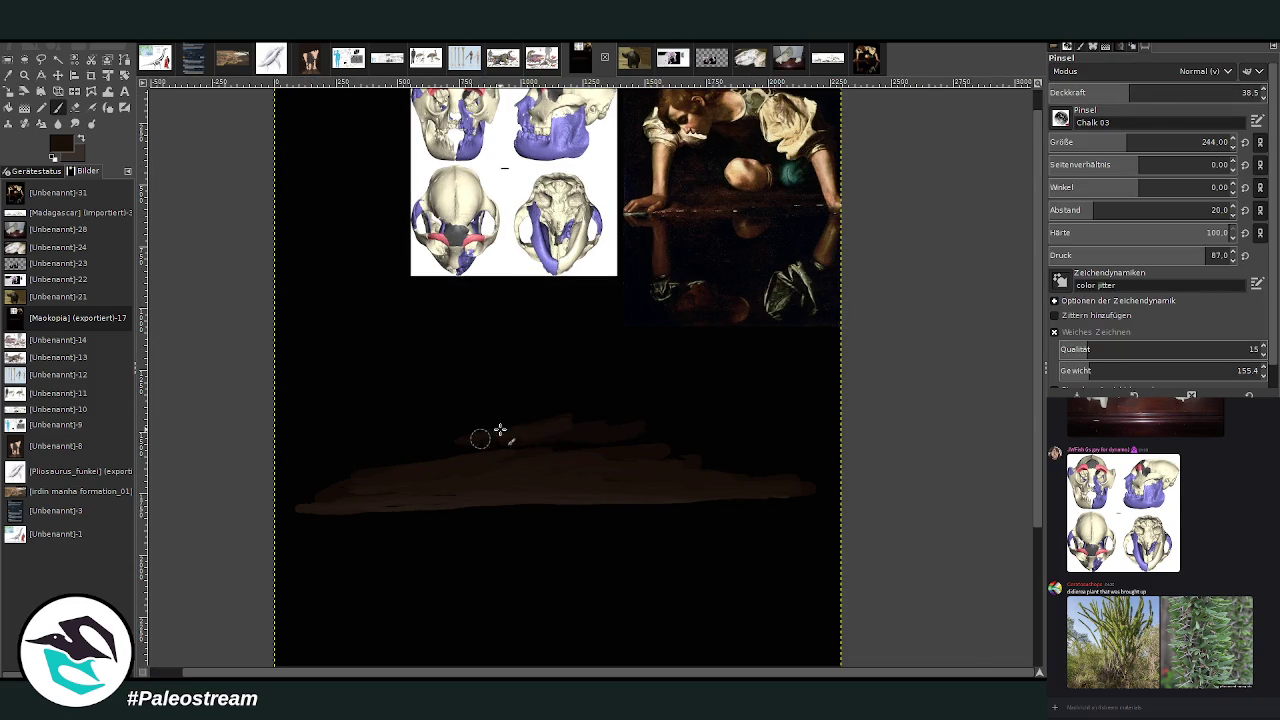
mouse_move(367, 442)
left_mouse_down()
mouse_move(374, 463)
mouse_move(577, 389)
mouse_move(700, 423)
mouse_move(738, 466)
left_mouse_up()
left_click(1101, 143)
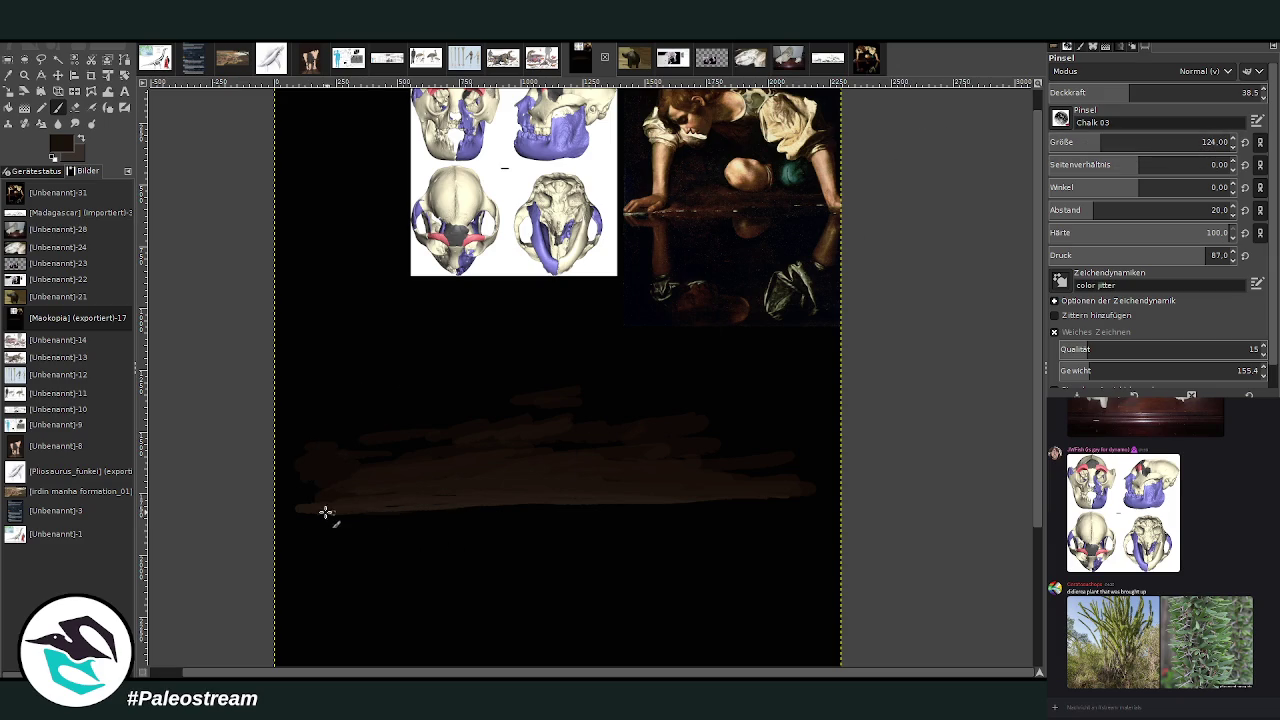
mouse_move(331, 522)
left_mouse_down()
mouse_move(777, 514)
mouse_move(289, 520)
left_mouse_up()
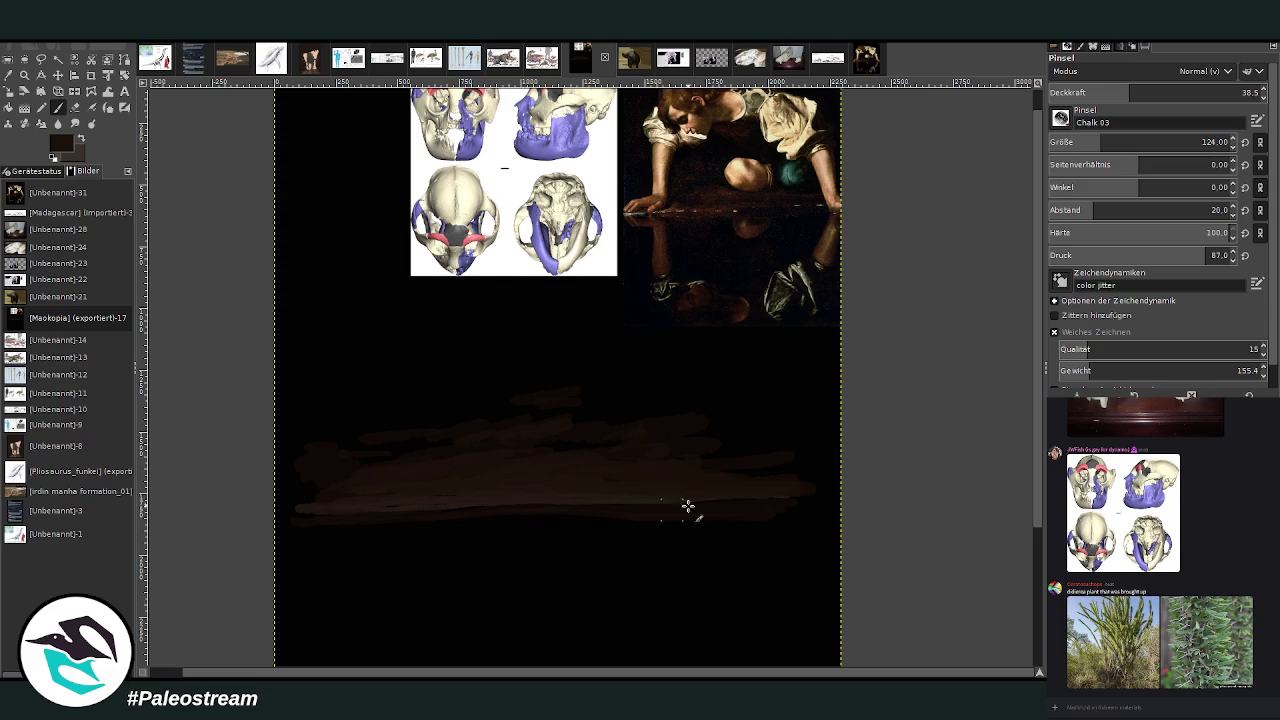
left_click(1165, 90)
left_click_drag(746, 486, 823, 489)
left_click(1106, 92)
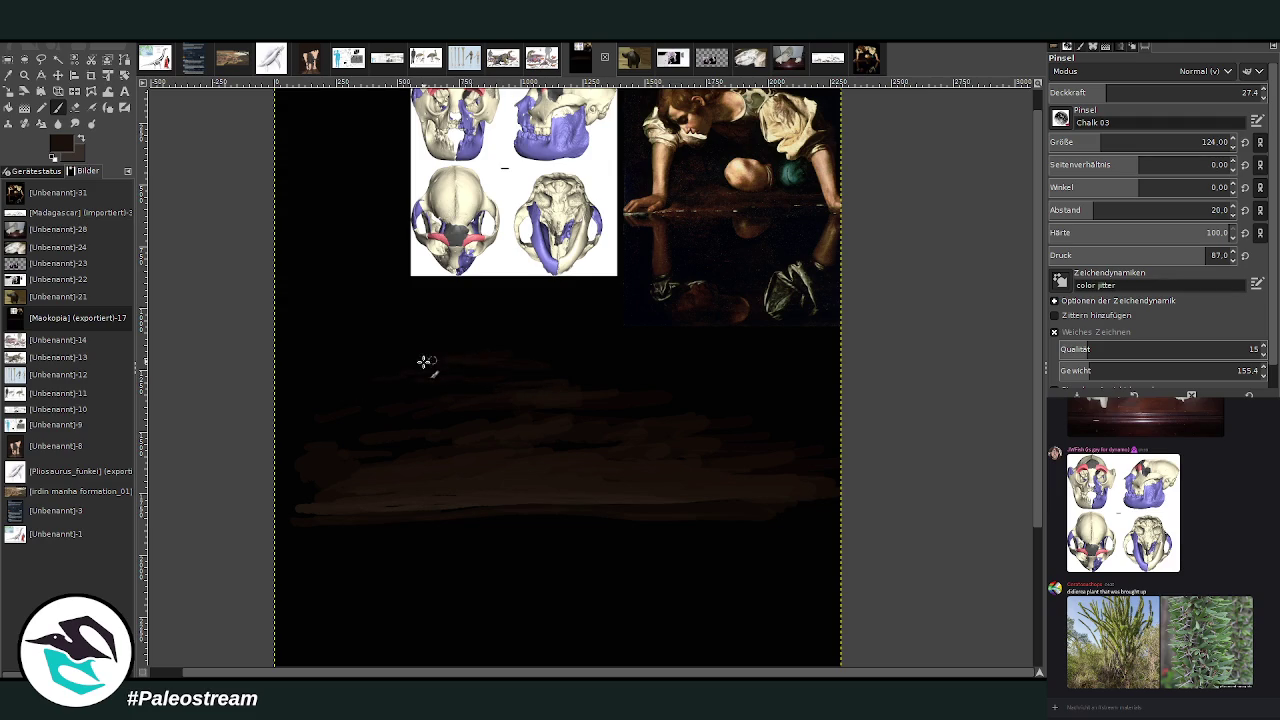
left_click_drag(505, 361, 326, 354)
left_click(1127, 92)
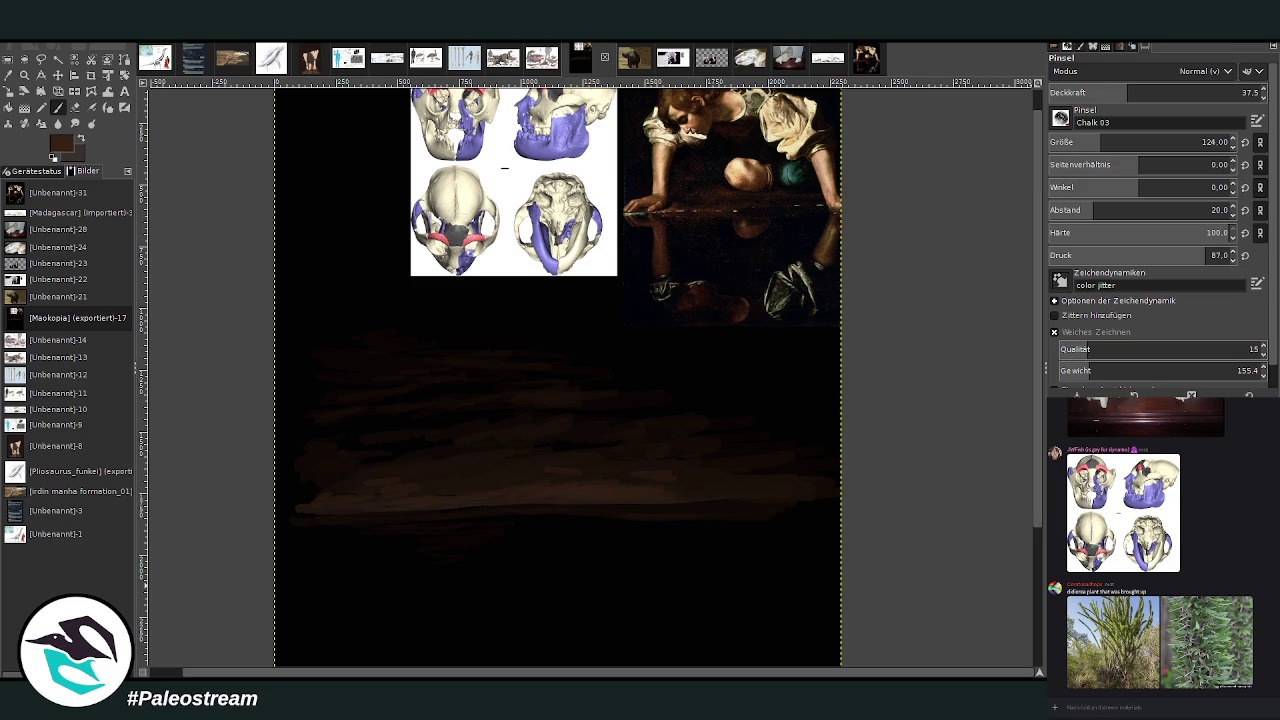
Enlarge the chalk brush and raise its opacity to 84.1, then undo a test stroke.
scroll(1034, 230, "up", 1)
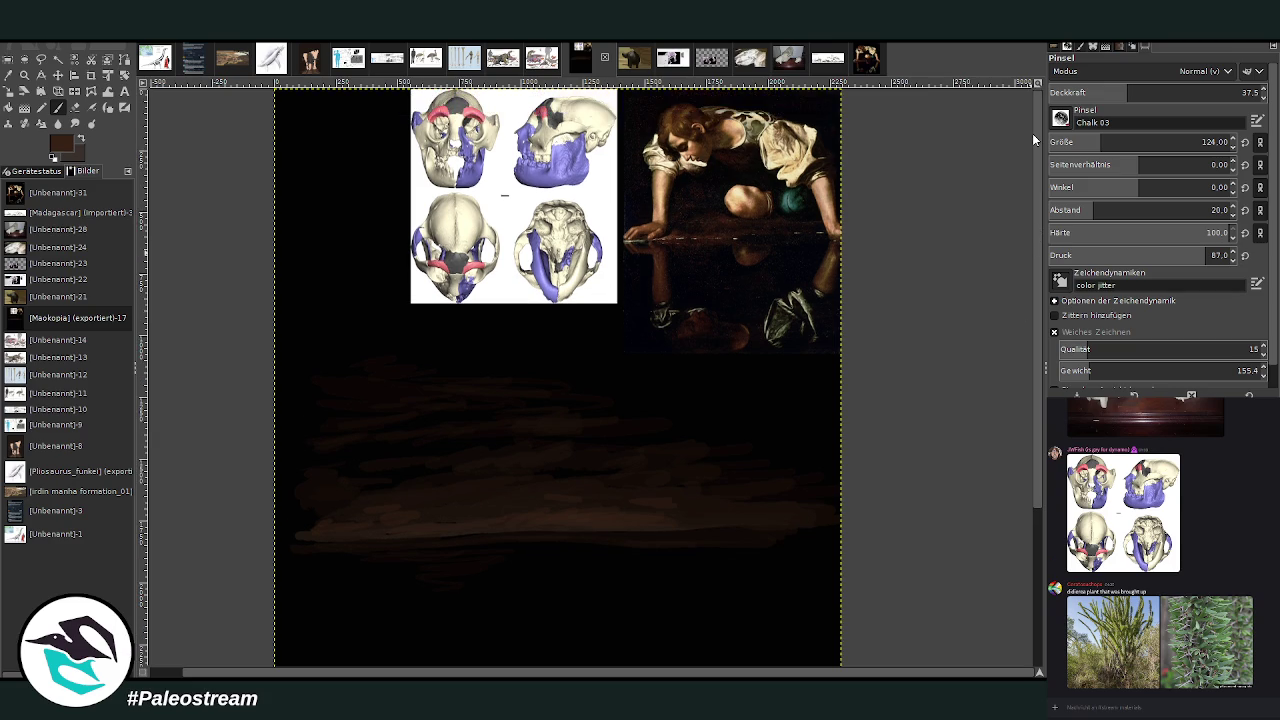
left_click(64, 106)
left_click_drag(1100, 142, 1104, 142)
left_click_drag(1127, 92, 1148, 92)
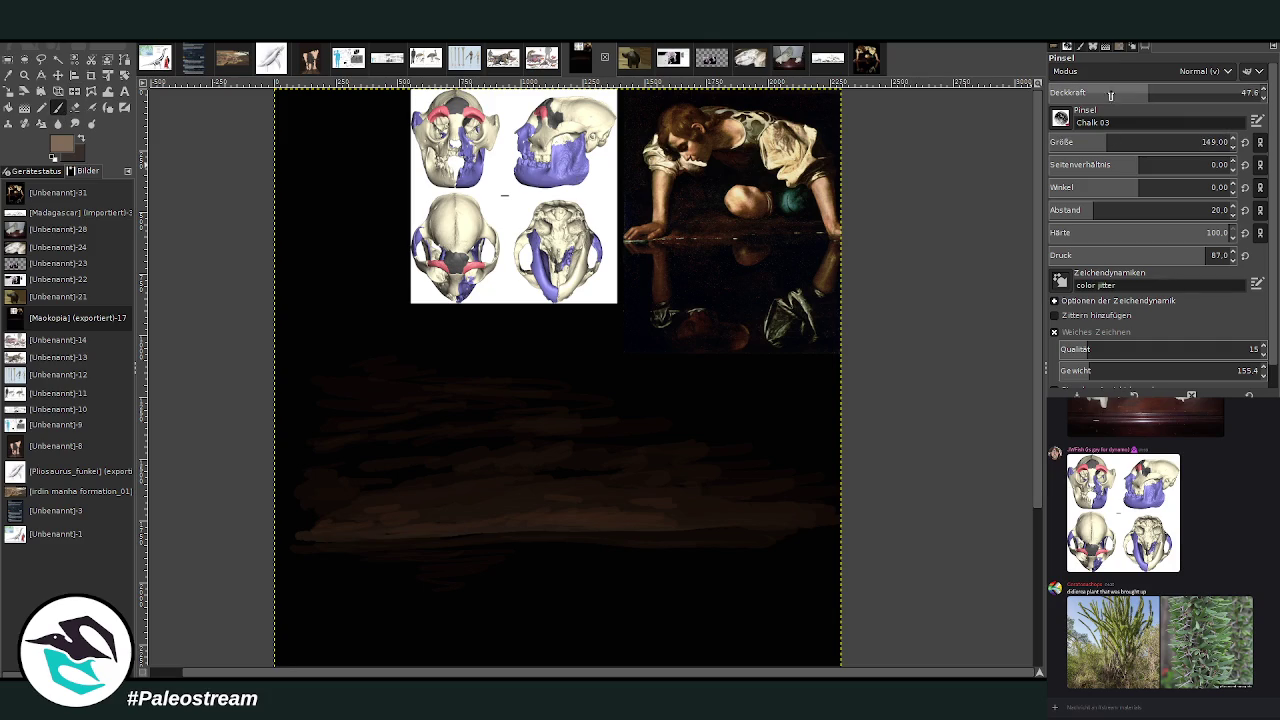
left_click(1242, 92)
type("34.1")
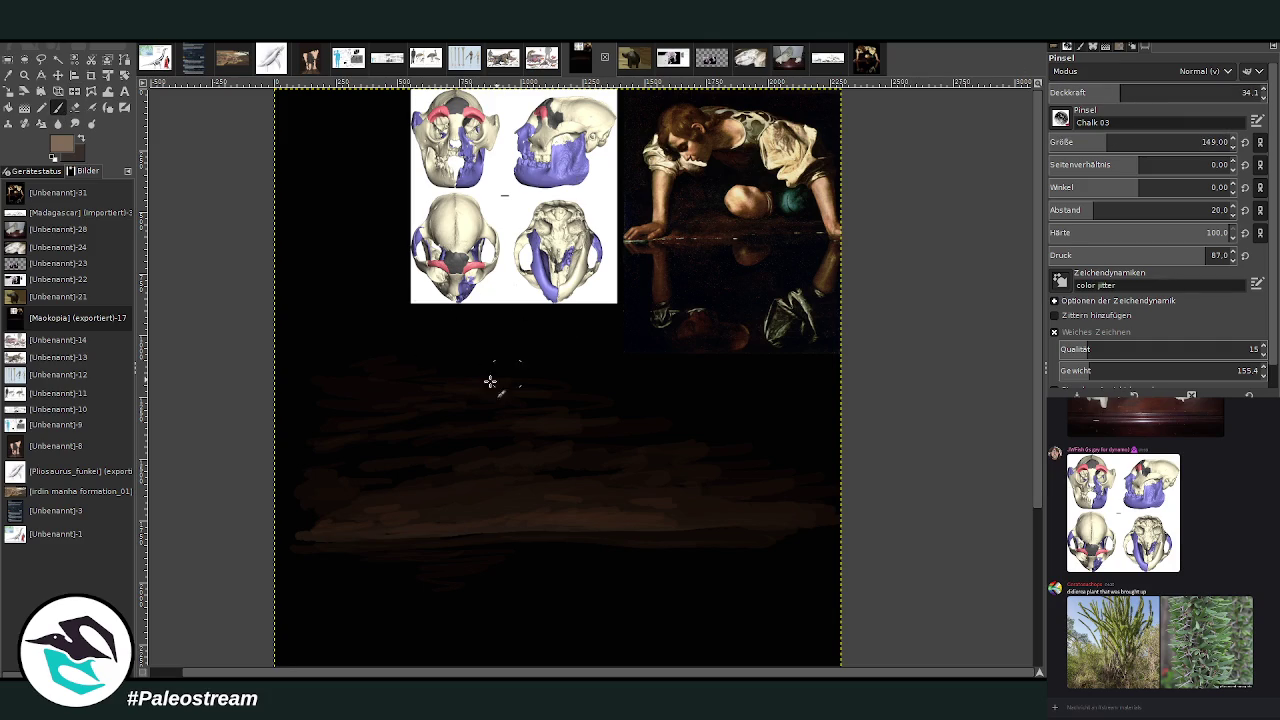
type("3")
left_click_drag(425, 355, 435, 325)
key("ctrl+z")
Set brush opacity to 40.7 and move the skull reference to the lower right.
left_click_drag(1105, 97, 1243, 92)
left_click(57, 75)
mouse_move(510, 160)
left_mouse_down()
mouse_move(767, 432)
mouse_move(736, 469)
left_mouse_up()
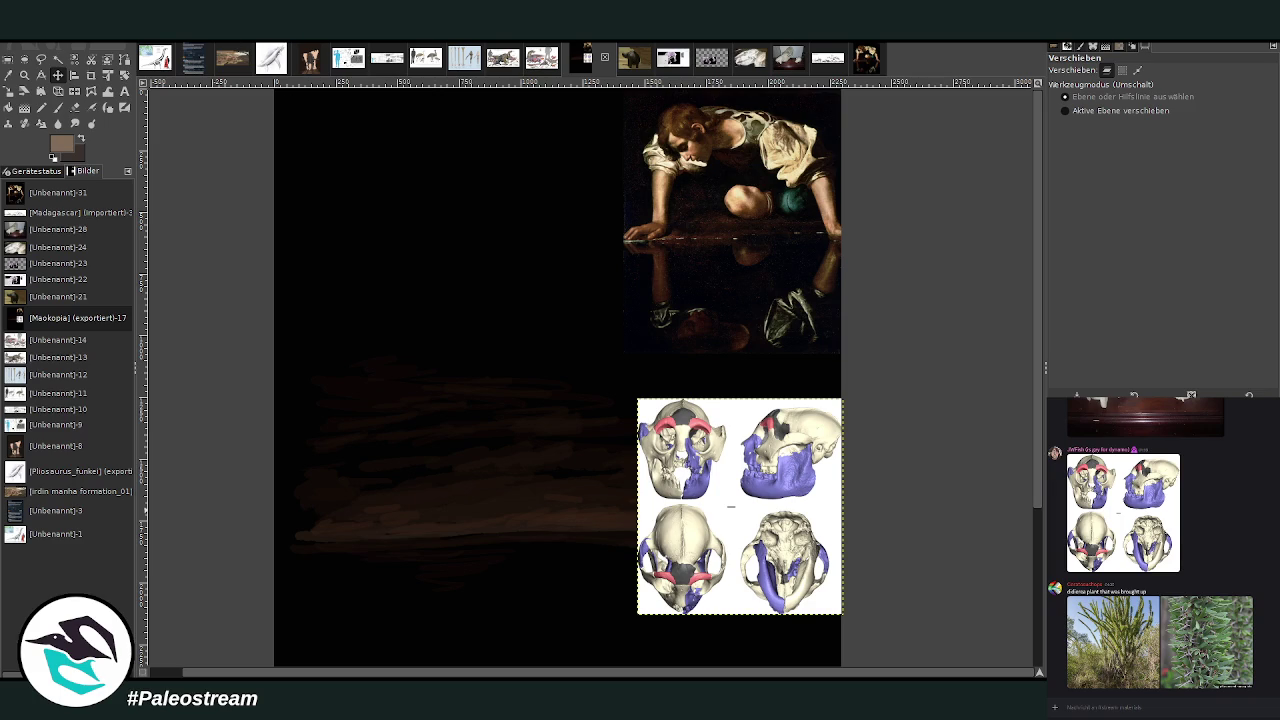
Darken the skull reference with Curves so its white background becomes a muted grey.
key("c")
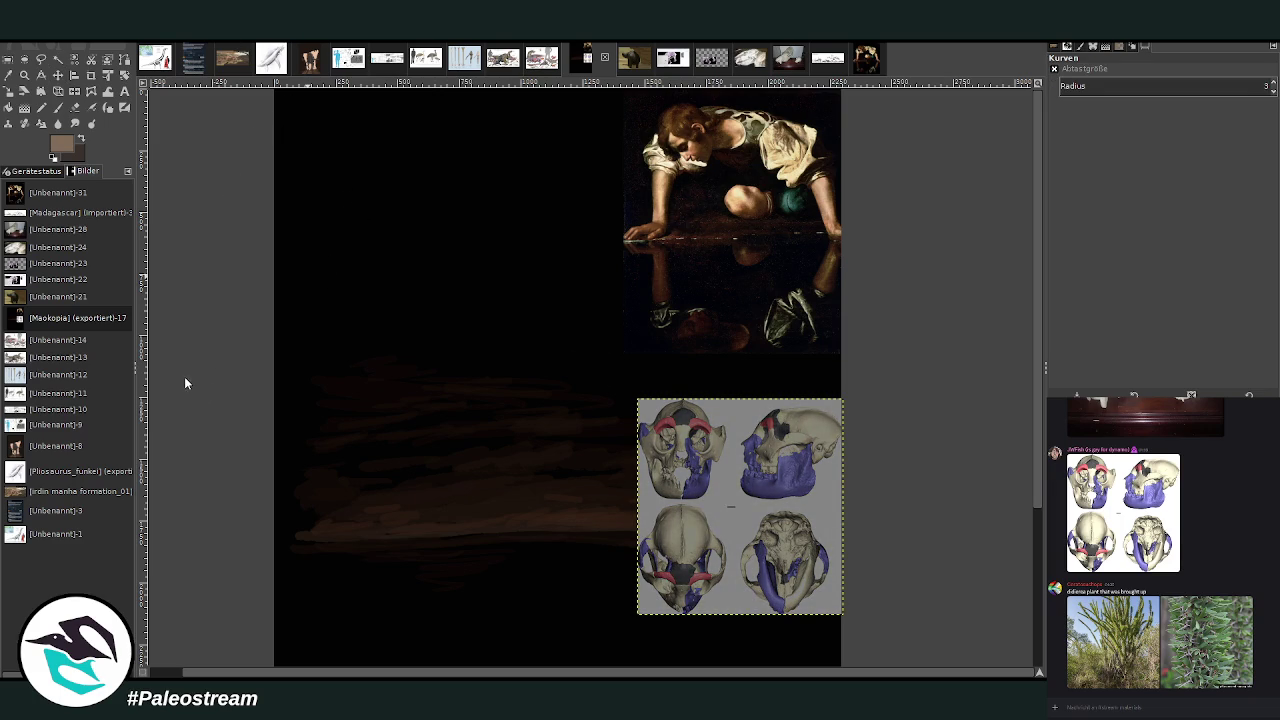
key("ctrl+h")
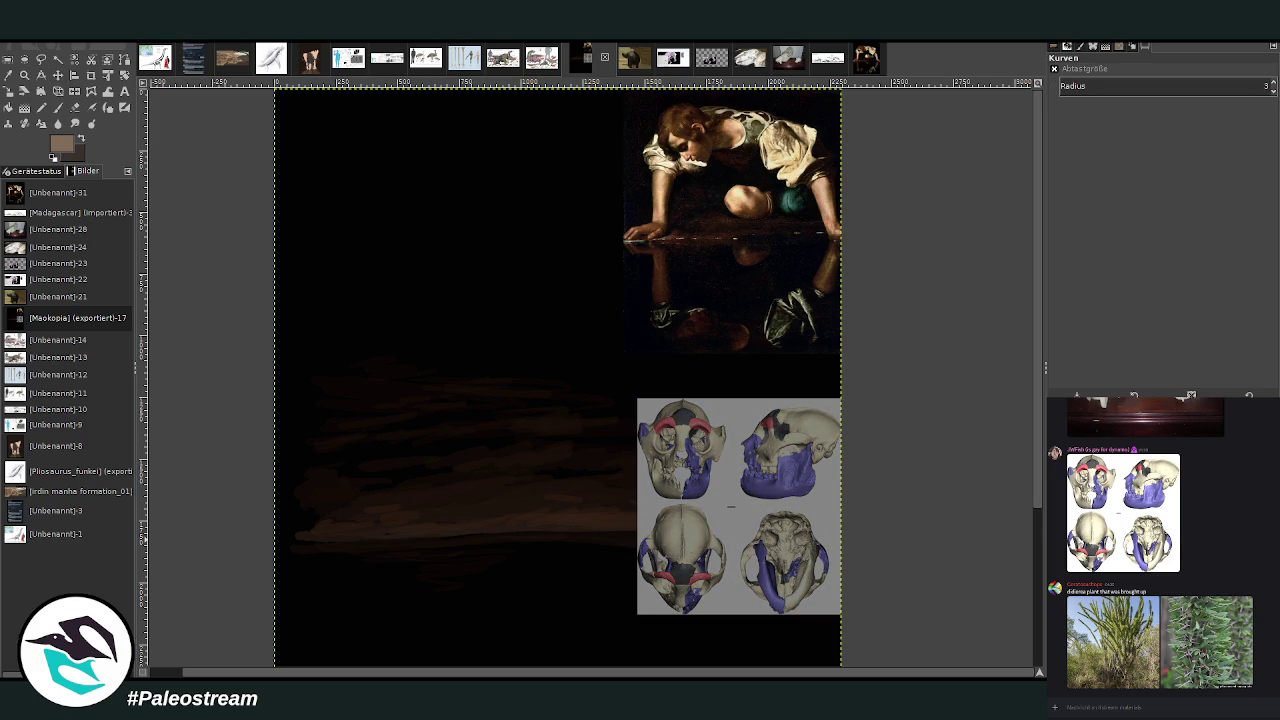
left_click(57, 107)
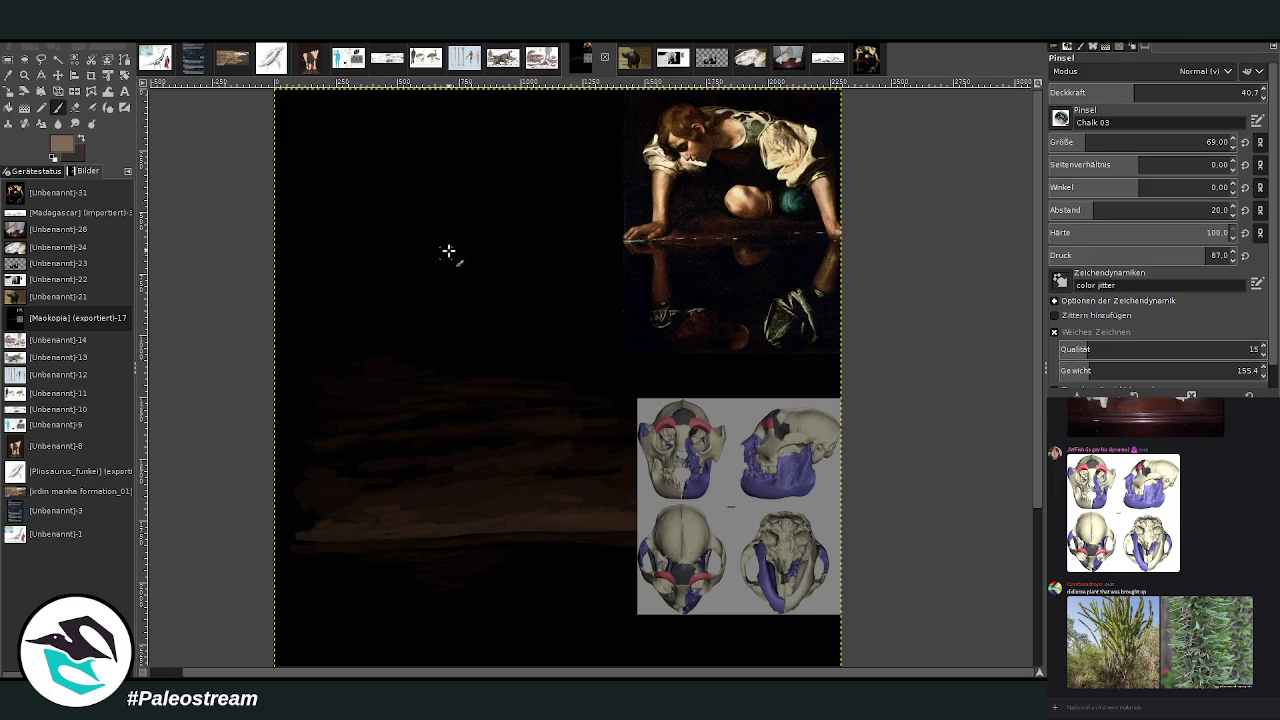
At brush size 57, sketch a loose rounded head with looping inner chalk lines left of centre.
left_click_drag(1090, 148, 1080, 148)
mouse_move(406, 294)
left_mouse_down()
mouse_move(458, 310)
mouse_move(406, 274)
mouse_move(491, 286)
mouse_move(415, 263)
mouse_move(489, 298)
mouse_move(402, 313)
left_mouse_up()
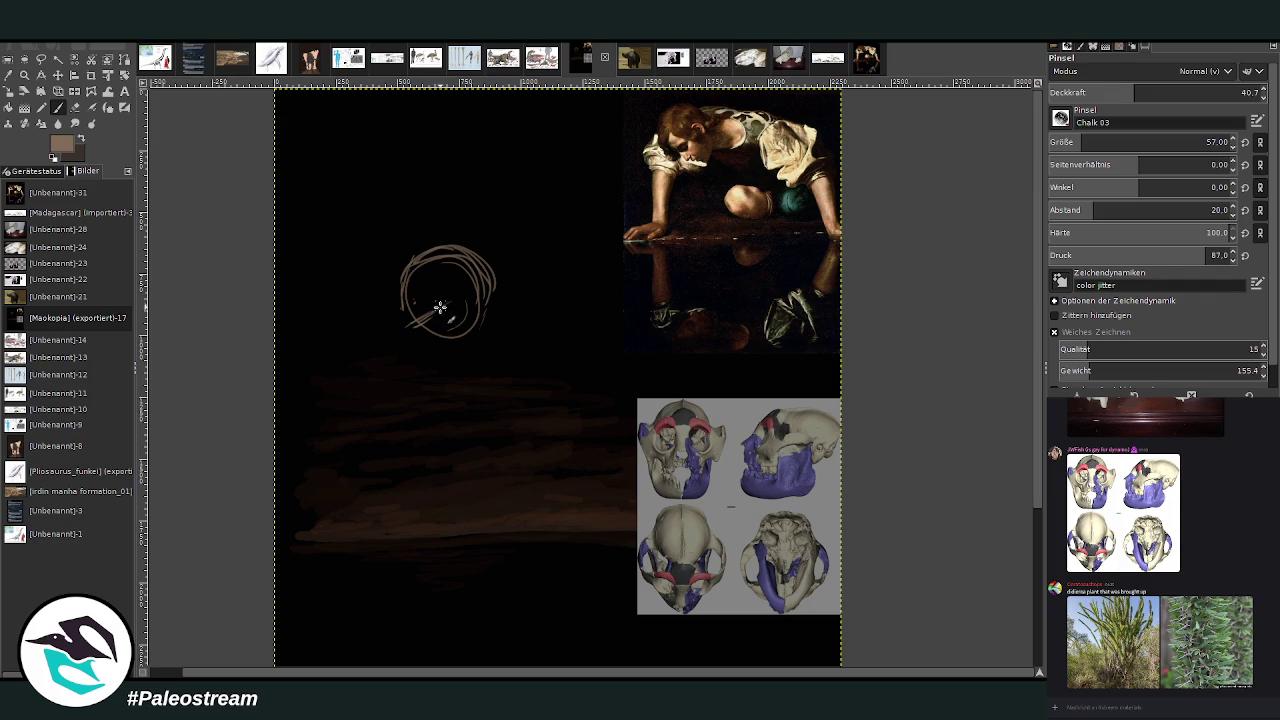
left_click_drag(457, 306, 430, 310)
mouse_move(432, 340)
left_mouse_down()
mouse_move(462, 354)
mouse_move(478, 298)
mouse_move(491, 337)
mouse_move(464, 357)
left_mouse_up()
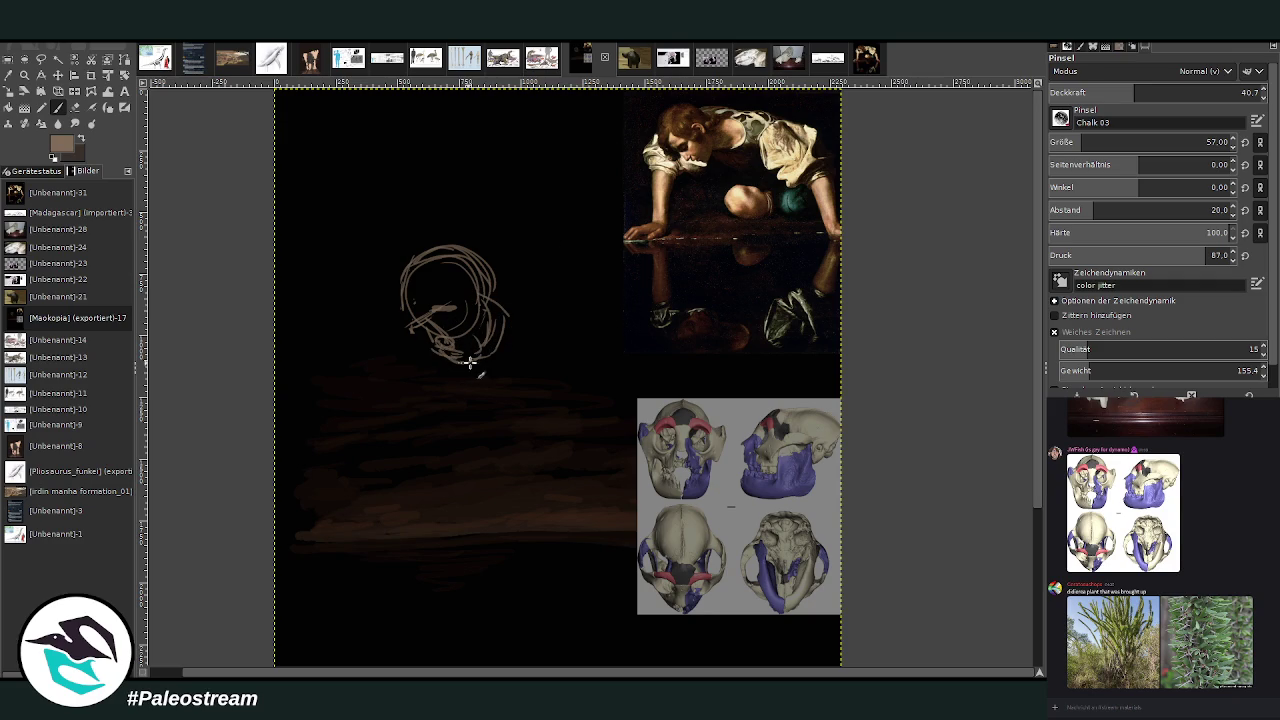
left_click_drag(438, 348, 503, 349)
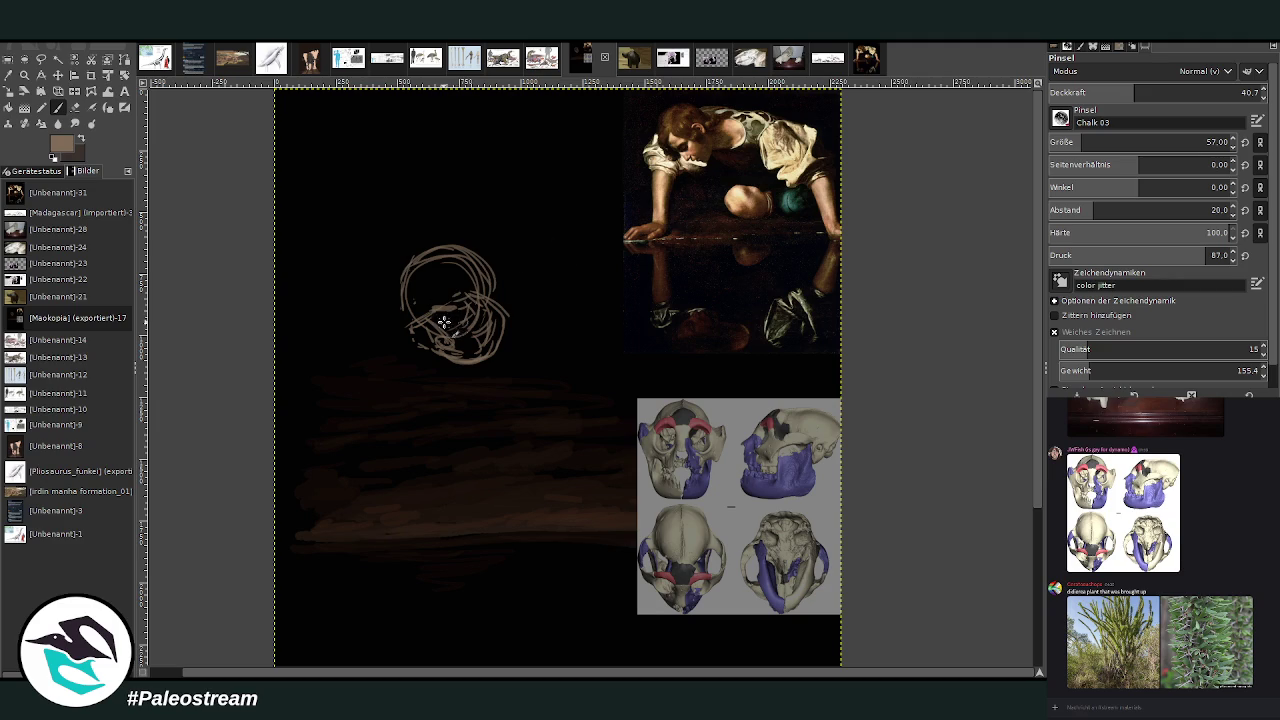
left_click_drag(447, 324, 425, 338)
left_click_drag(401, 305, 408, 273)
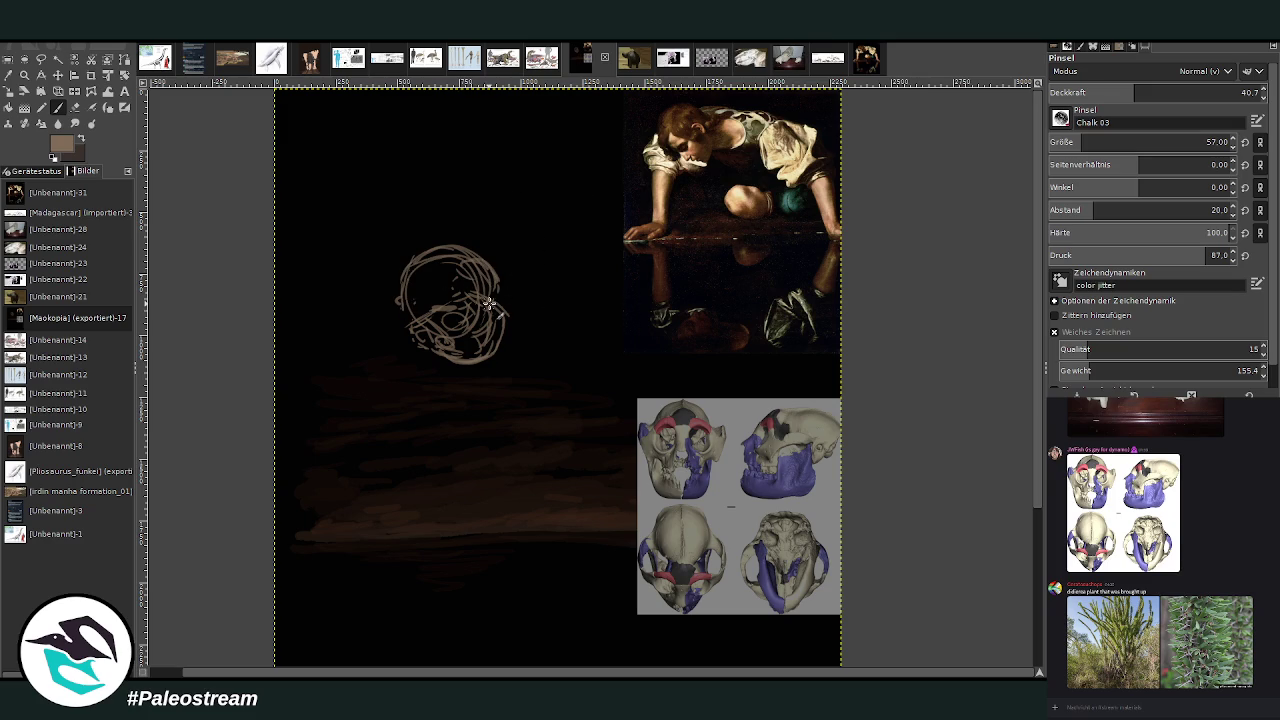
Add chalk strokes around the head, two front-leg lines and a long back line extending right.
mouse_move(500, 312)
left_mouse_down()
mouse_move(486, 351)
mouse_move(457, 357)
mouse_move(488, 357)
left_mouse_up()
left_click_drag(543, 257, 501, 291)
mouse_move(500, 322)
left_mouse_down()
mouse_move(524, 280)
mouse_move(558, 305)
left_mouse_up()
left_click_drag(496, 260, 594, 250)
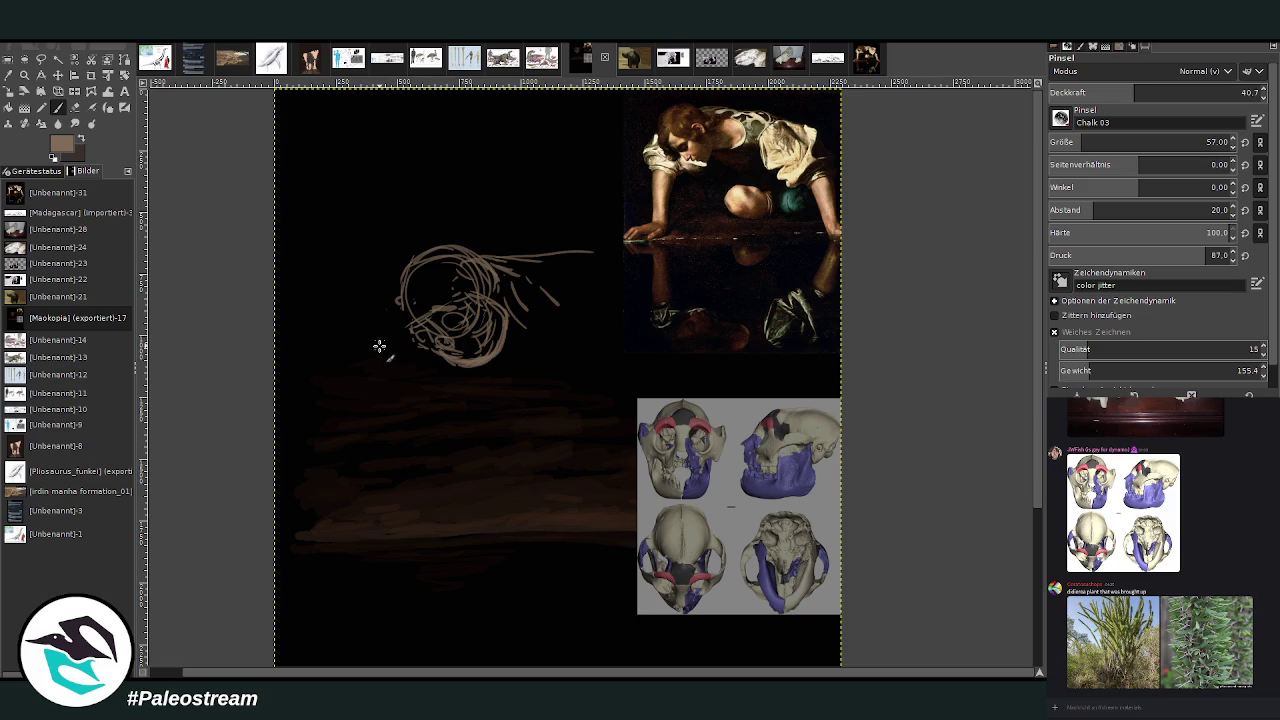
left_click_drag(418, 373, 392, 454)
mouse_move(378, 335)
left_mouse_down()
mouse_move(367, 455)
mouse_move(398, 484)
mouse_move(352, 505)
mouse_move(372, 510)
mouse_move(345, 508)
left_mouse_up()
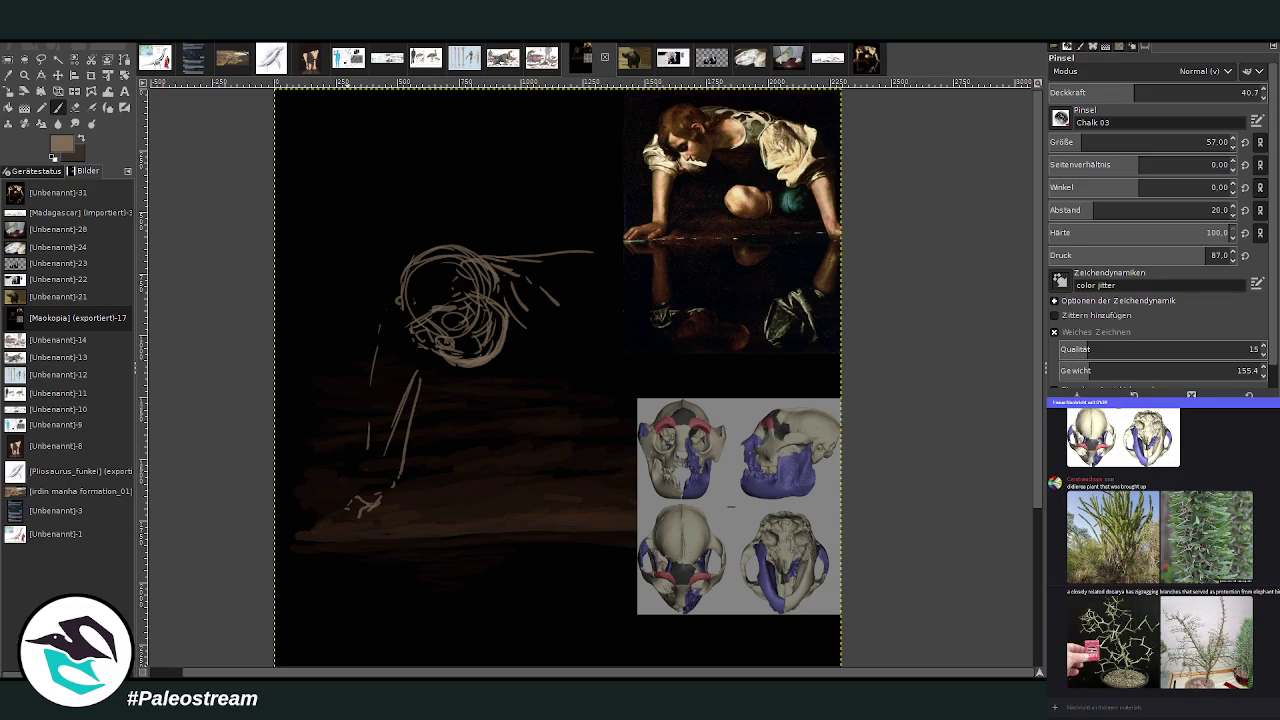
left_click_drag(482, 368, 555, 335)
left_click_drag(494, 251, 585, 238)
left_click_drag(500, 252, 650, 264)
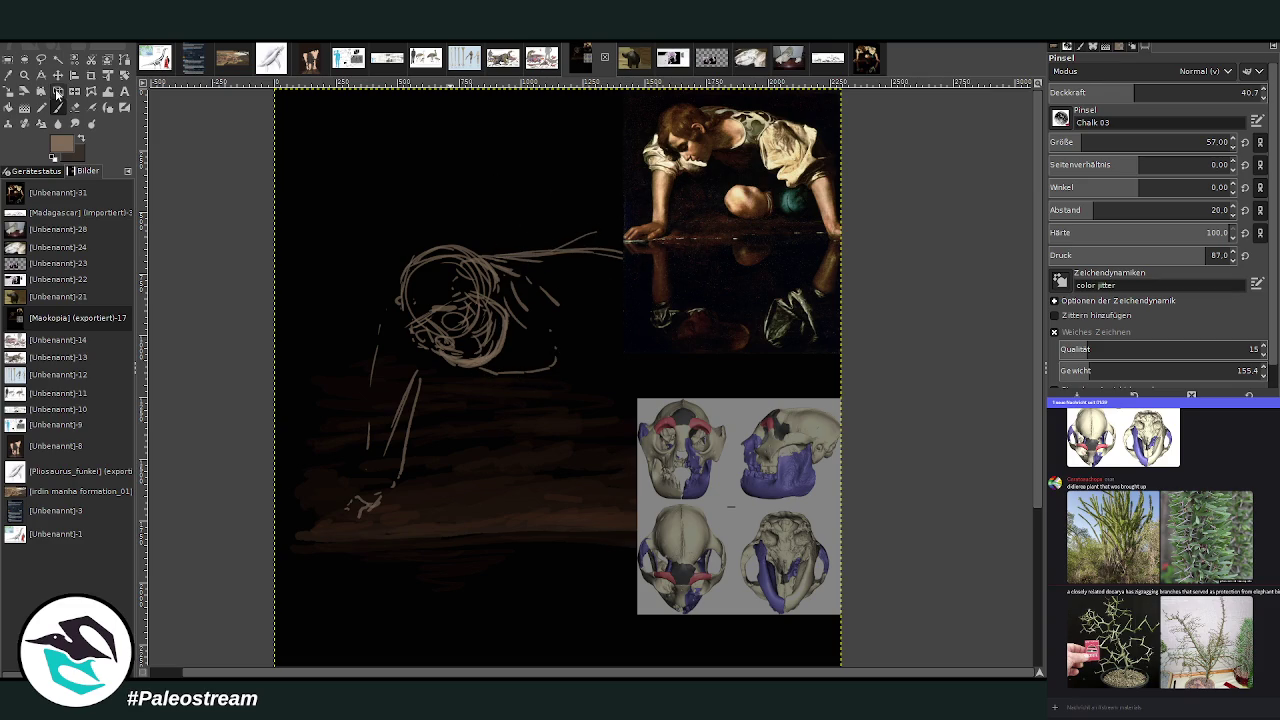
left_click(57, 75)
Move the reference images lower, then sketch the neck, front leg and curved back lines.
left_click_drag(706, 478, 706, 568)
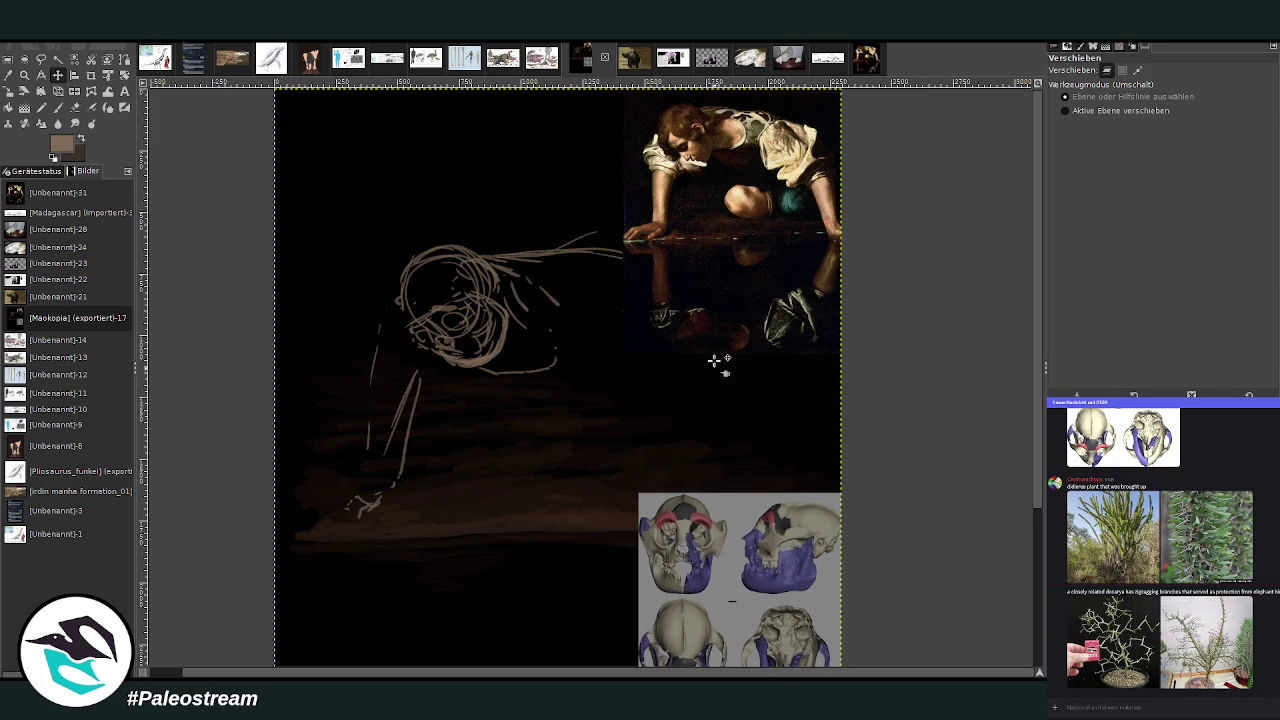
left_click_drag(720, 363, 796, 463)
left_click(57, 107)
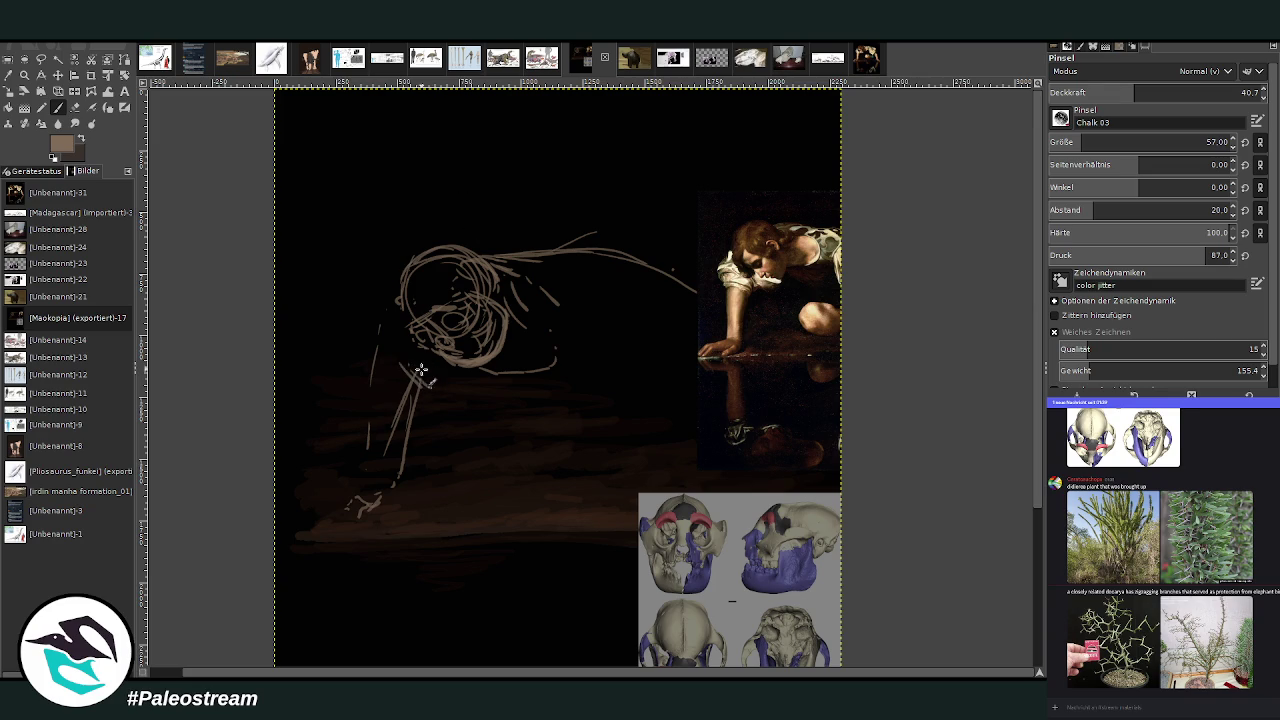
mouse_move(424, 370)
left_mouse_down()
mouse_move(375, 353)
mouse_move(357, 323)
mouse_move(397, 286)
mouse_move(360, 346)
mouse_move(368, 450)
left_mouse_up()
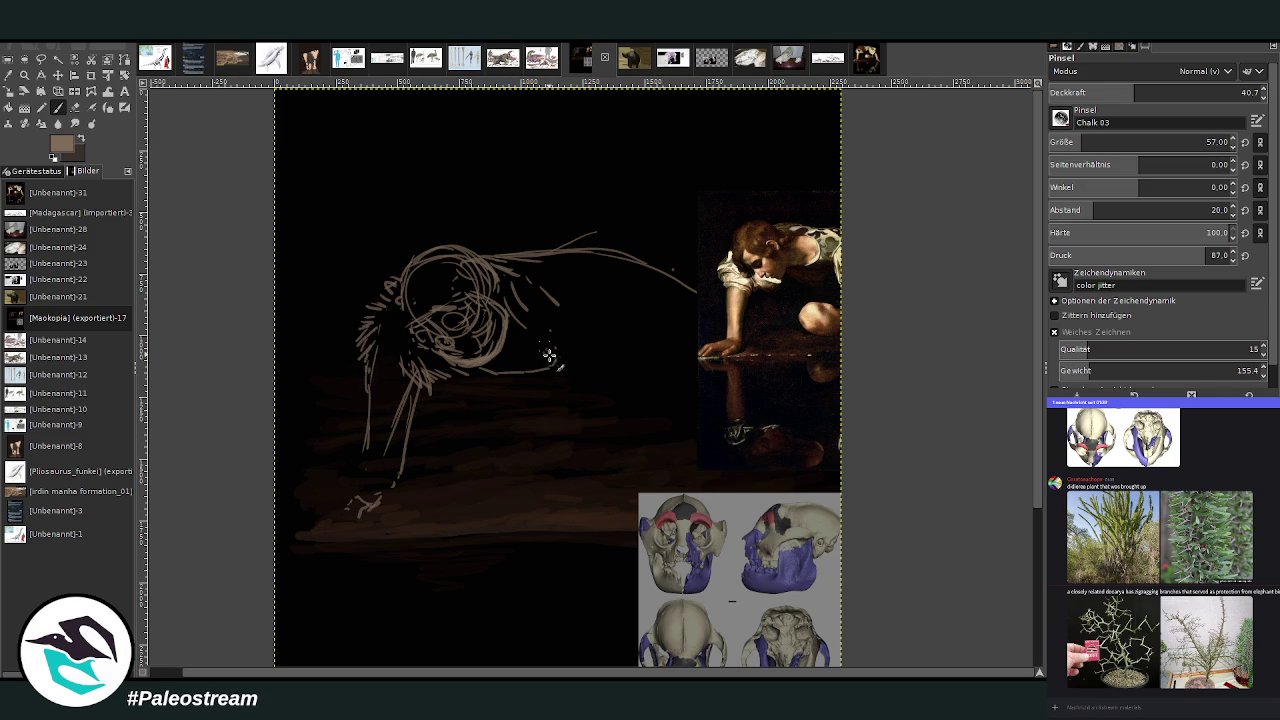
left_click_drag(552, 350, 560, 366)
mouse_move(580, 271)
left_mouse_down()
mouse_move(636, 296)
mouse_move(649, 334)
left_mouse_up()
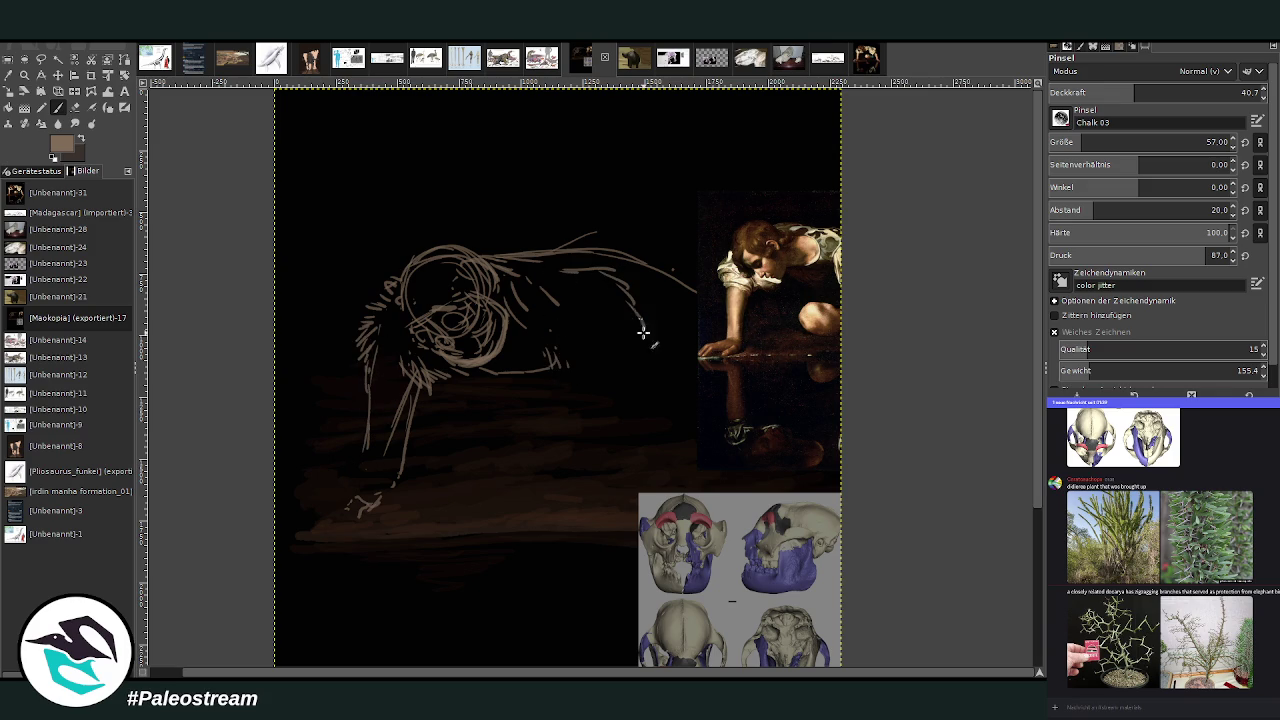
left_click_drag(577, 257, 541, 267)
Move the Narcissus painting down to the bottom of the canvas.
key("m")
mouse_move(769, 316)
left_mouse_down()
mouse_move(665, 335)
mouse_move(540, 563)
mouse_move(460, 608)
left_mouse_up()
left_click(57, 109)
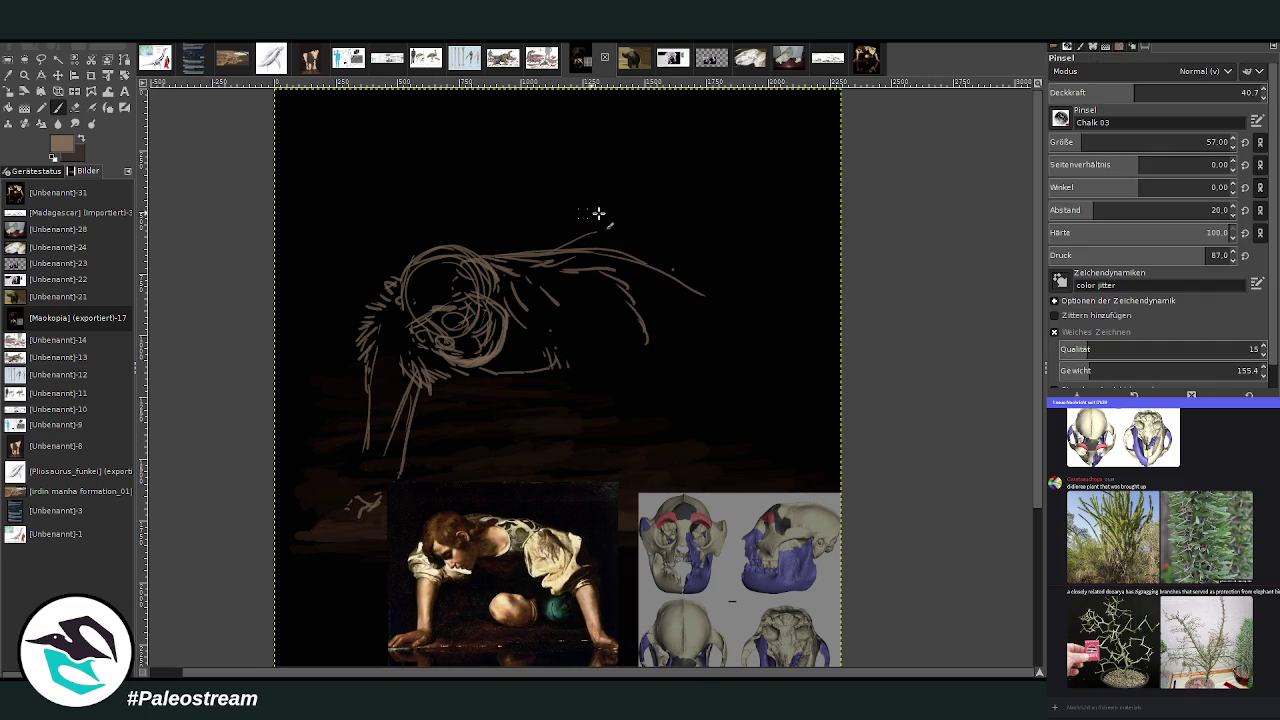
Build up a long diagonal hind leg, plus shoulder strokes and short marks beneath the body.
left_click_drag(596, 366, 680, 418)
left_click_drag(640, 322, 757, 472)
left_click_drag(688, 426, 730, 480)
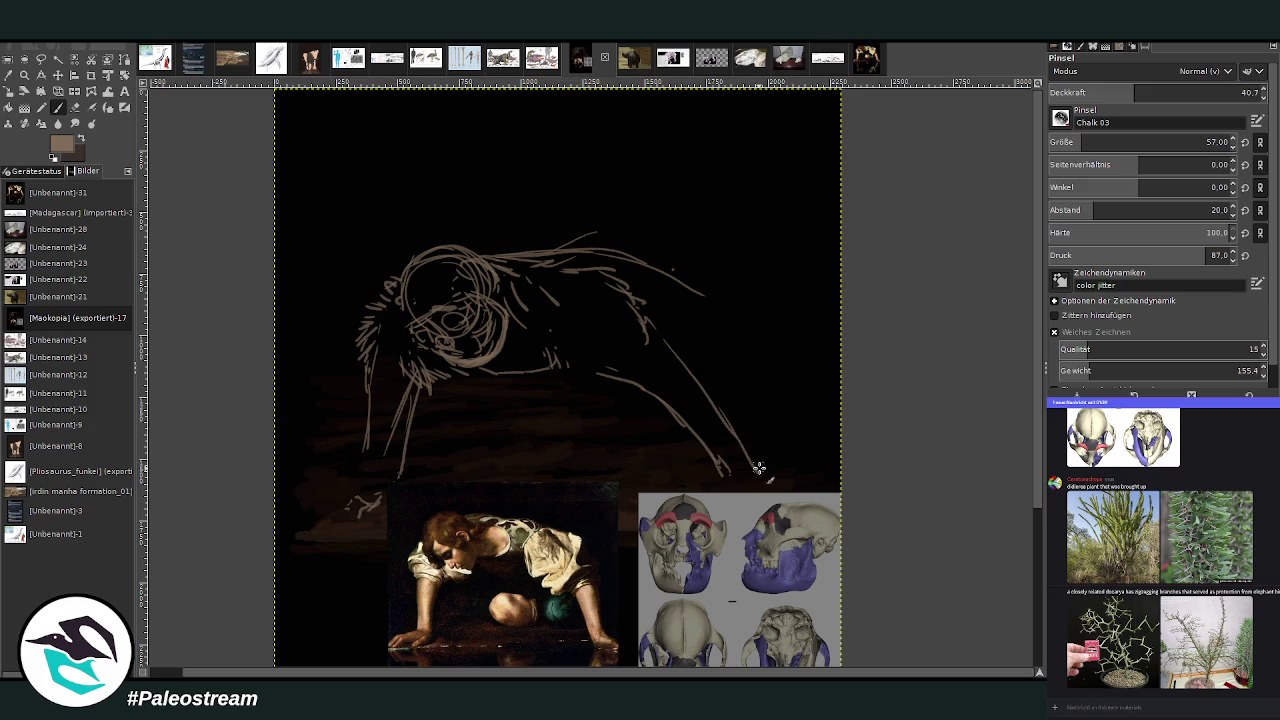
left_click_drag(759, 468, 674, 371)
left_click_drag(720, 462, 654, 386)
left_click_drag(746, 444, 678, 352)
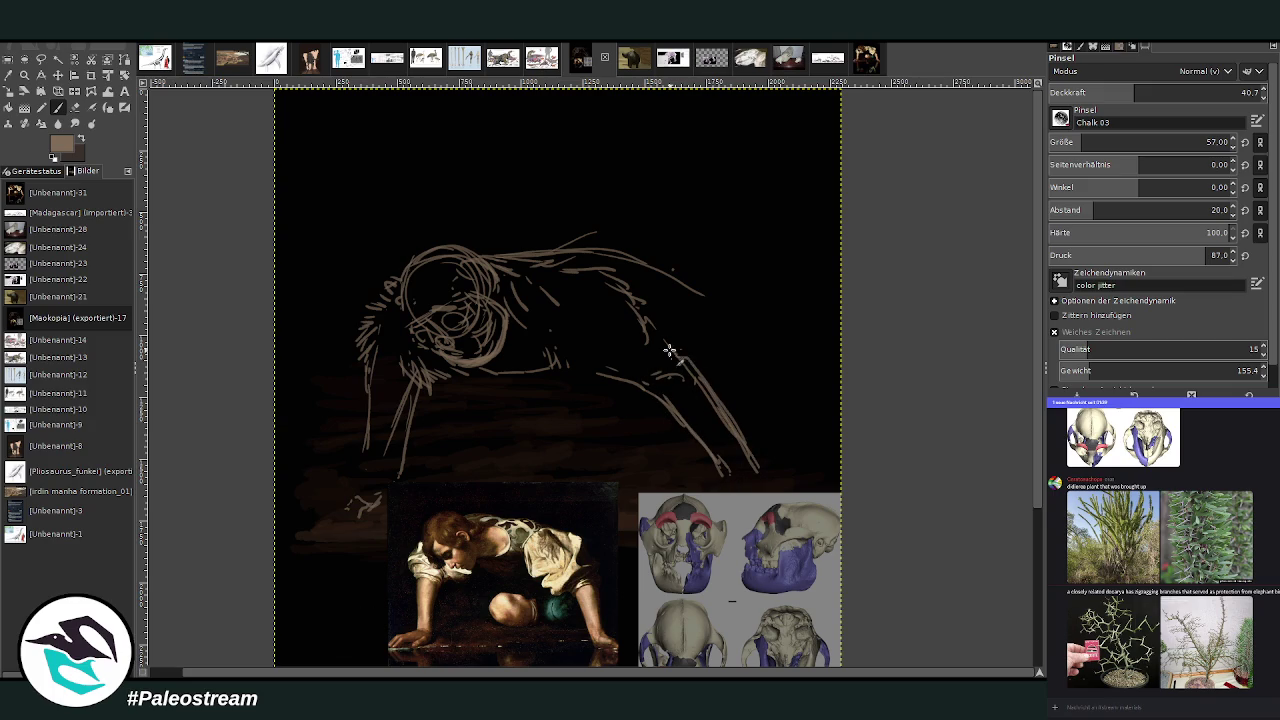
mouse_move(668, 306)
left_mouse_down()
mouse_move(620, 276)
mouse_move(584, 285)
mouse_move(646, 282)
mouse_move(532, 284)
mouse_move(550, 356)
left_mouse_up()
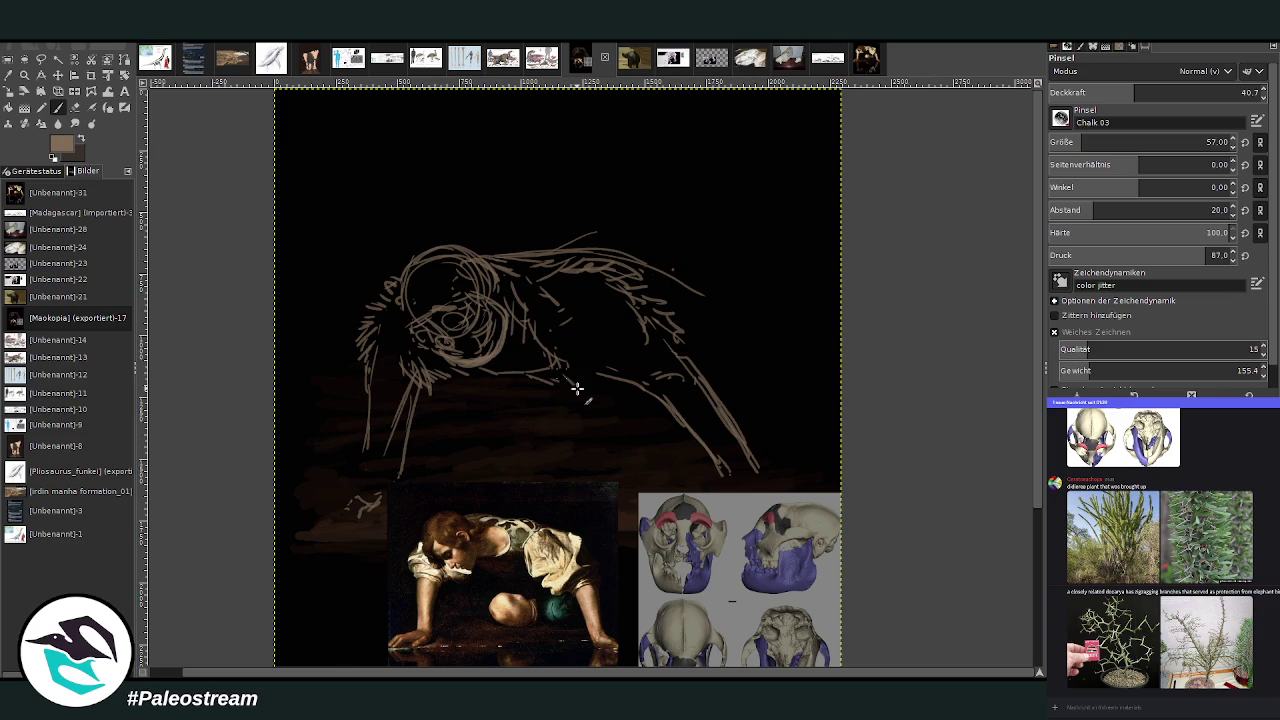
left_click_drag(606, 386, 576, 387)
Erase part of the faint top head outline with the eraser at 73.8 opacity.
left_click(74, 107)
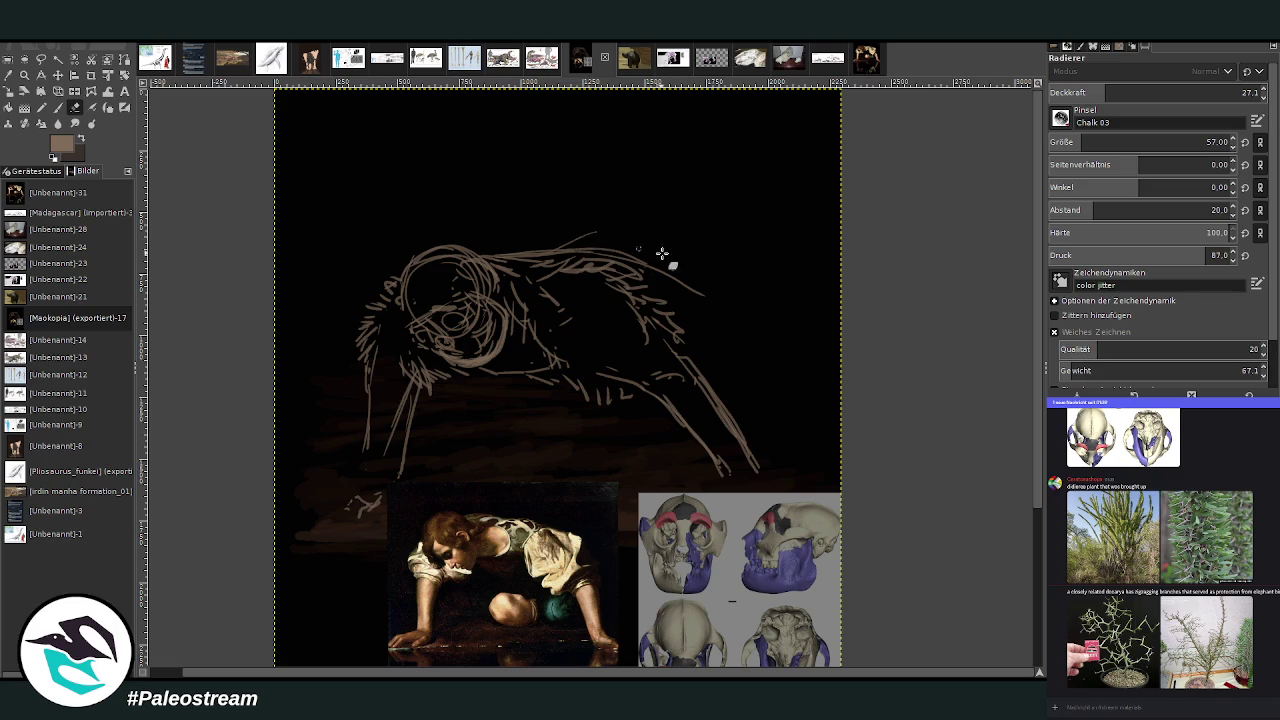
left_click_drag(1087, 93, 1206, 93)
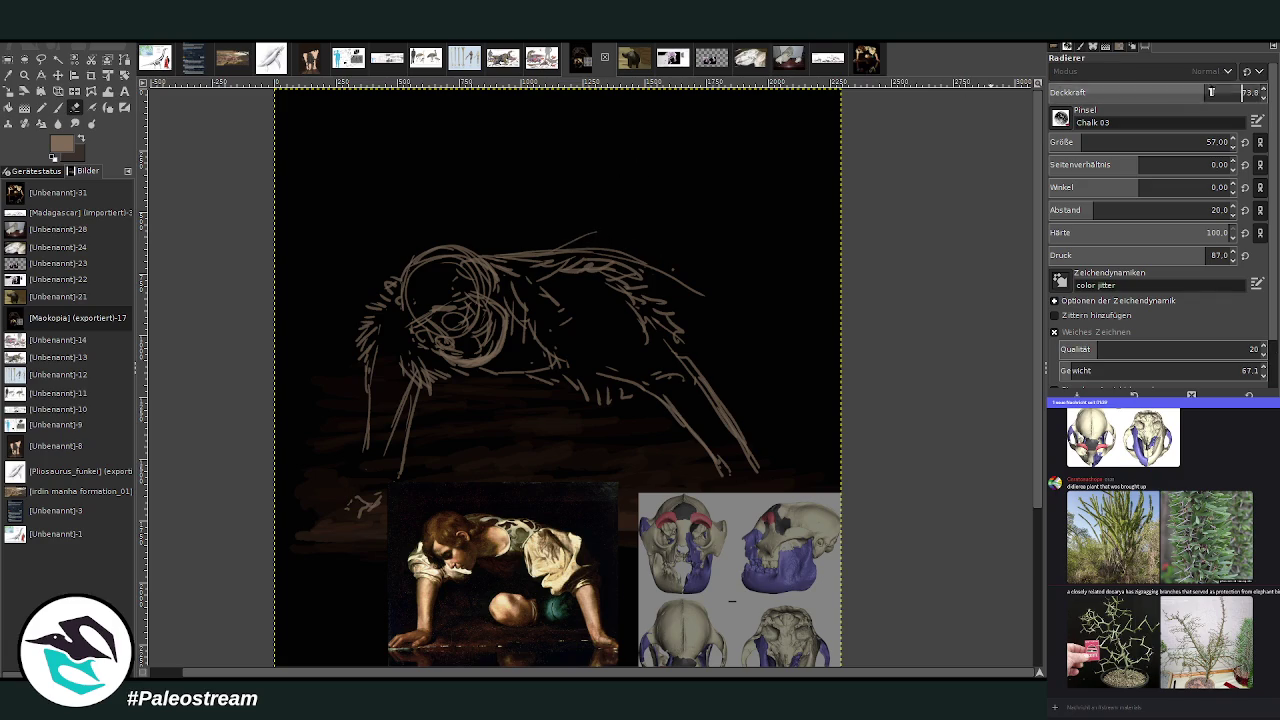
mouse_move(564, 247)
left_mouse_down()
mouse_move(600, 257)
mouse_move(543, 246)
mouse_move(597, 237)
mouse_move(626, 248)
left_mouse_up()
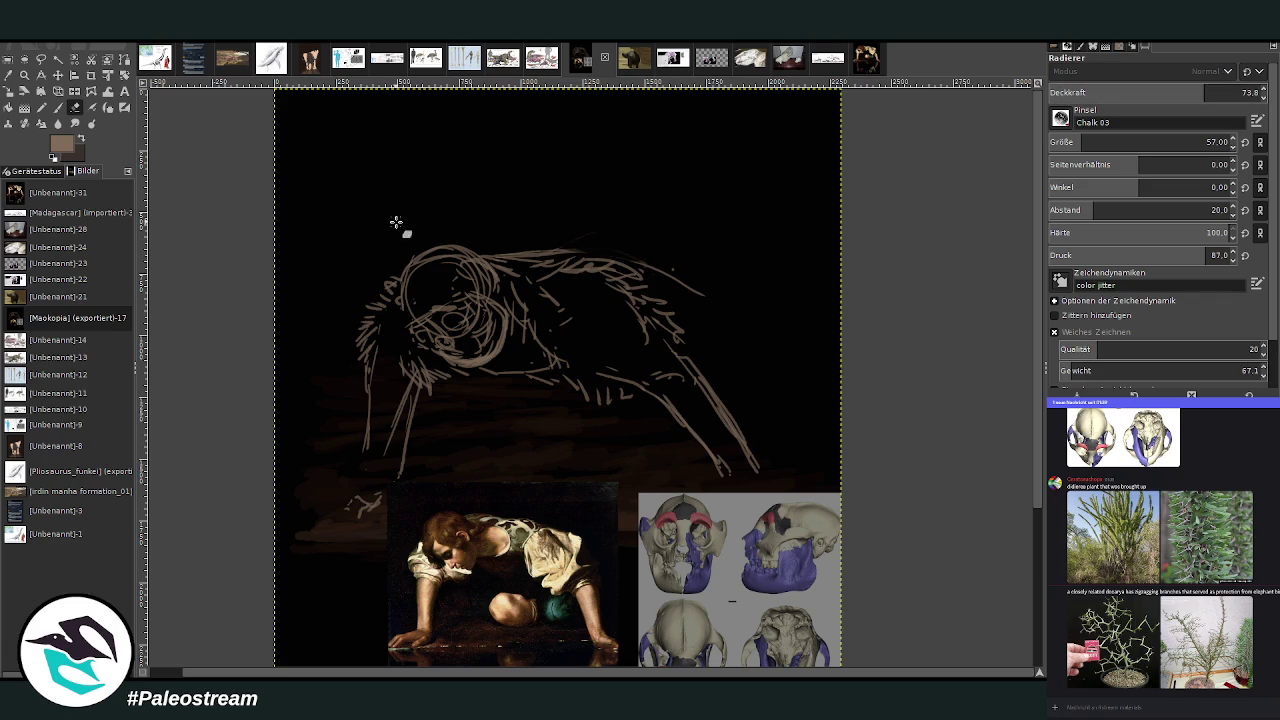
Try a pencil stroke extending the back, undo it, then add chalk strokes beneath the body.
key("n")
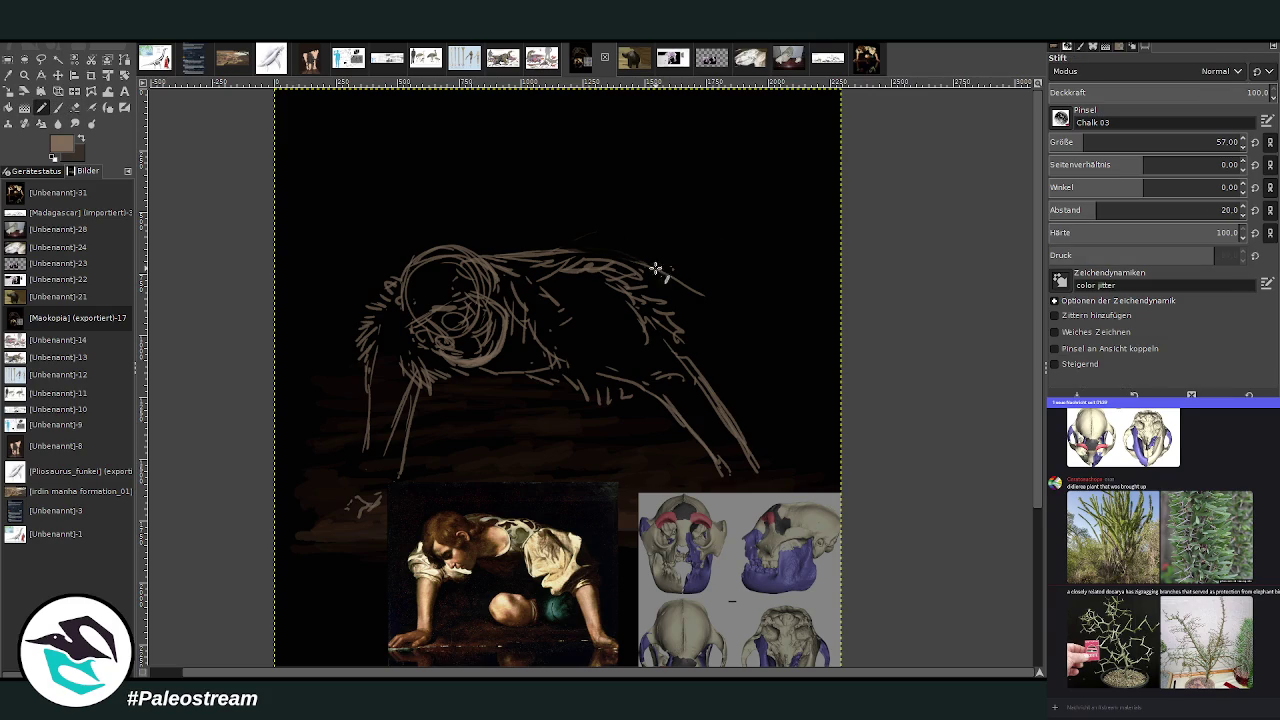
left_click_drag(656, 268, 730, 303)
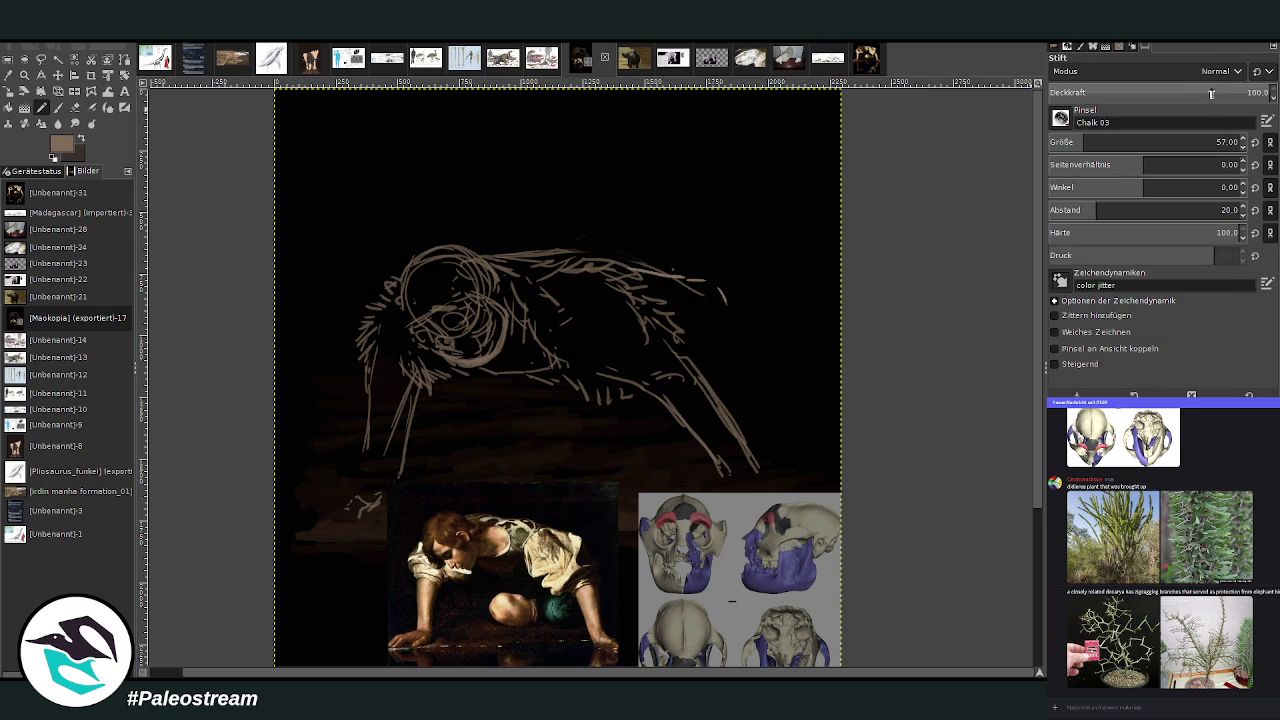
left_click_drag(1211, 93, 1060, 93)
key("p")
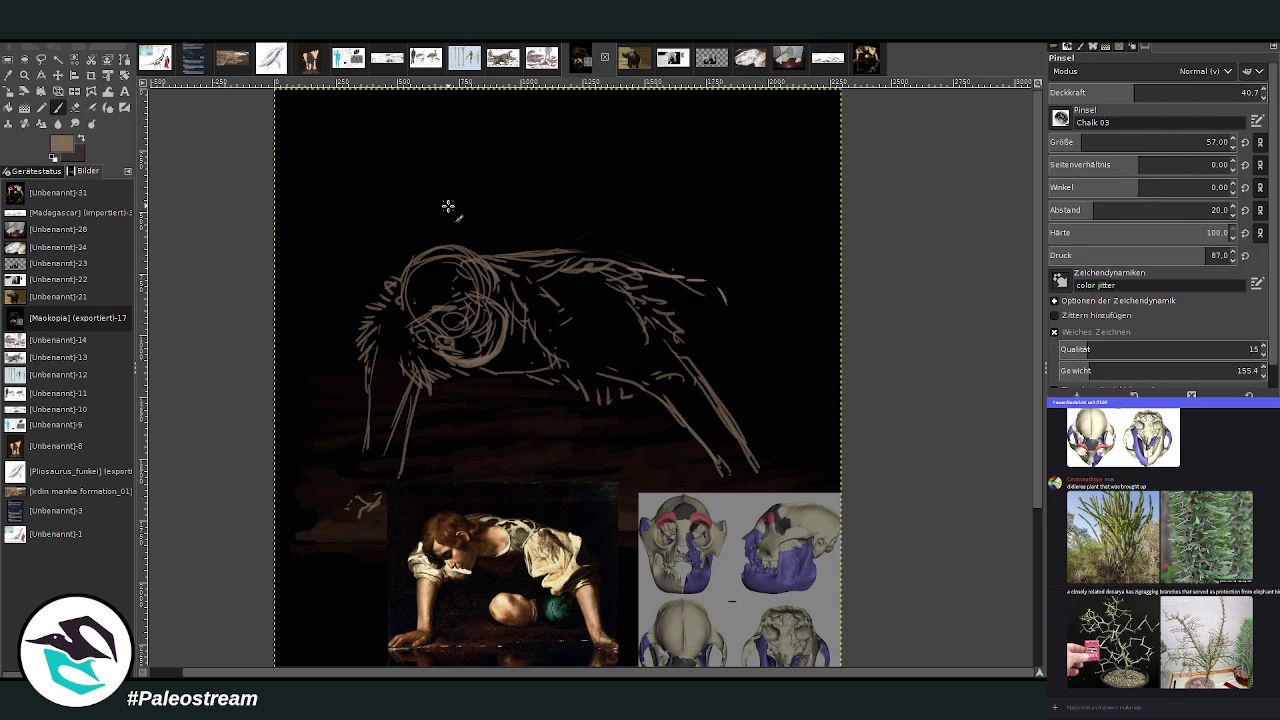
key("ctrl+z")
mouse_move(522, 387)
left_mouse_down()
mouse_move(545, 428)
mouse_move(572, 430)
left_mouse_up()
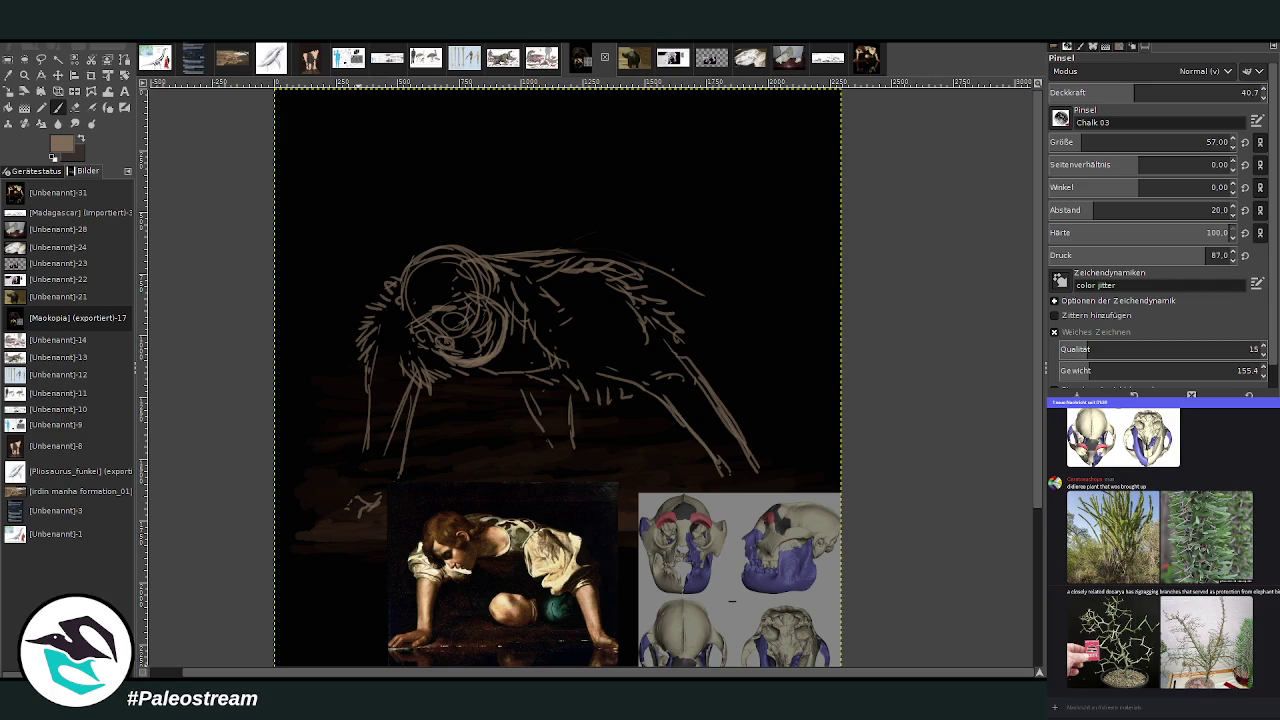
Paste the lemur photo and position it at the upper left of the canvas.
key("m")
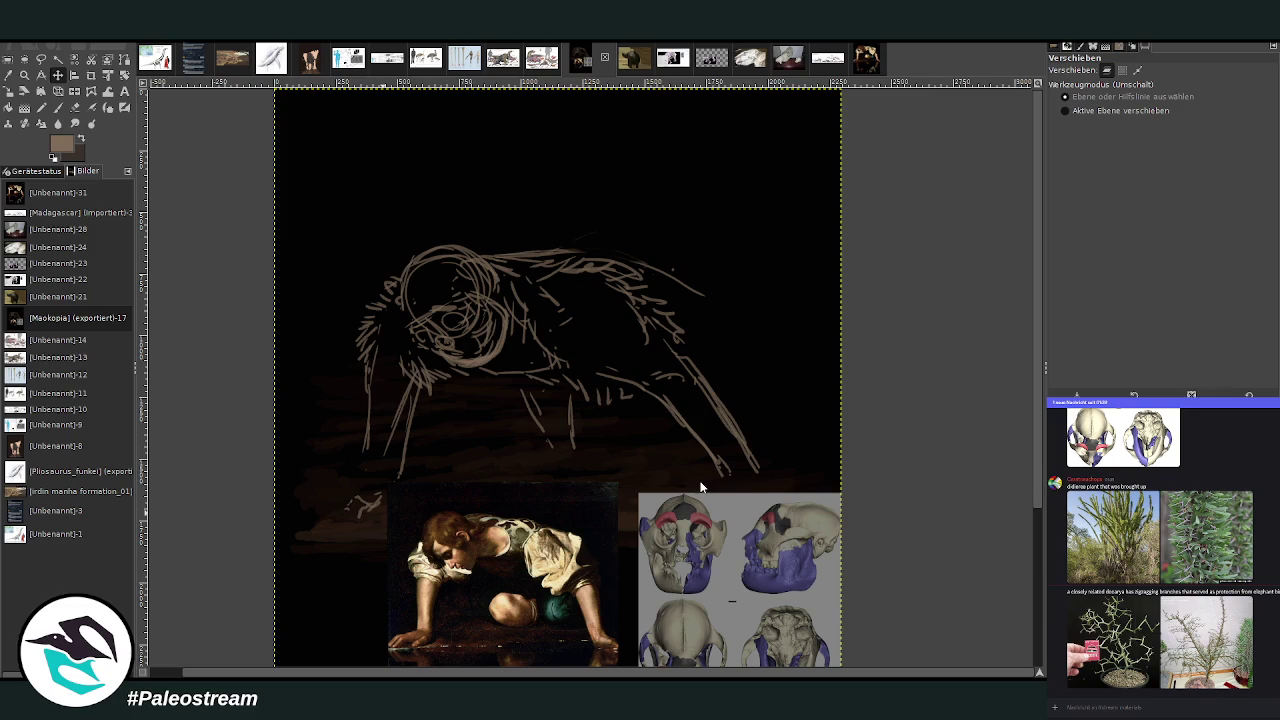
key("ctrl+v")
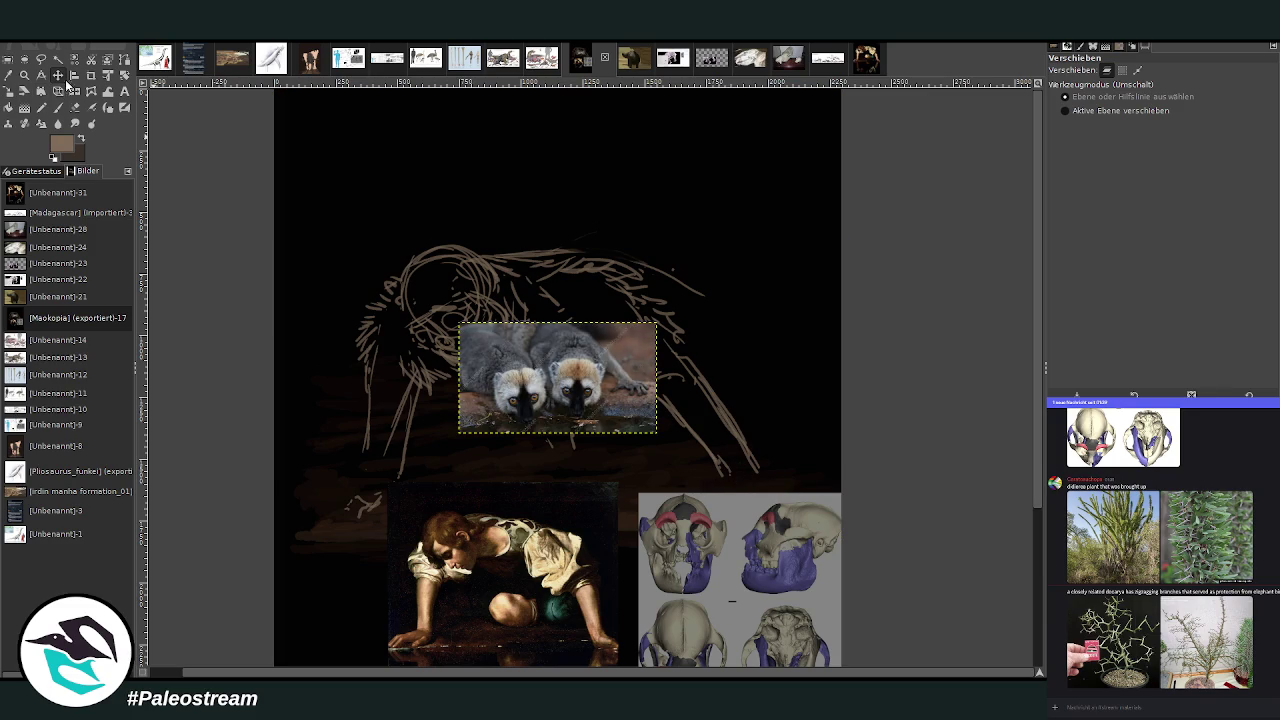
left_click_drag(500, 380, 345, 165)
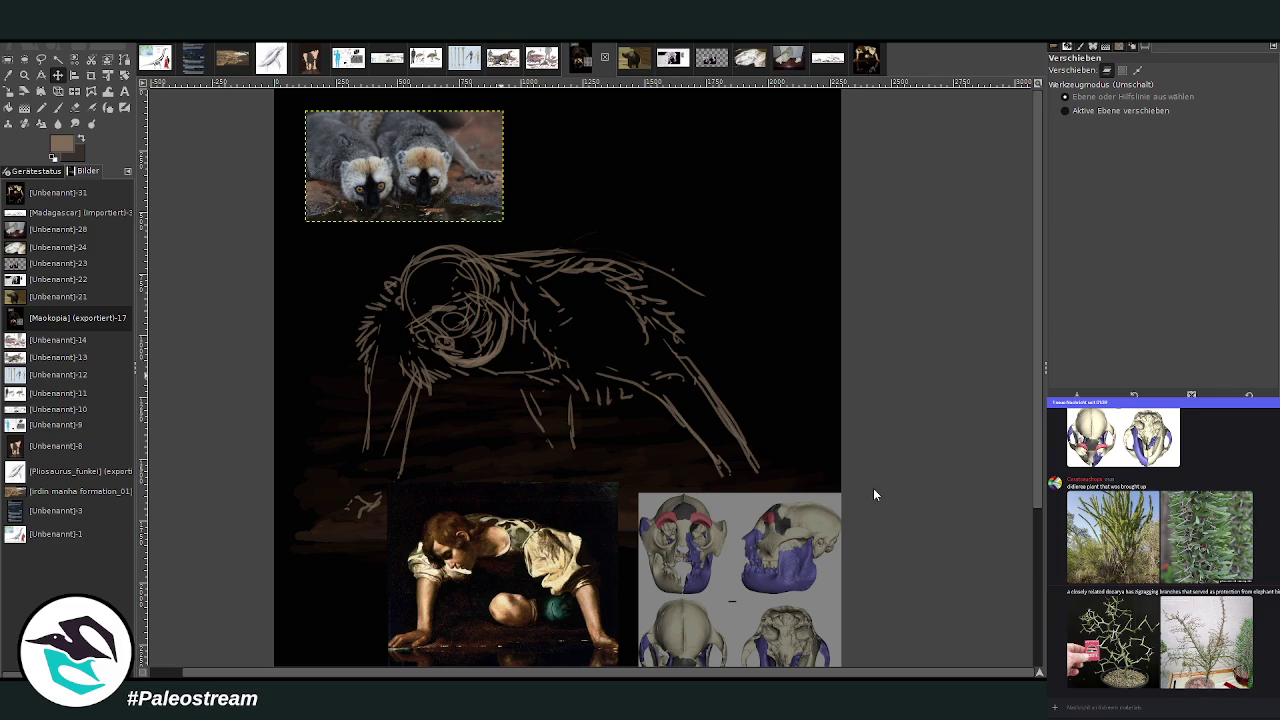
Paste the red ruffed lemur photo, crop it to the animal (active layer only), and place it right.
key("ctrl+v")
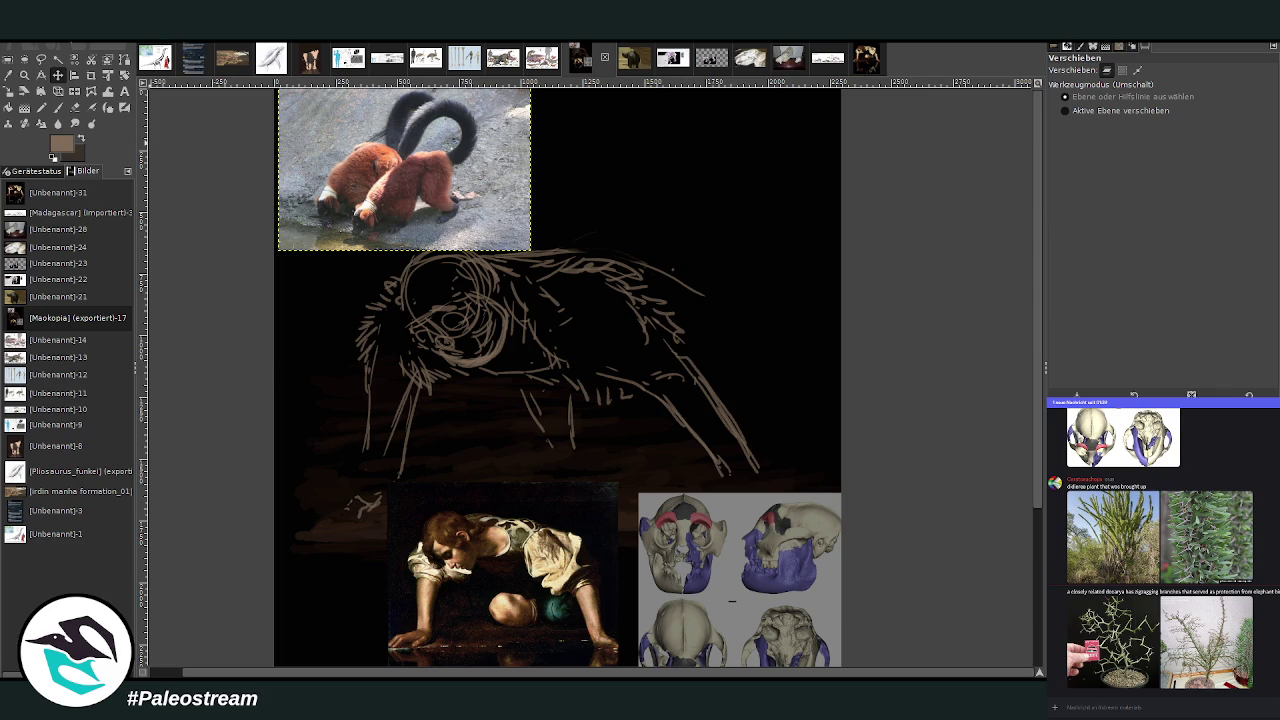
left_click(91, 75)
left_click_drag(348, 118, 475, 245)
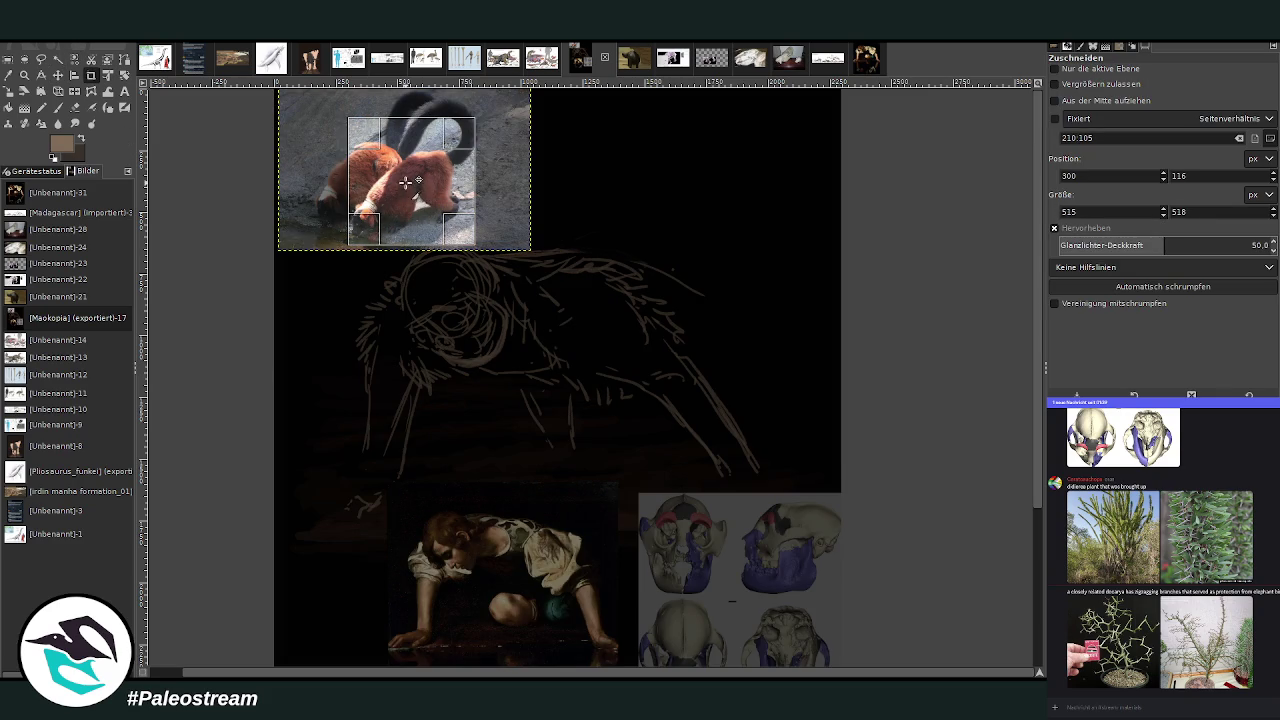
left_click(1086, 69)
left_click(404, 160)
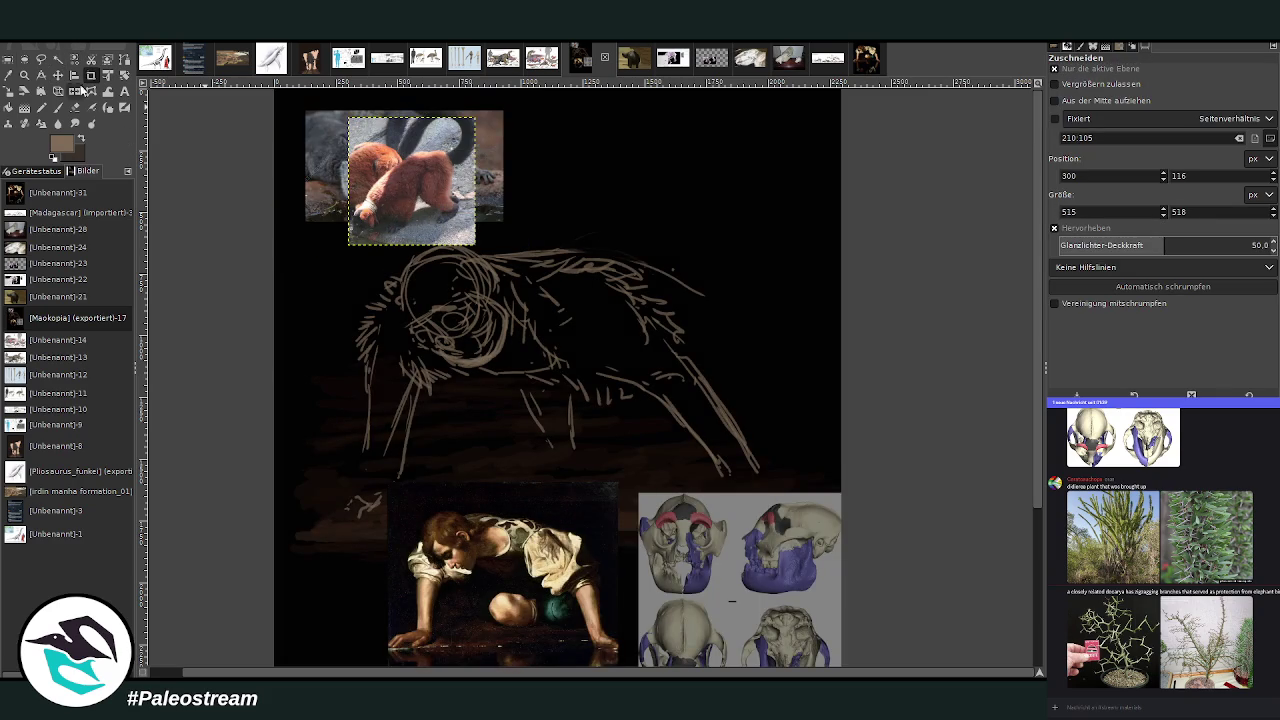
left_click(57, 75)
left_click_drag(432, 195, 604, 177)
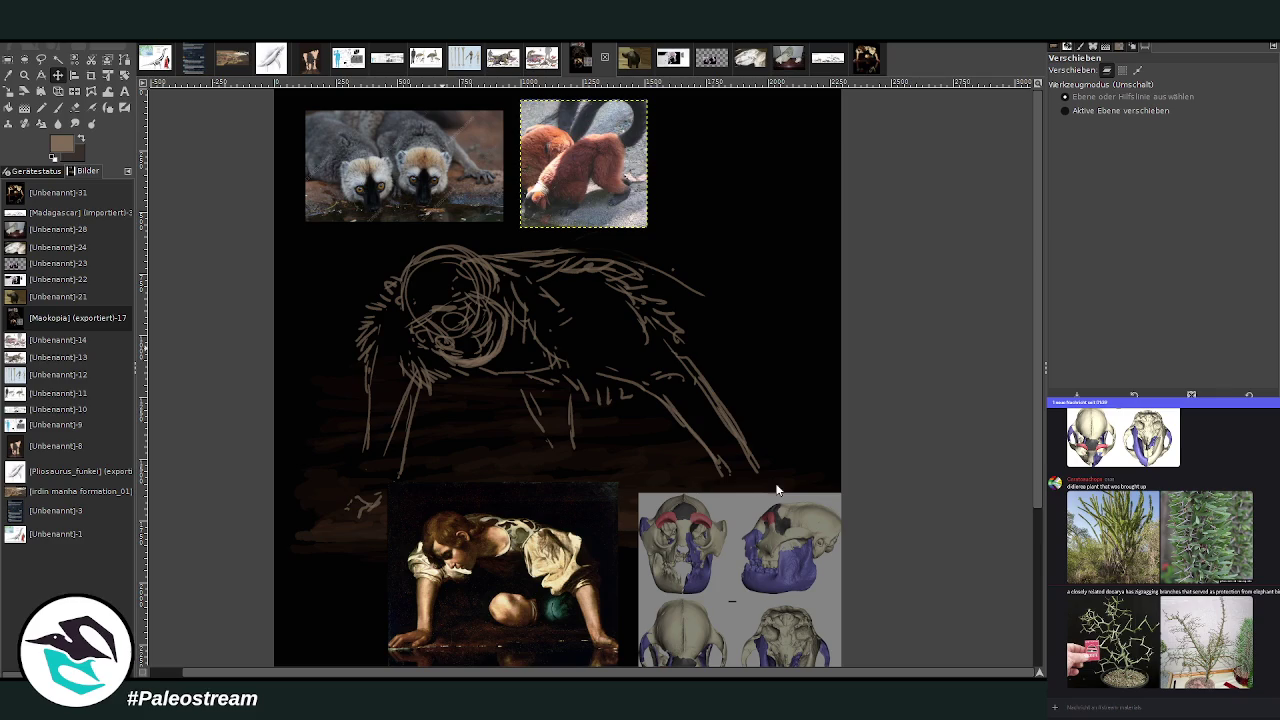
Paste the ring-tailed lemur photo and place it further right along the top.
key("ctrl+v")
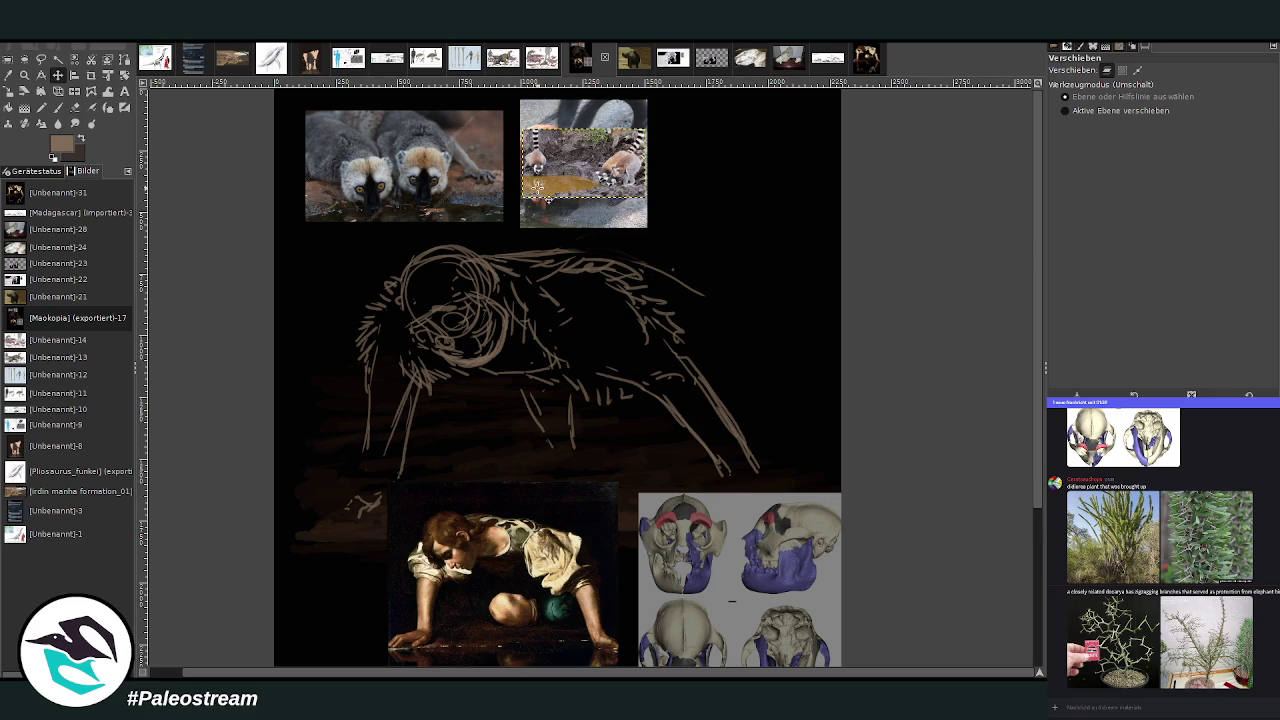
left_click_drag(556, 185, 689, 162)
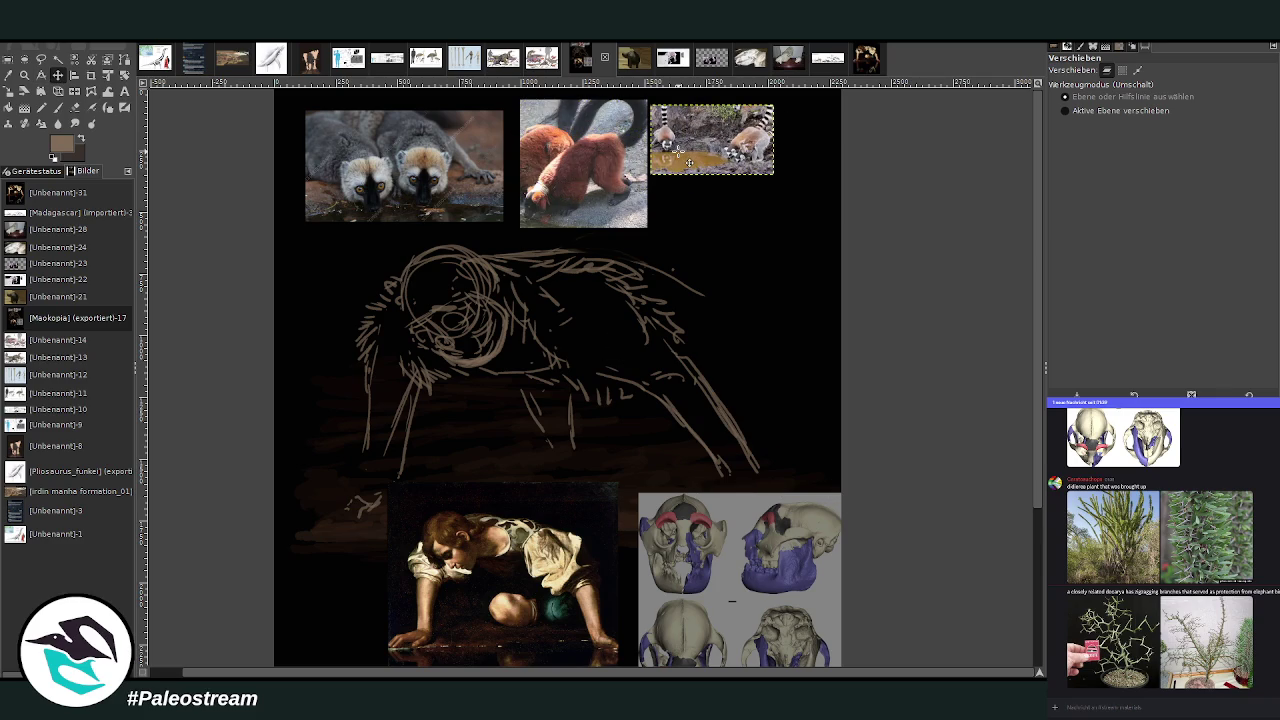
key("p")
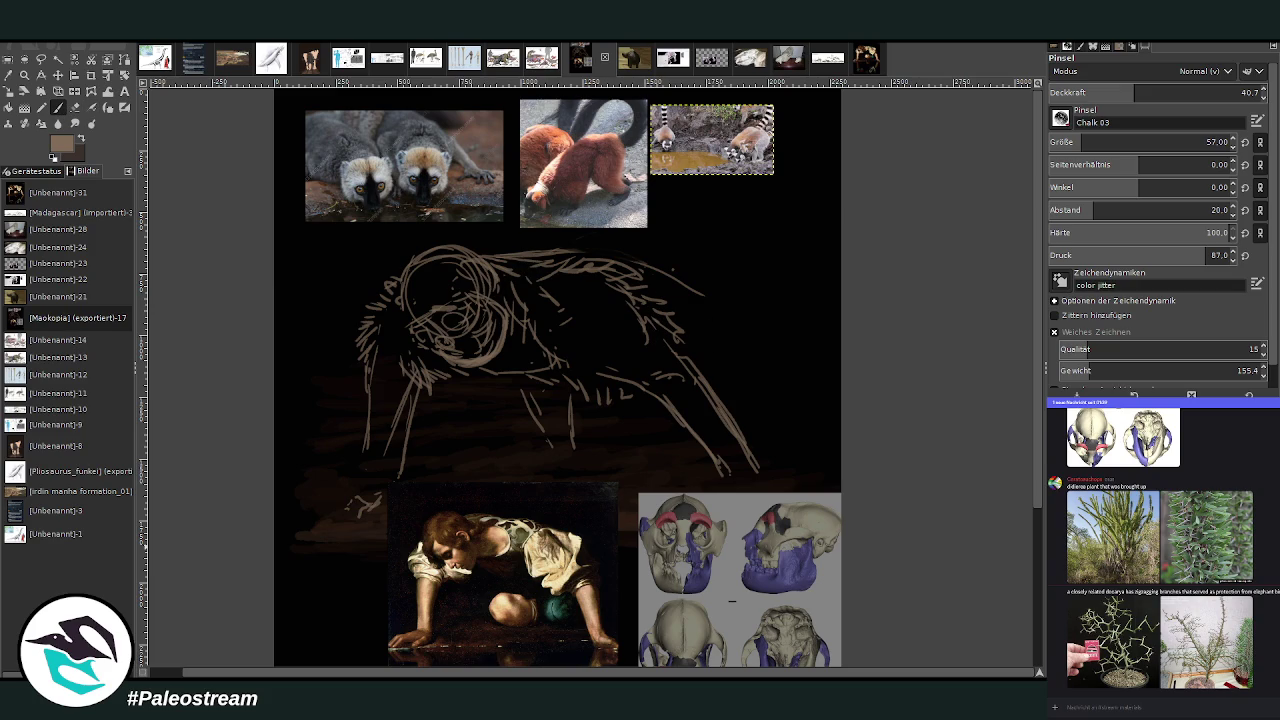
View a shared plant picture in the chat, then hide the chat to reveal the layers list.
key("Page_Down")
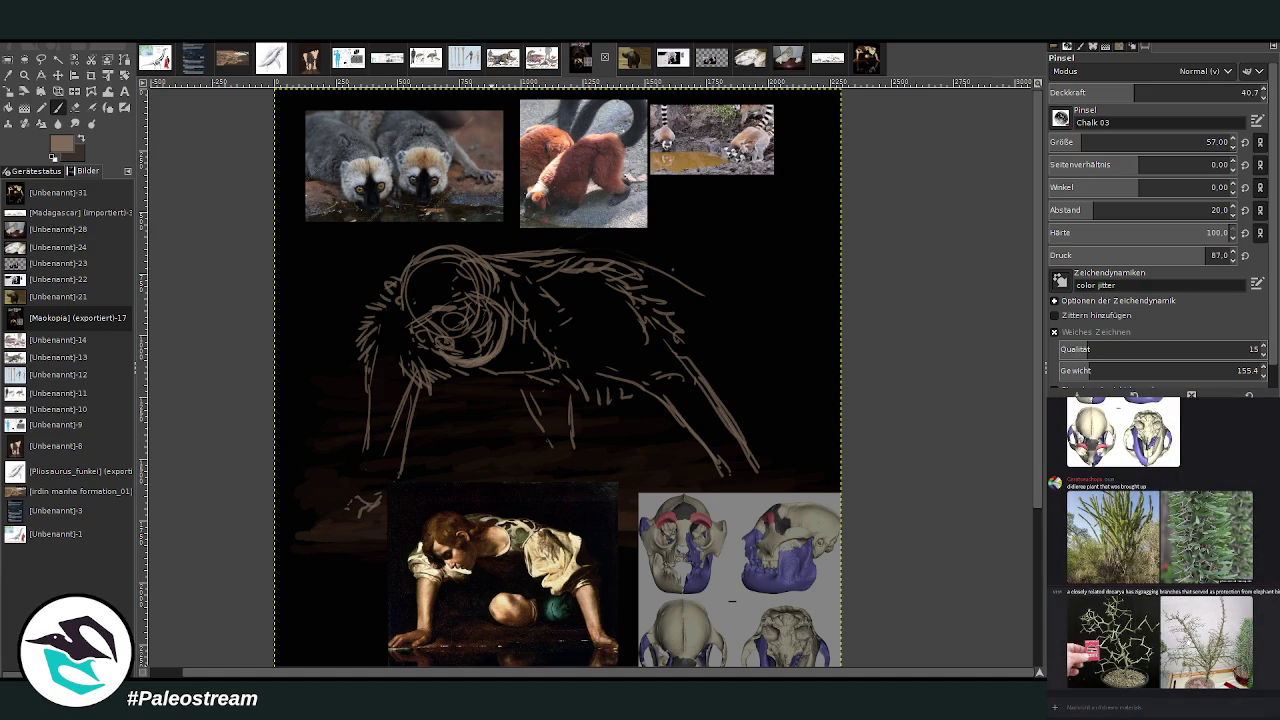
left_click(1205, 640)
left_click(1132, 692)
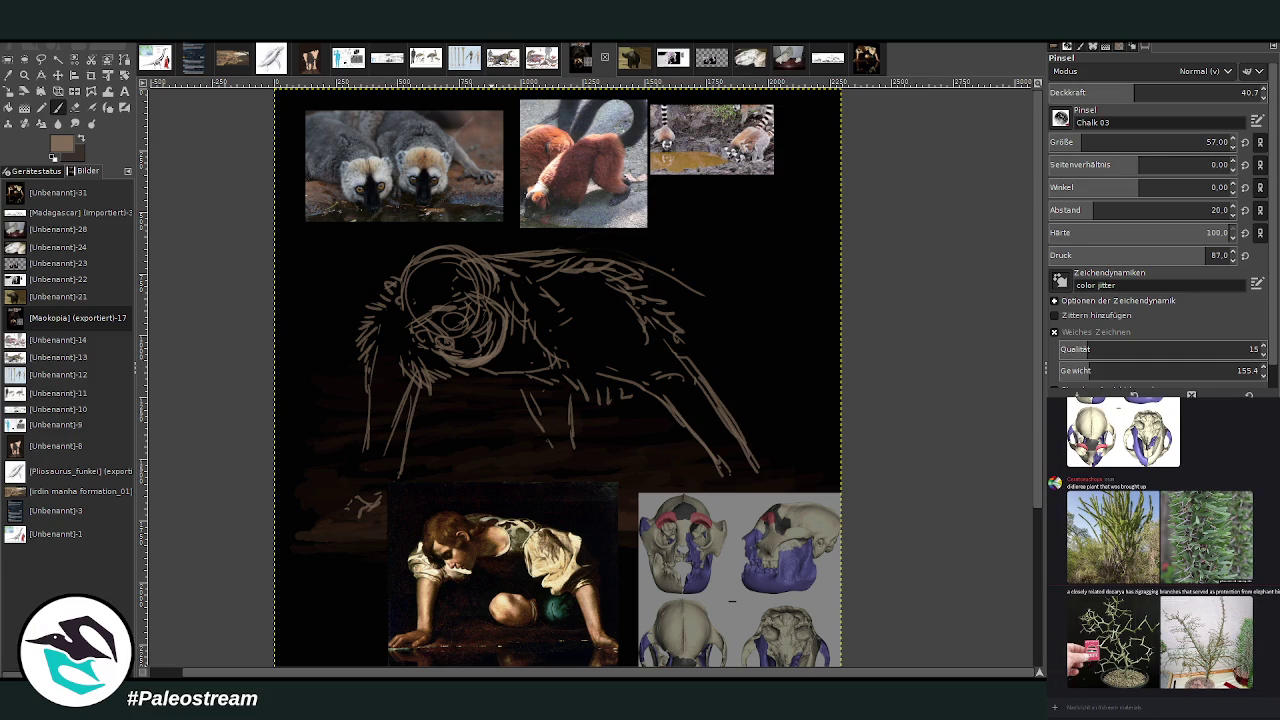
key("shift+grave")
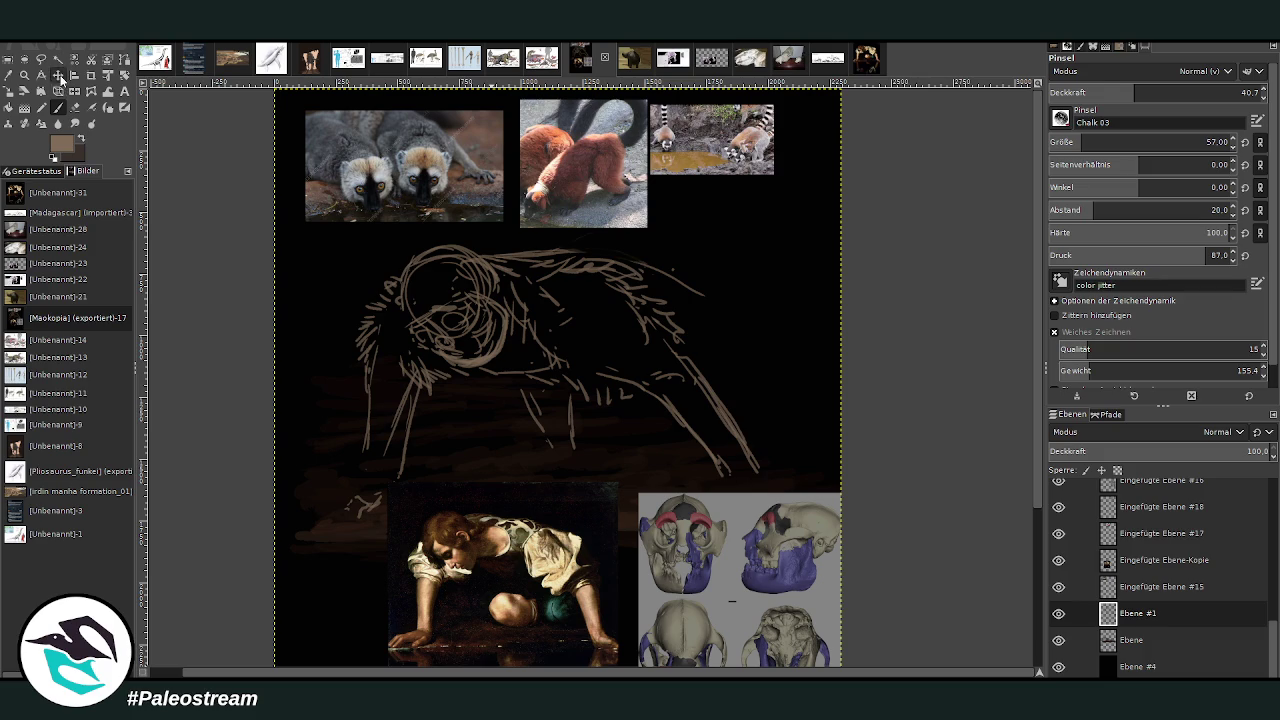
Spread the ring-tailed, brown and red lemur photos evenly across the top of the canvas.
left_click(58, 75)
left_click_drag(710, 124, 773, 110)
left_click_drag(416, 144, 370, 140)
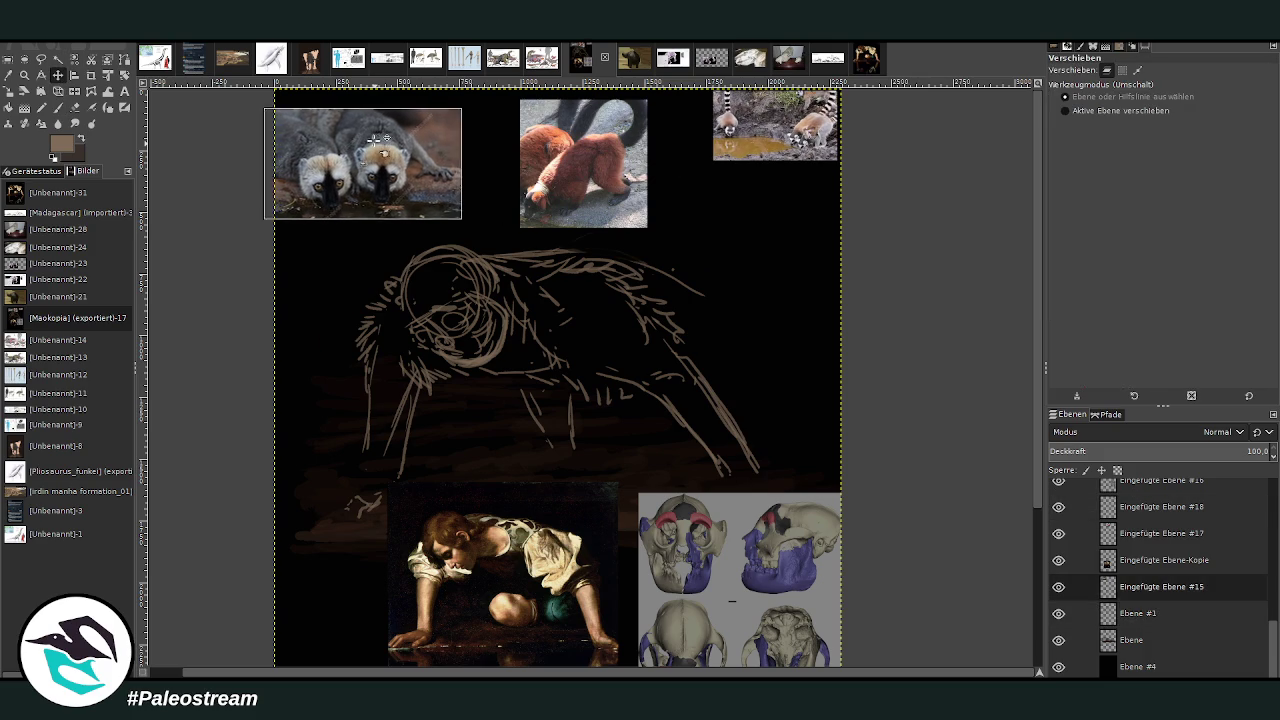
left_click_drag(550, 162, 493, 137)
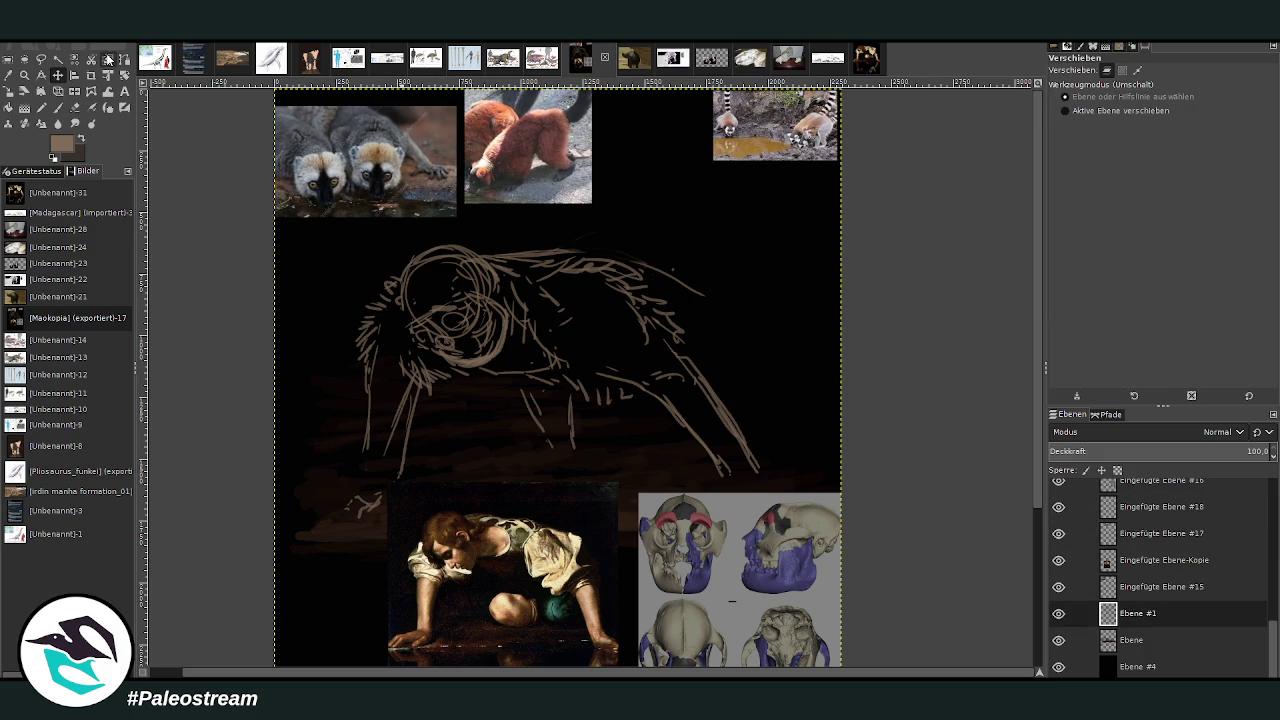
Redraw the back arching higher into a rounded rump, adding a foot, head marks and ground line.
left_click(58, 107)
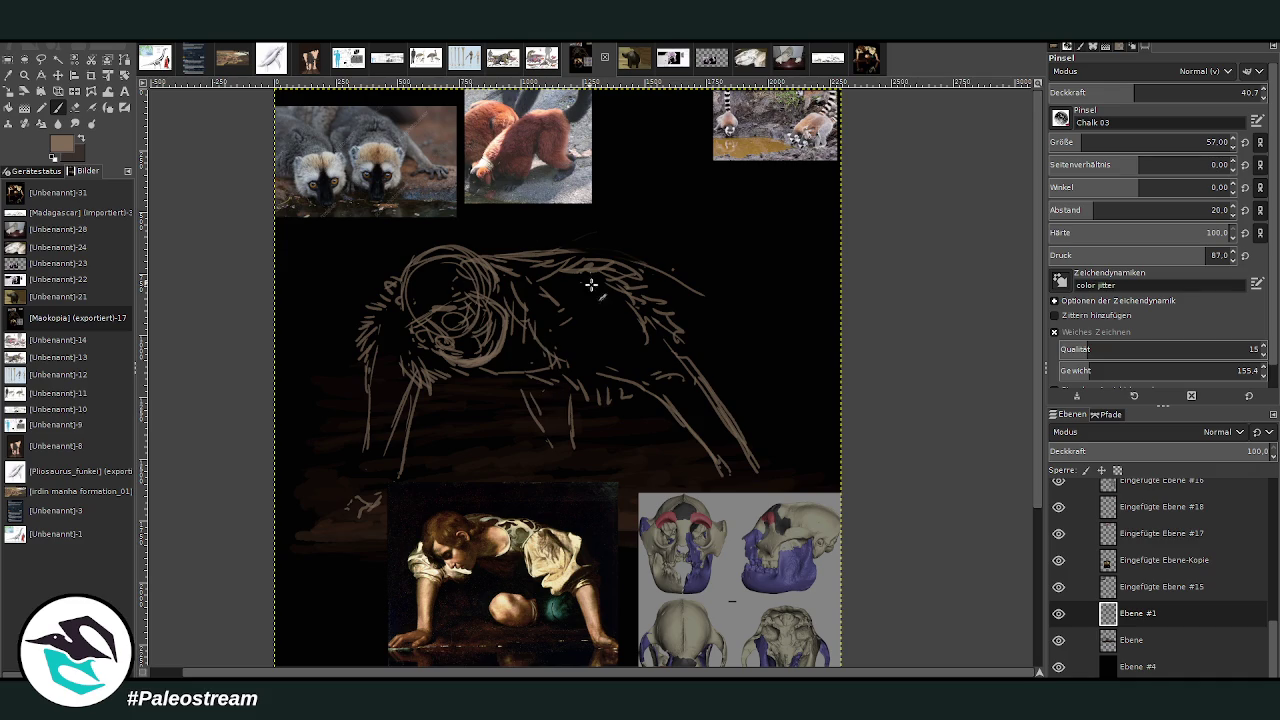
mouse_move(510, 378)
left_mouse_down()
mouse_move(560, 455)
mouse_move(594, 429)
mouse_move(575, 460)
mouse_move(540, 465)
left_mouse_up()
left_click_drag(522, 256, 635, 231)
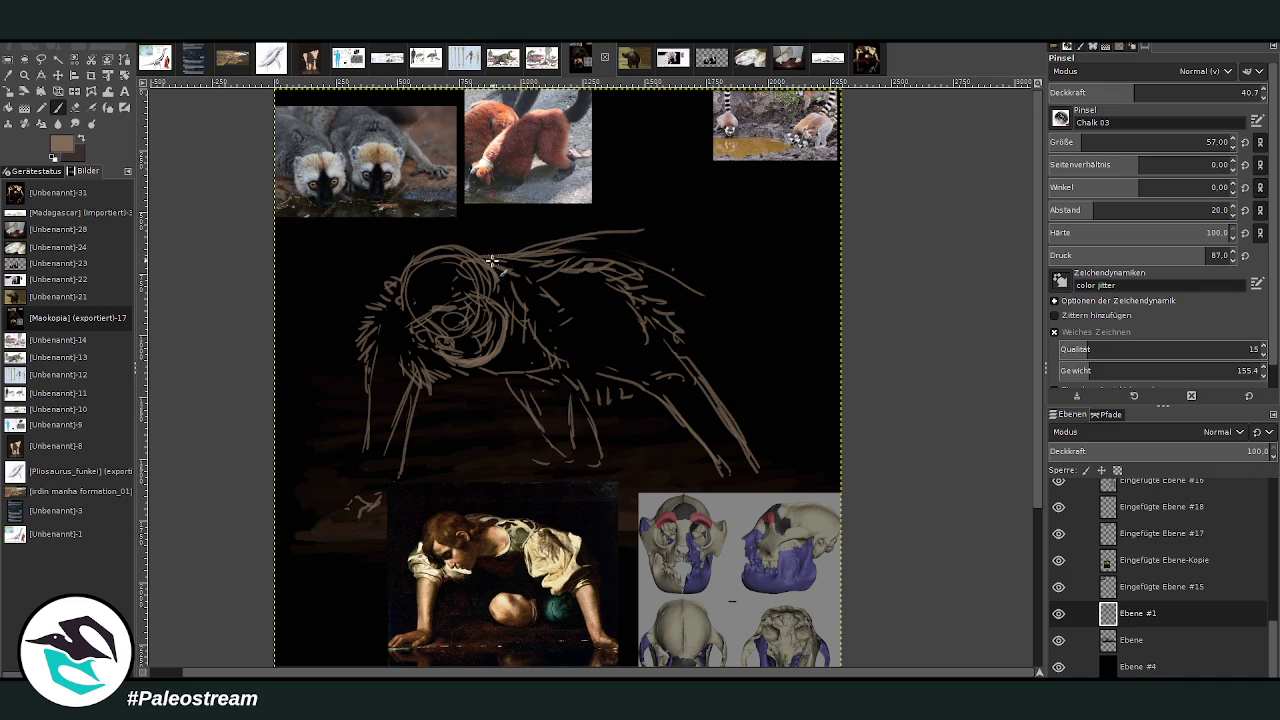
mouse_move(490, 262)
left_mouse_down()
mouse_move(651, 220)
mouse_move(712, 255)
left_mouse_up()
mouse_move(598, 222)
left_mouse_down()
mouse_move(694, 217)
mouse_move(740, 275)
mouse_move(746, 308)
left_mouse_up()
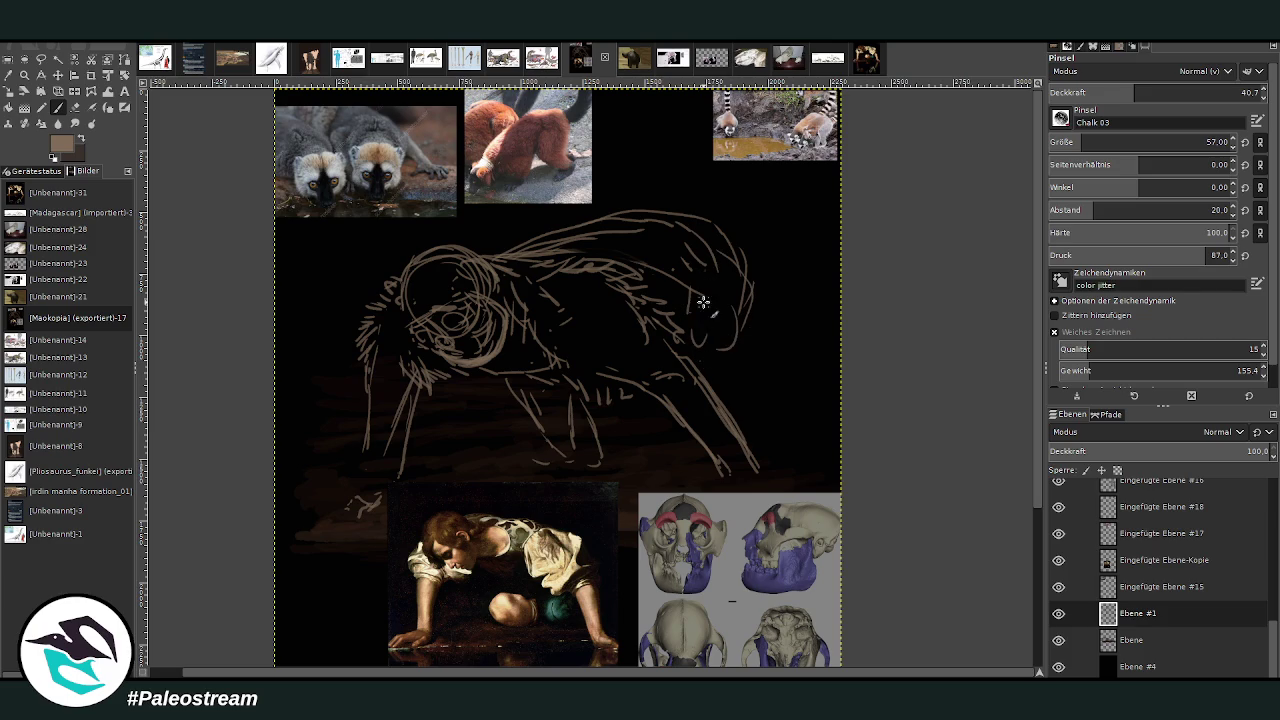
mouse_move(726, 234)
left_mouse_down()
mouse_move(749, 346)
mouse_move(720, 312)
left_mouse_up()
left_click_drag(737, 366, 768, 246)
left_click_drag(359, 274, 383, 327)
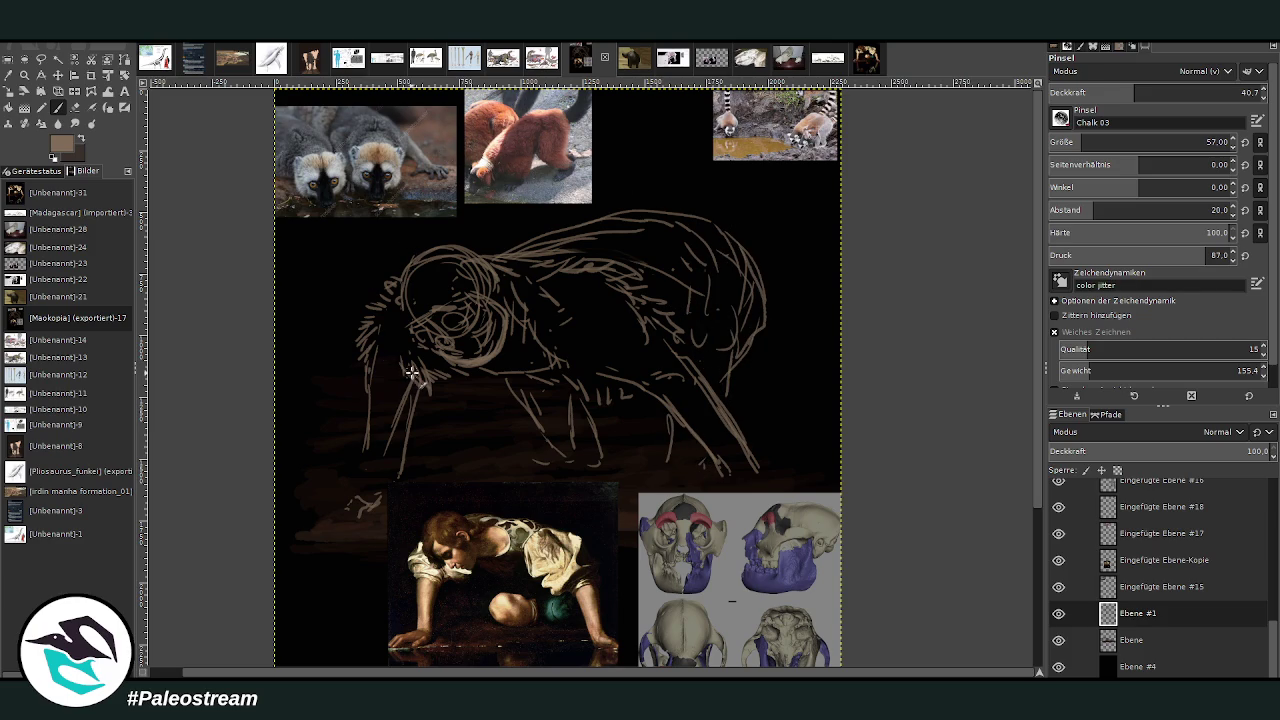
left_click_drag(588, 476, 522, 468)
Shift the Narcissus painting further right along the bottom.
left_click(58, 75)
left_click_drag(471, 512, 588, 510)
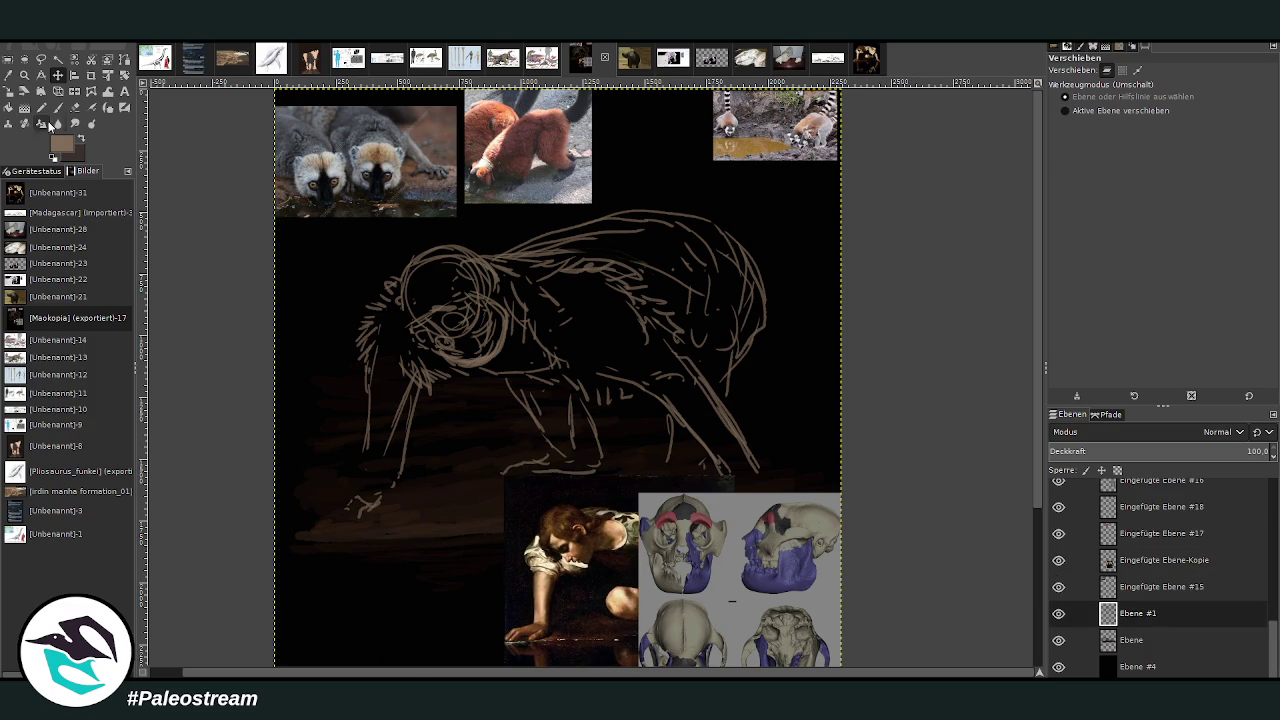
key("p")
Sketch a hand at lower left with a foreleg rising from it, and redraw a higher back curve.
mouse_move(393, 501)
left_mouse_down()
mouse_move(414, 518)
mouse_move(363, 508)
mouse_move(319, 531)
mouse_move(320, 510)
mouse_move(343, 500)
left_mouse_up()
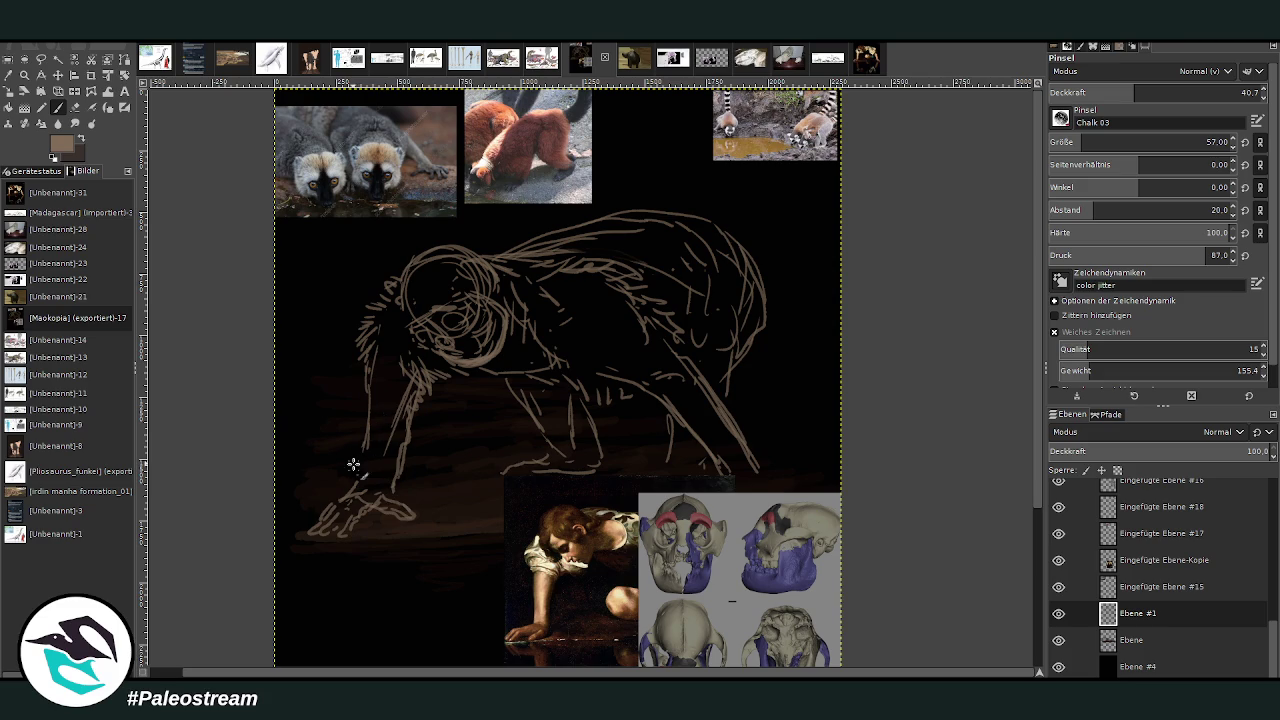
left_click_drag(352, 485, 367, 393)
left_click_drag(420, 297, 430, 285)
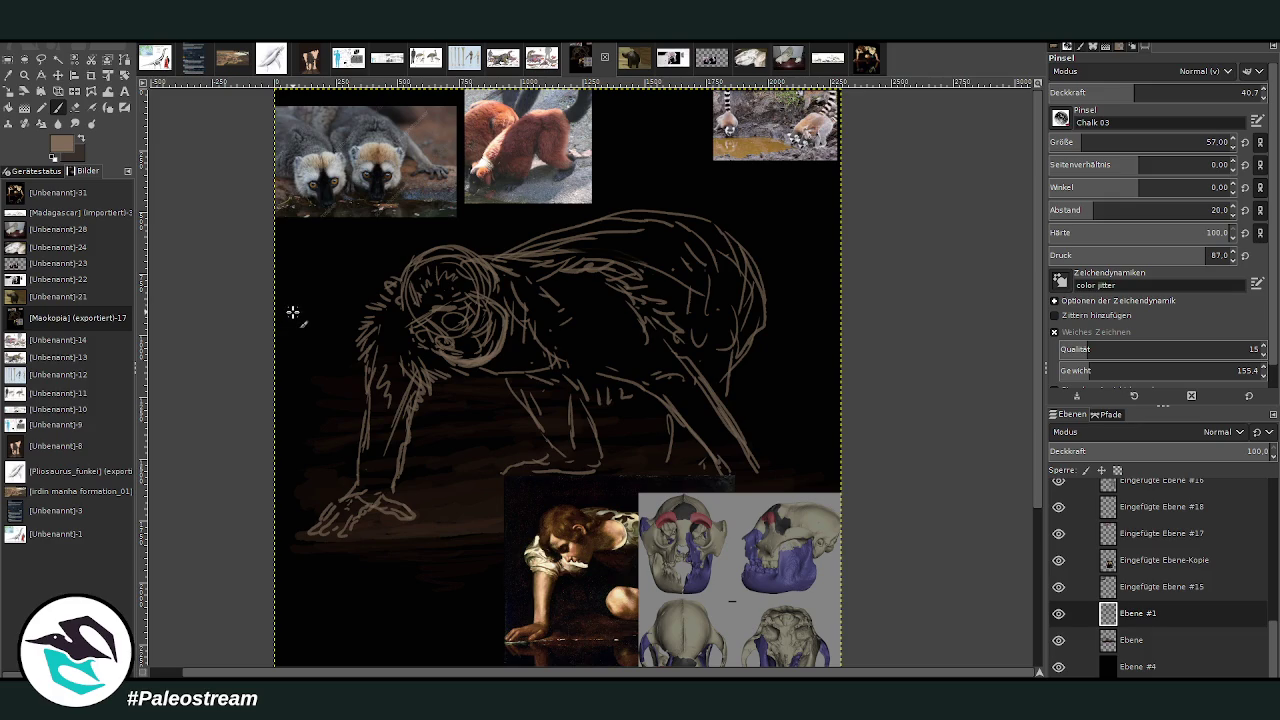
left_click(41, 59)
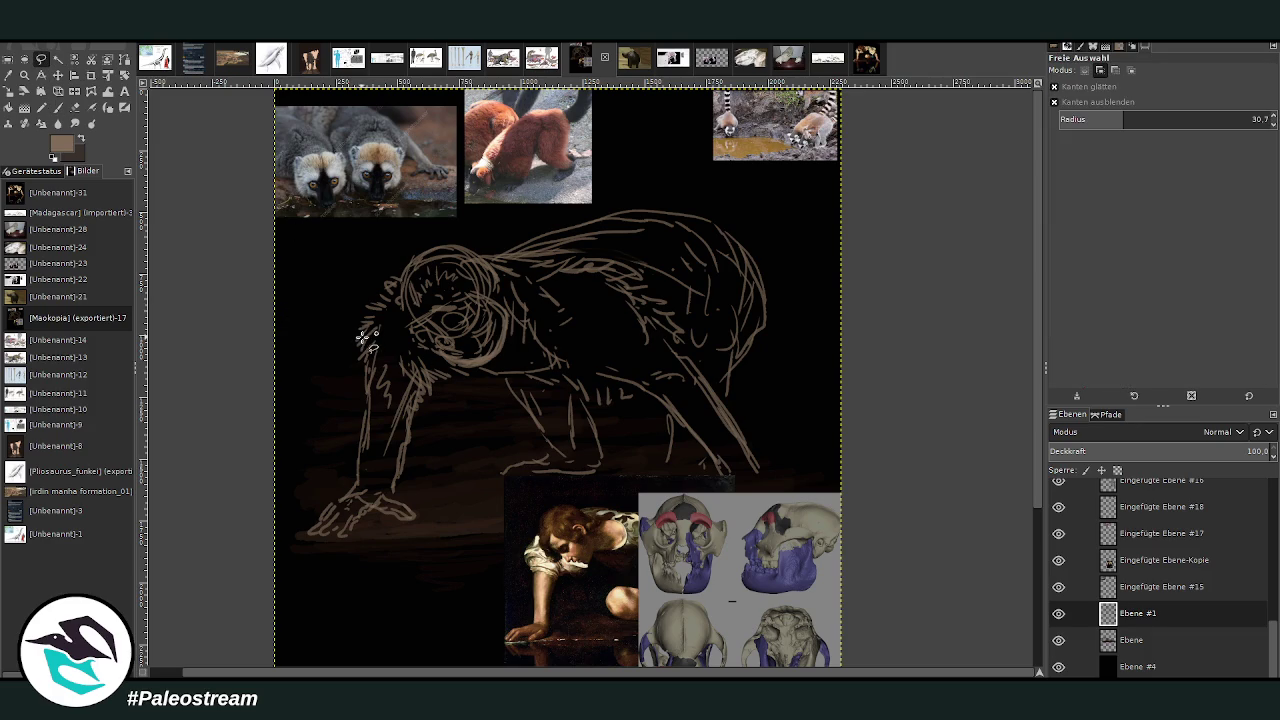
left_click(57, 107)
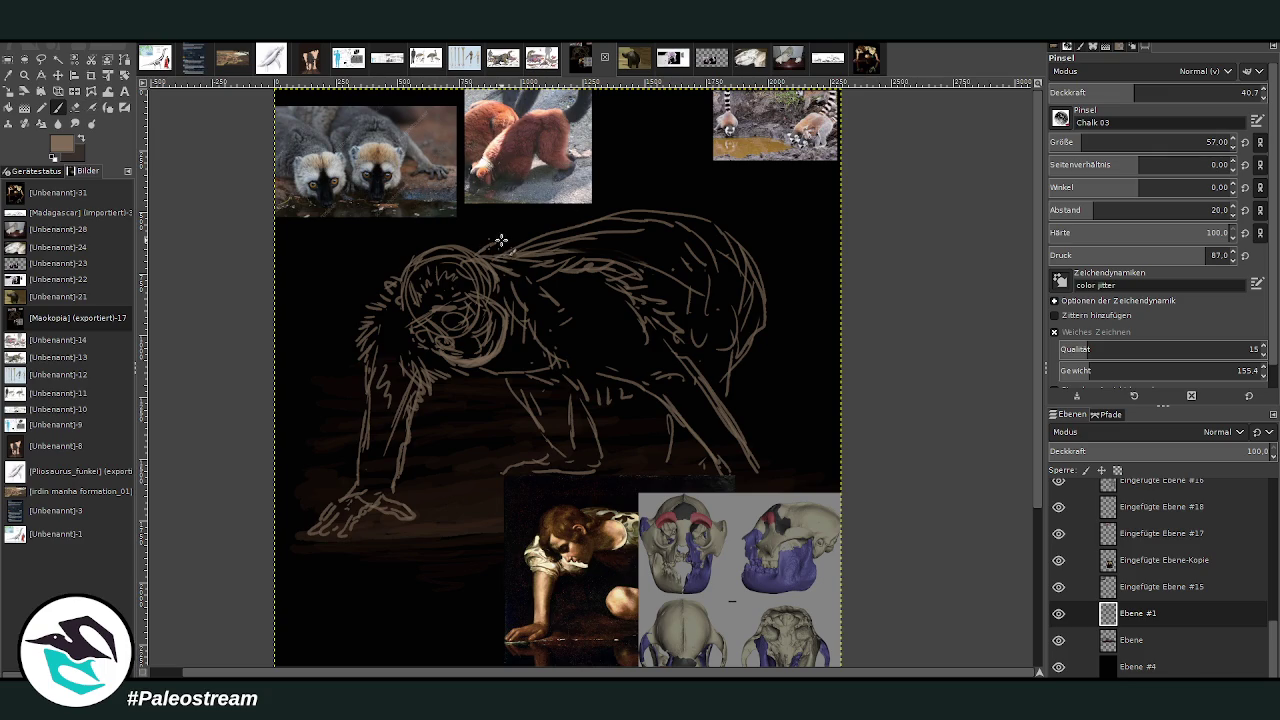
mouse_move(477, 243)
left_mouse_down()
mouse_move(706, 203)
mouse_move(778, 325)
left_mouse_up()
mouse_move(718, 212)
left_mouse_down()
mouse_move(646, 206)
mouse_move(510, 262)
left_mouse_up()
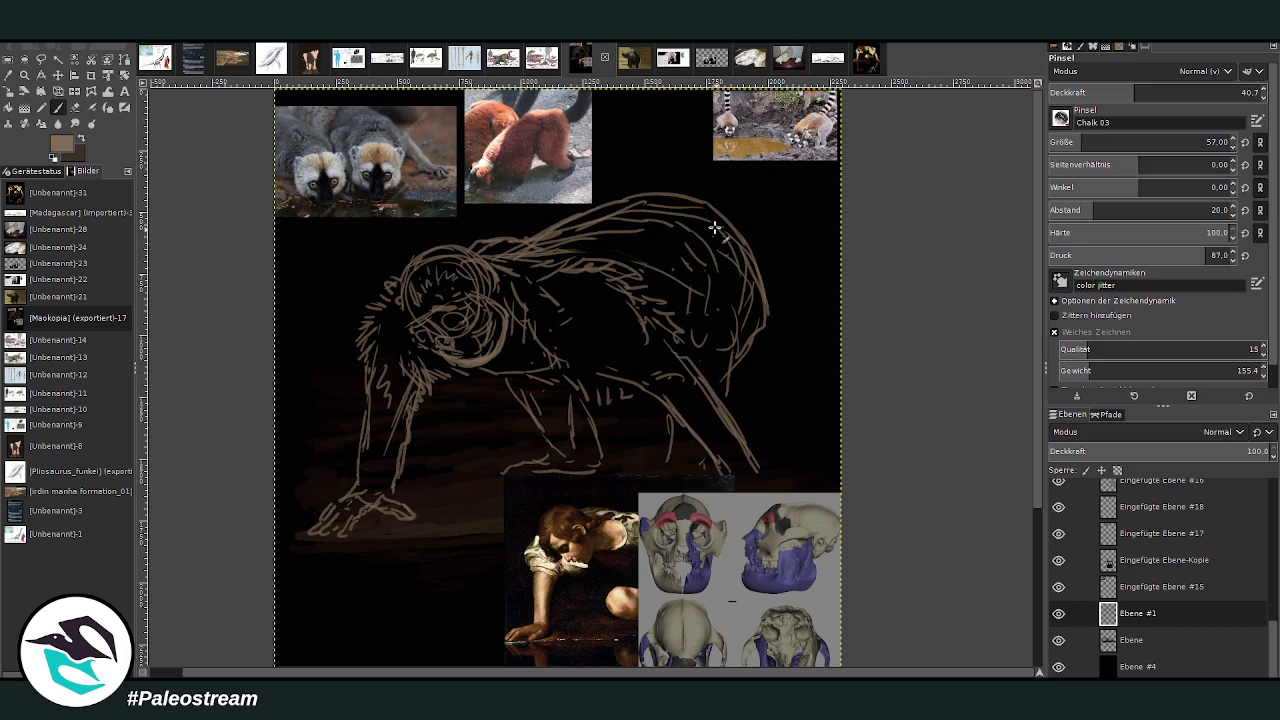
Move the skull reference layer up and push it to the canvas's right edge.
key("m")
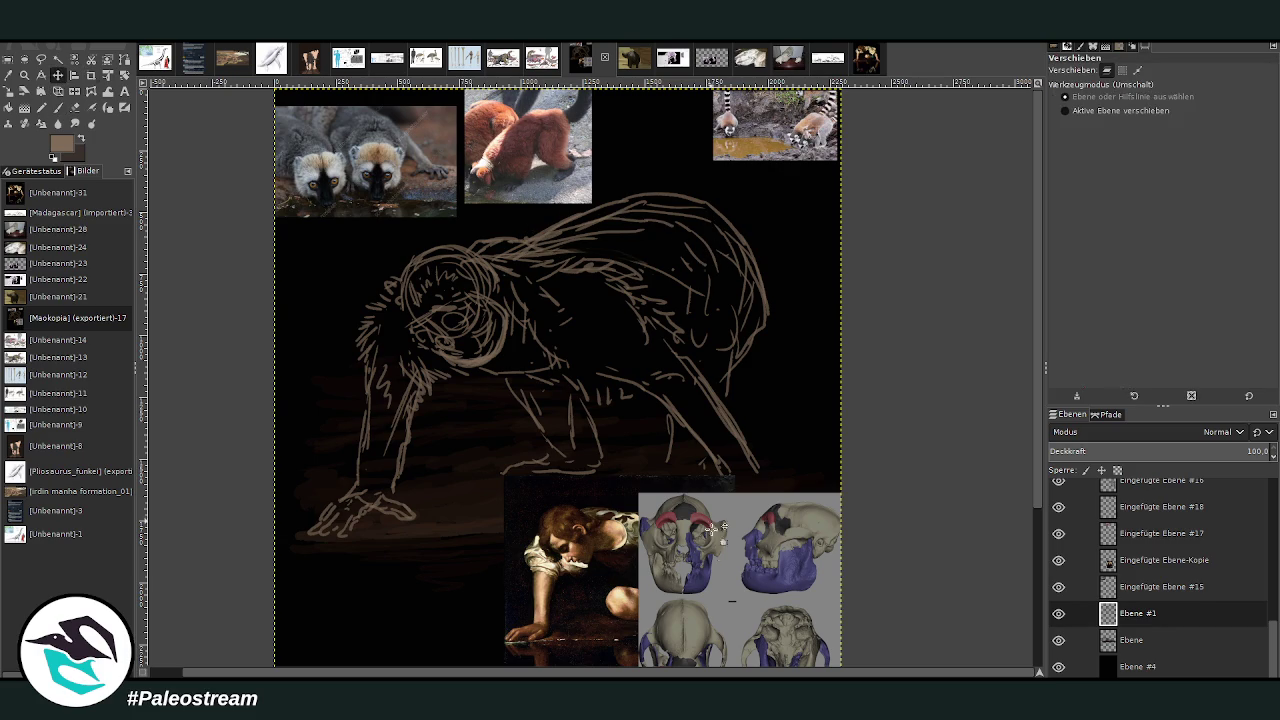
left_click_drag(690, 560, 802, 494)
mouse_move(620, 531)
left_mouse_down()
mouse_move(630, 518)
mouse_move(624, 530)
left_mouse_up()
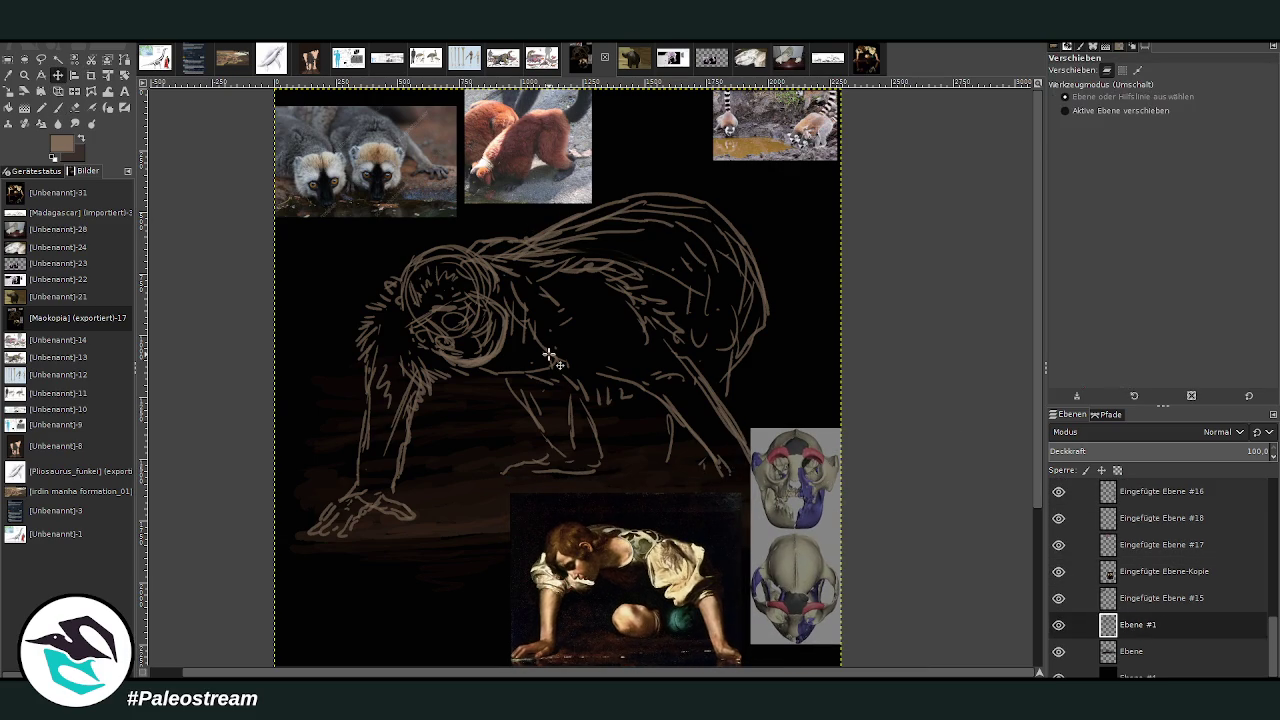
Add faint paintbrush strokes to the sketched animal's front leg.
key("p")
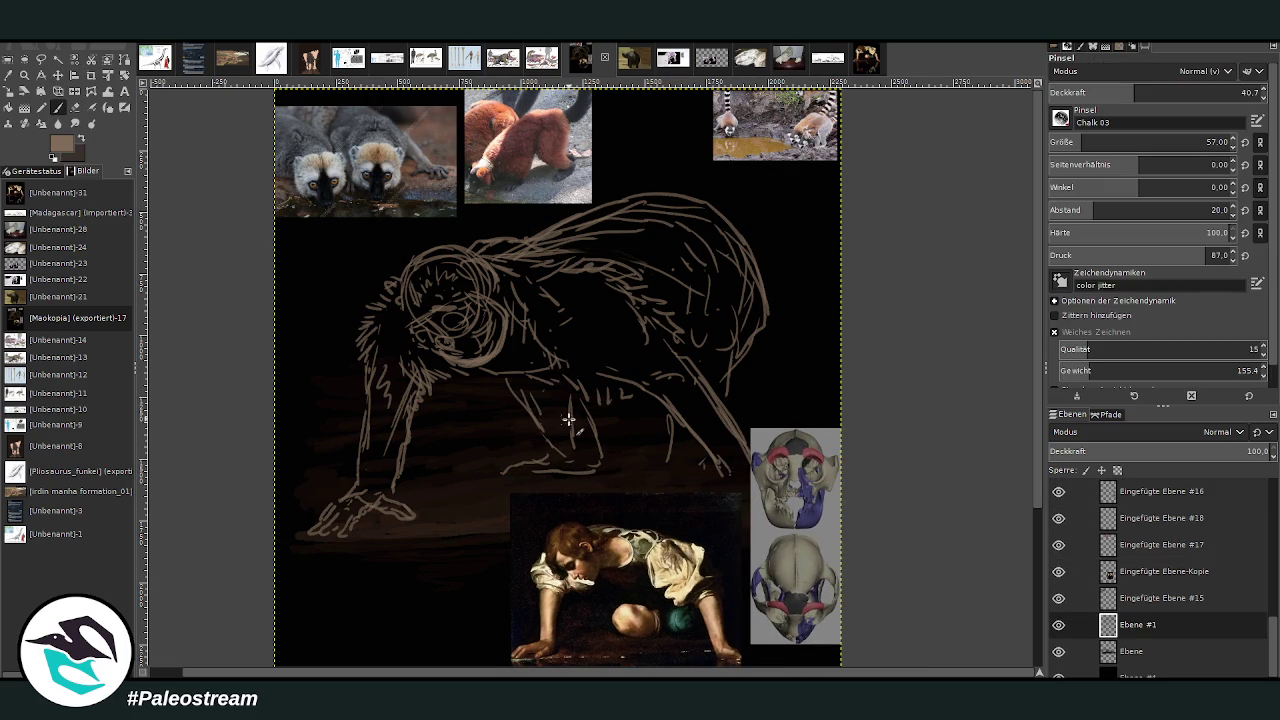
left_click_drag(540, 409, 537, 390)
left_click(57, 75)
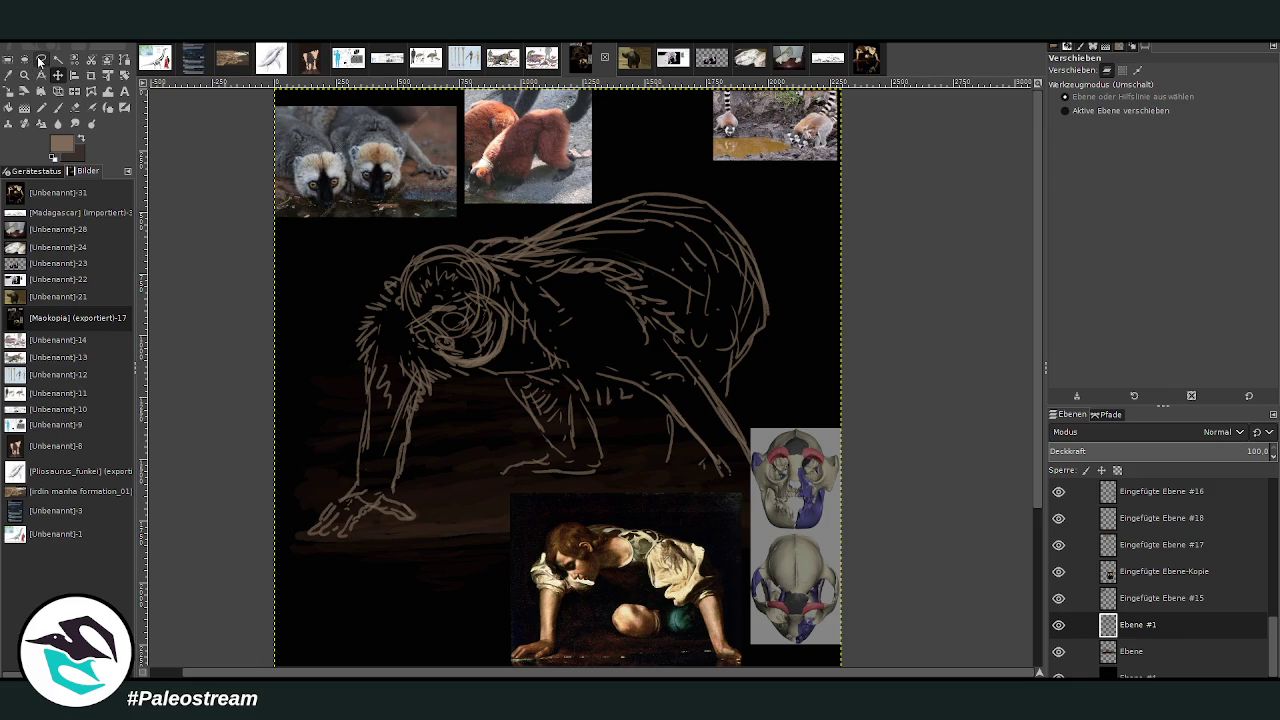
Lasso-select the lemur's head with Free Select.
left_click(40, 59)
mouse_move(512, 308)
left_mouse_down()
mouse_move(449, 366)
mouse_move(497, 265)
mouse_move(513, 290)
left_mouse_up()
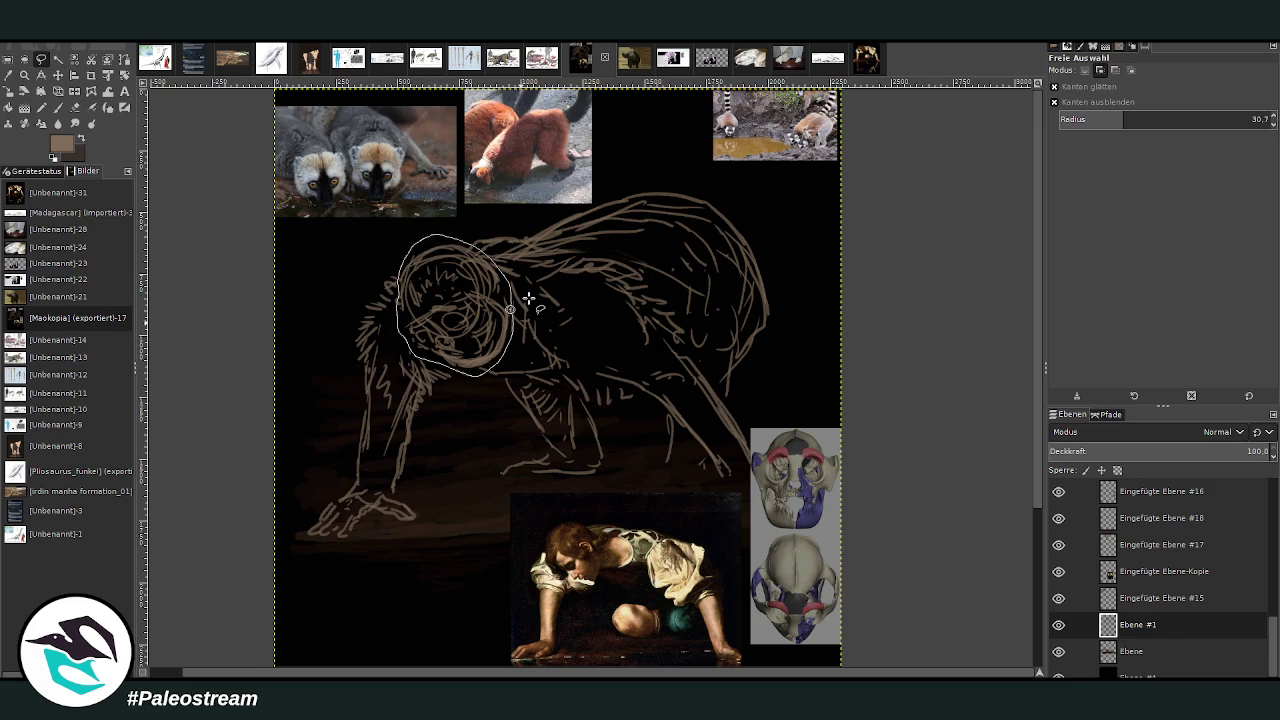
key("Return")
Scale the selected head up slightly and anchor it back into the sketch layer.
key("shift+s")
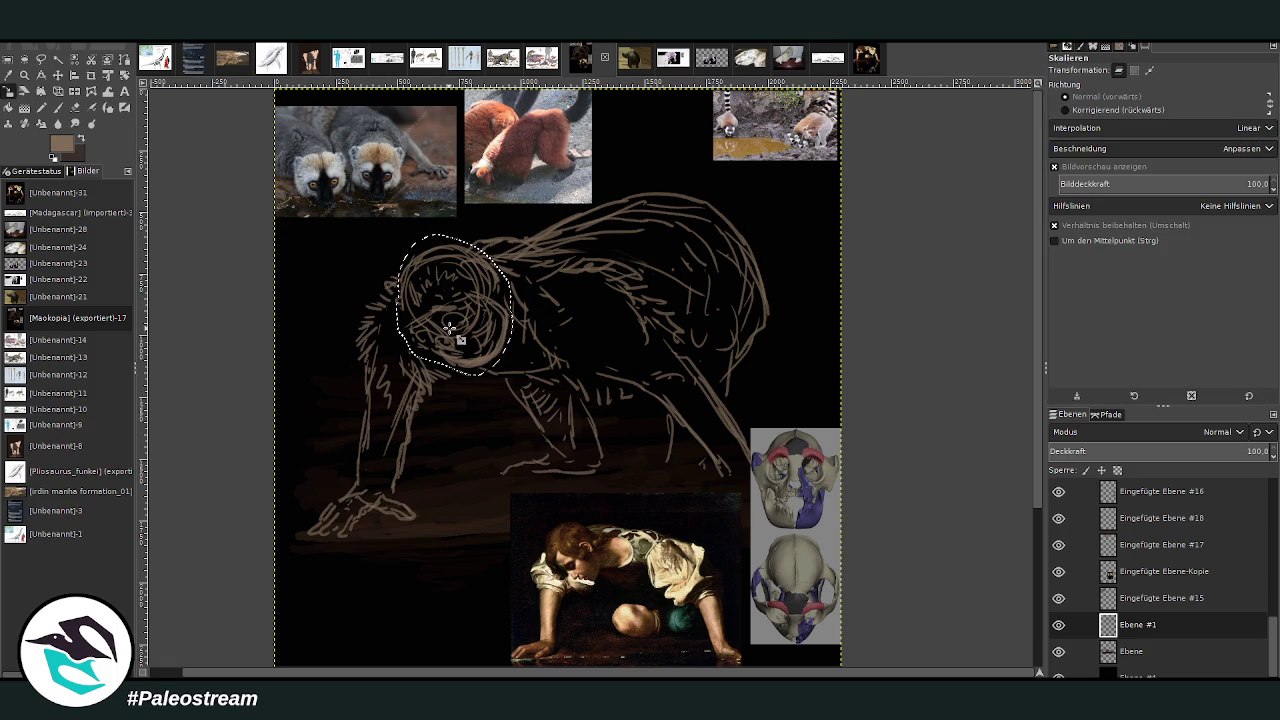
left_click(417, 352)
left_click_drag(417, 352, 437, 347)
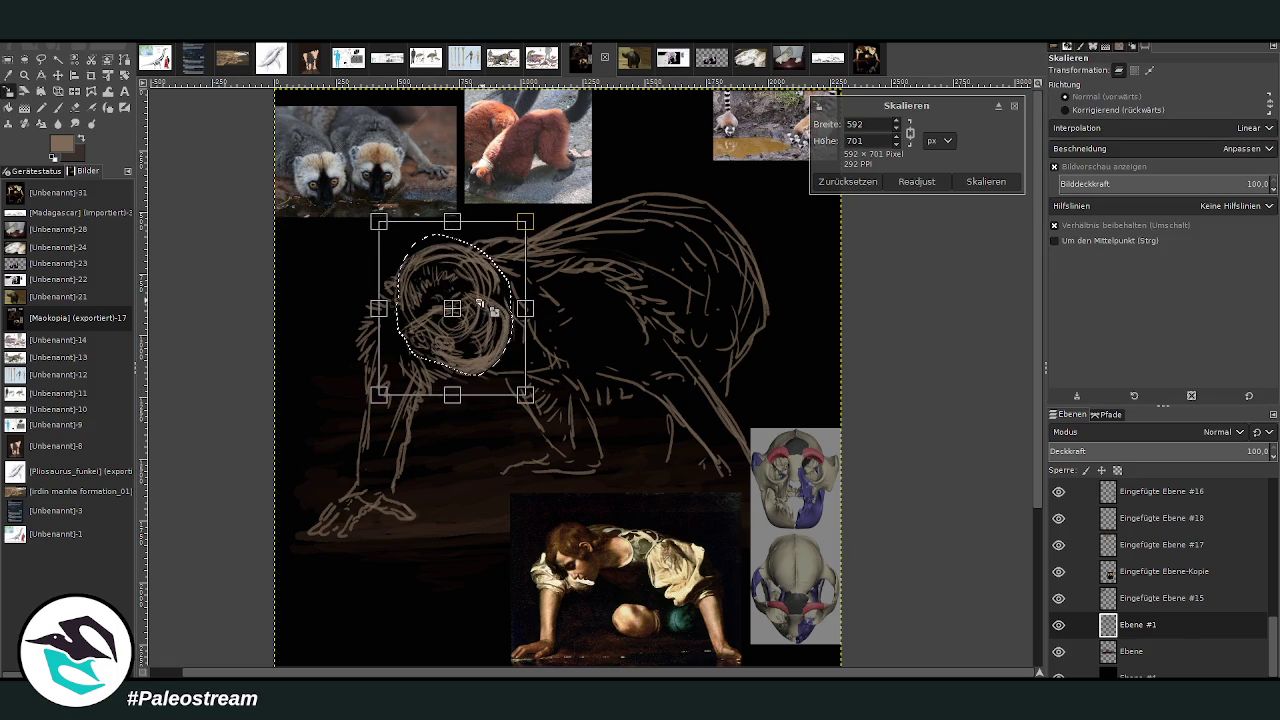
key("Return")
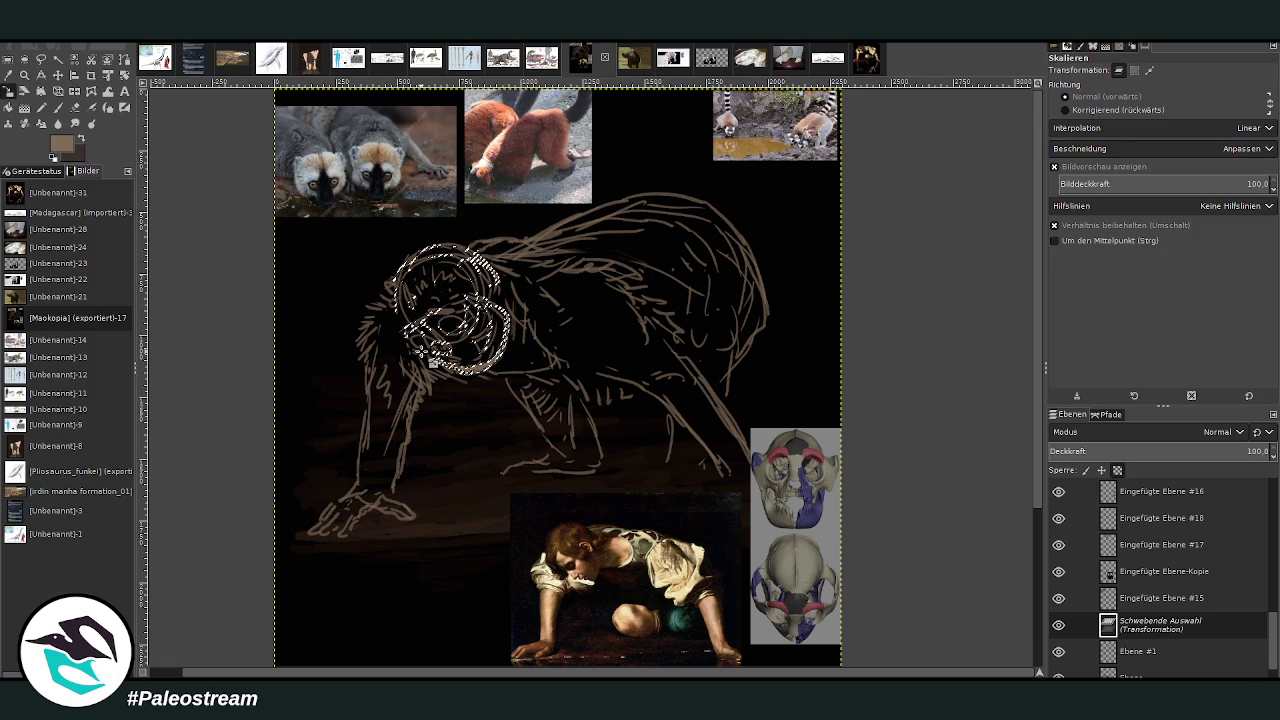
left_click(417, 372)
key("Return")
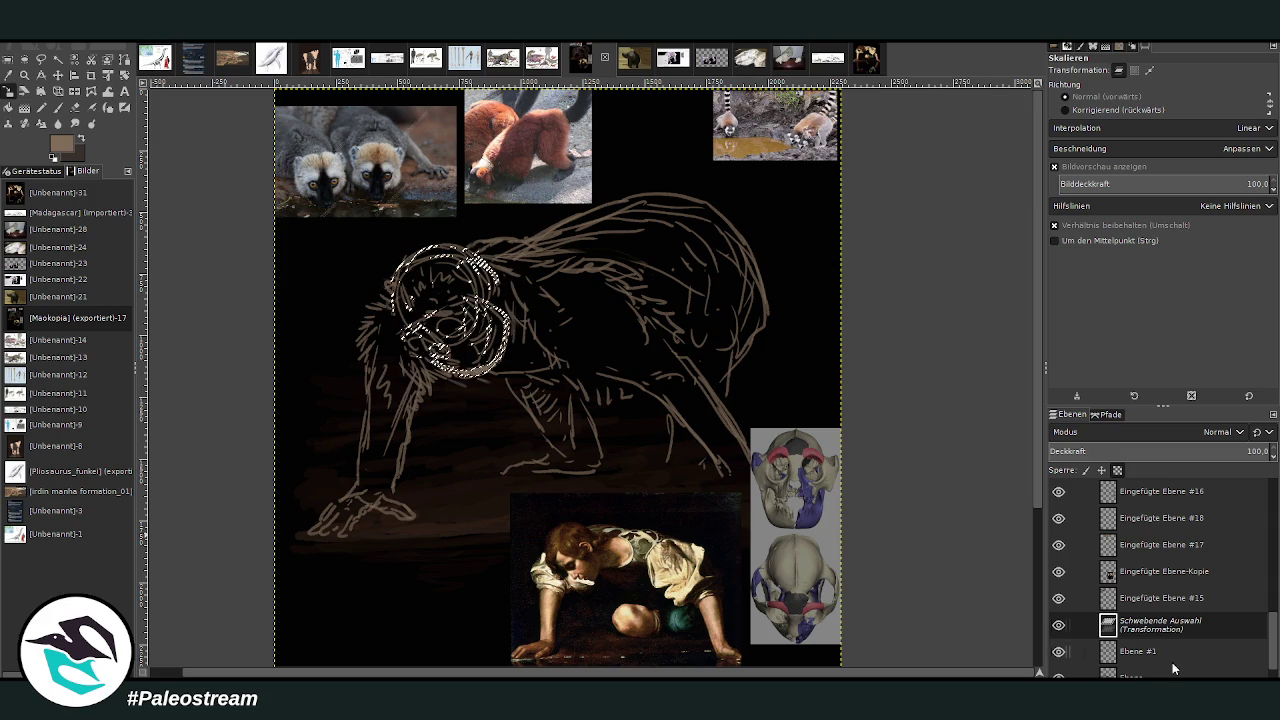
key("ctrl+h")
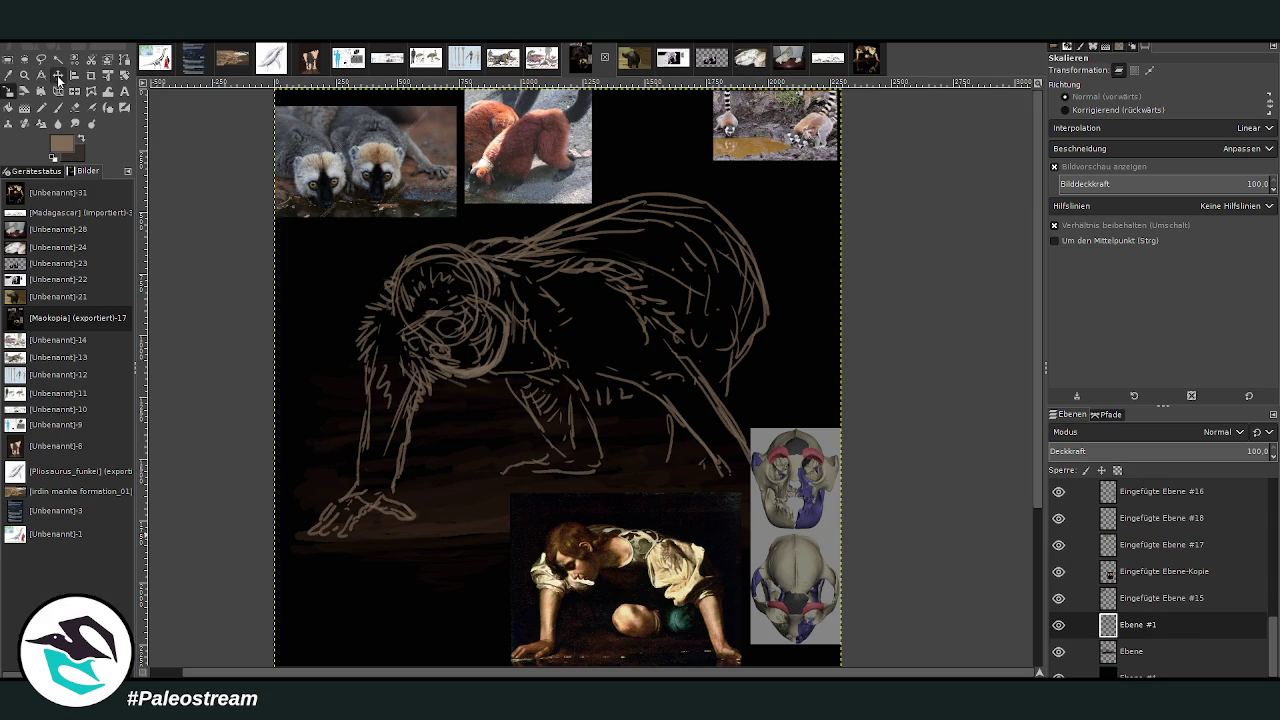
left_click(58, 75)
Zoom in on the lemur, dim the sketch layer to 57.2 opacity, and add empty layer Ebene #2.
left_click(24, 75)
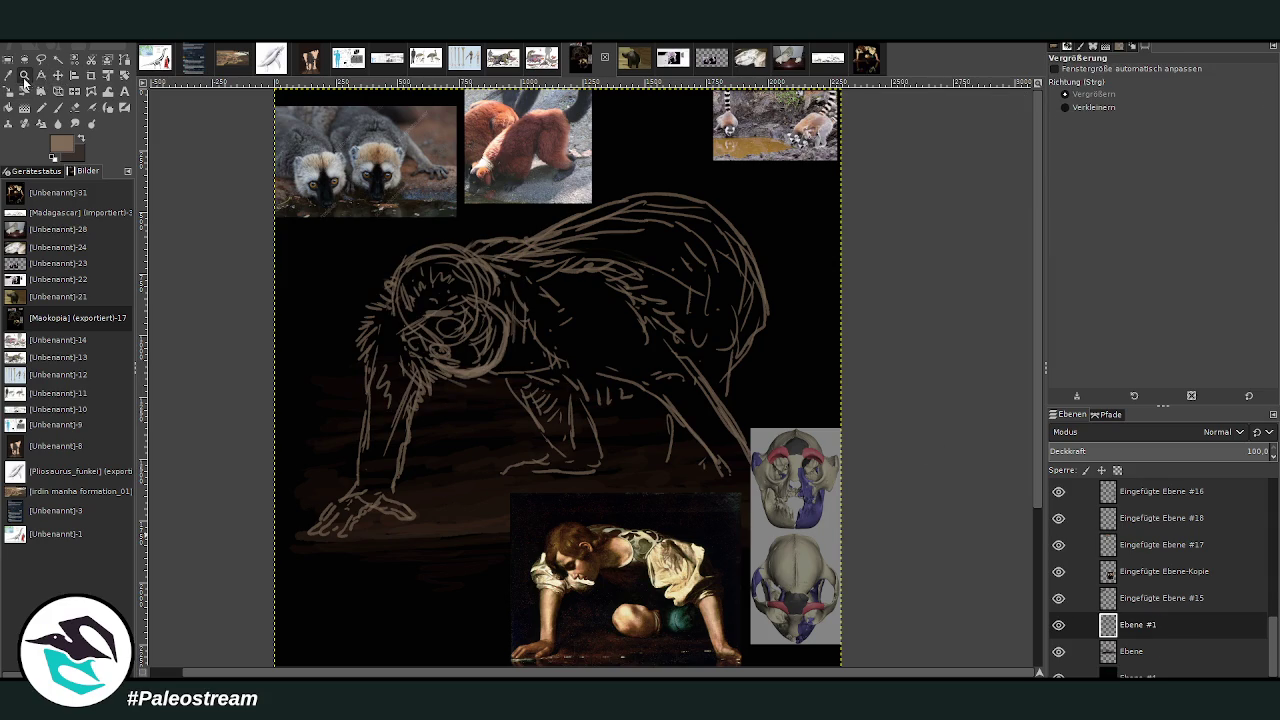
left_click_drag(364, 217, 695, 554)
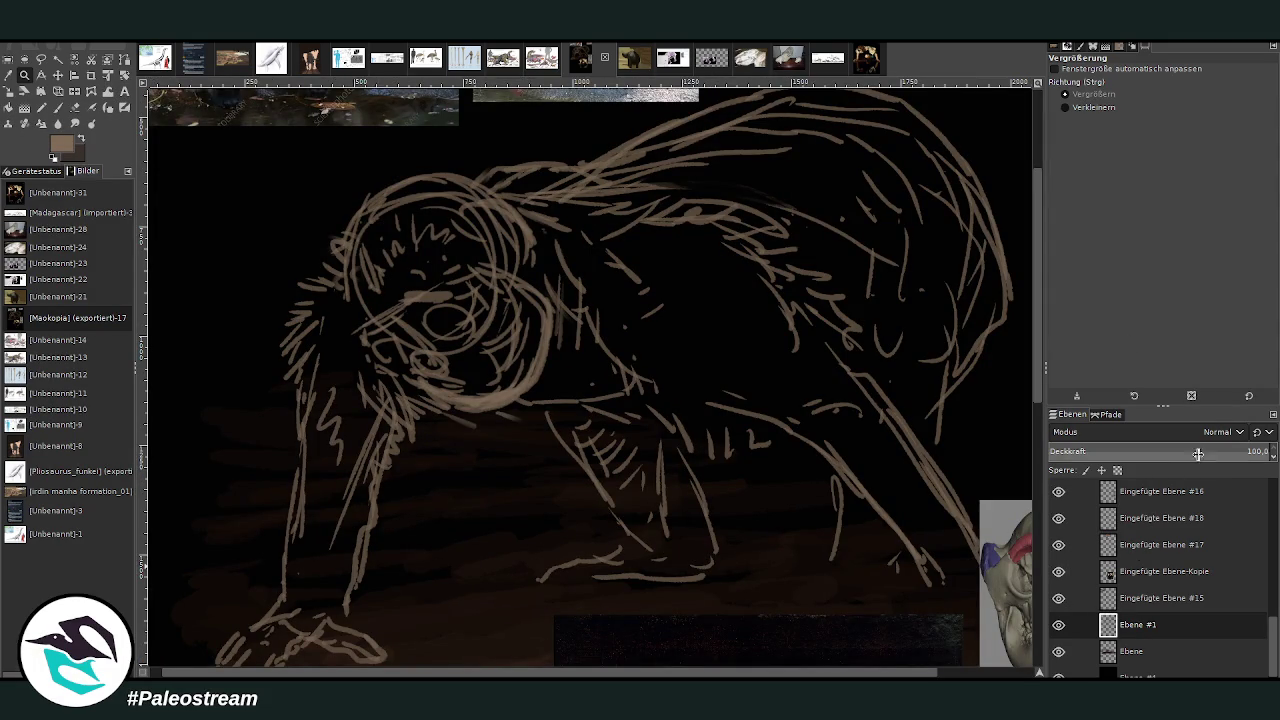
left_click_drag(1160, 456, 1130, 472)
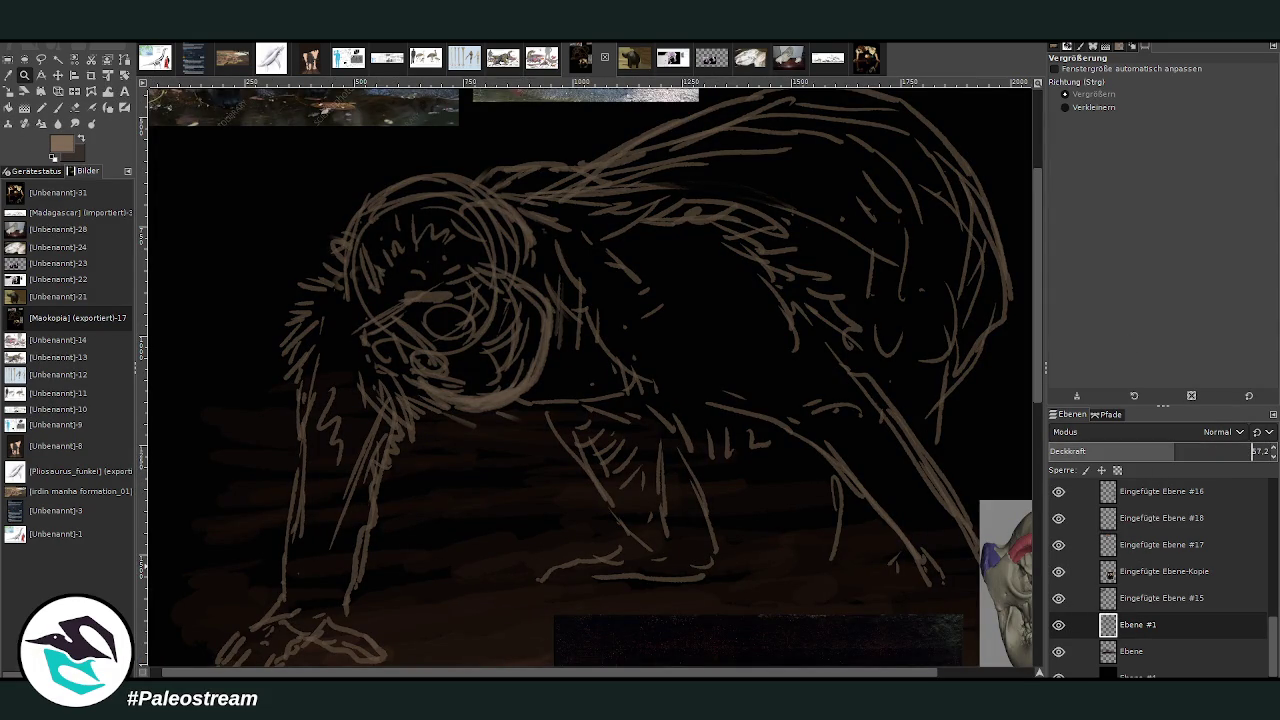
key("shift+ctrl+n")
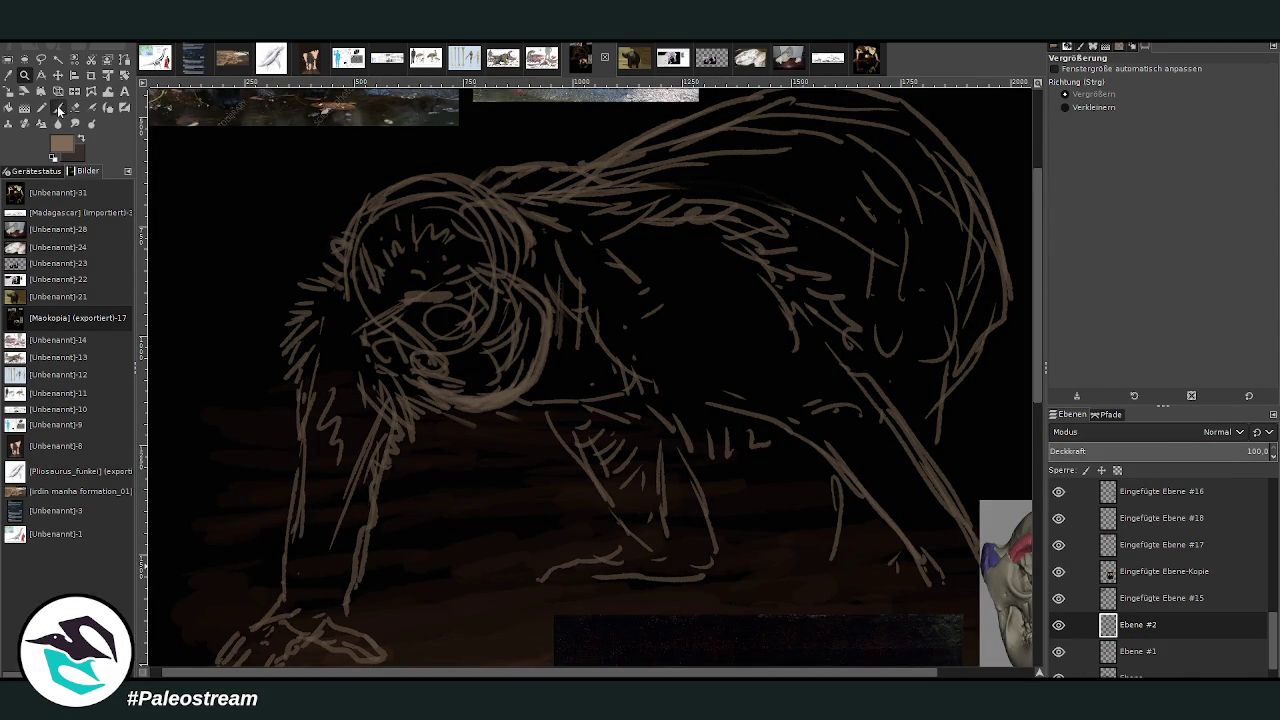
left_click(57, 107)
Set the brush to size 38 and paint strokes over the head's top, right side and eye.
left_click(1075, 142)
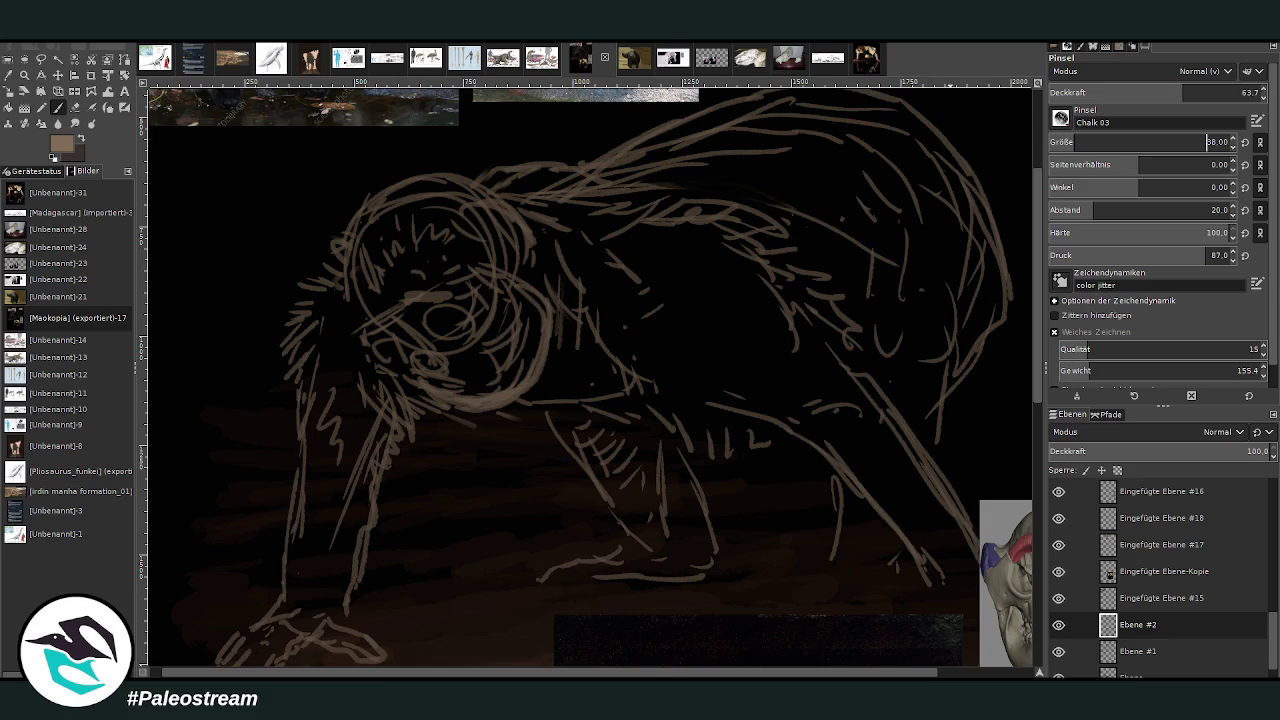
left_click_drag(1040, 385, 1039, 325)
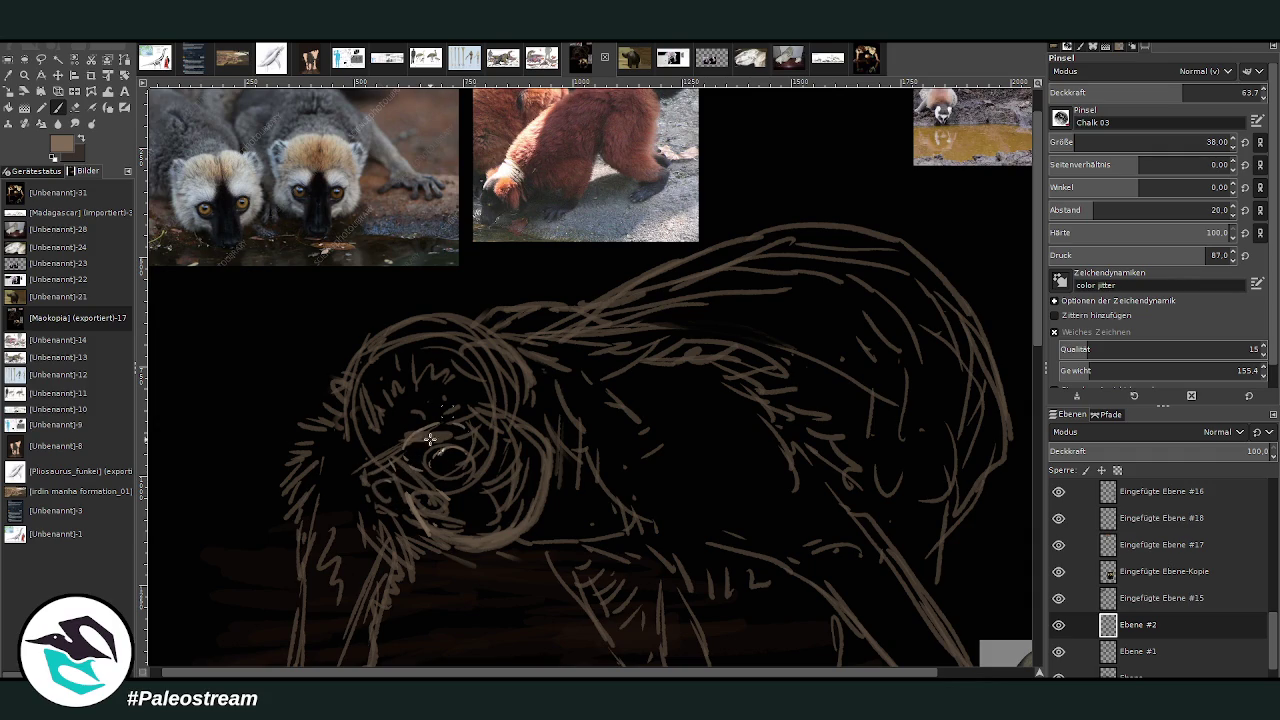
left_click_drag(376, 402, 372, 368)
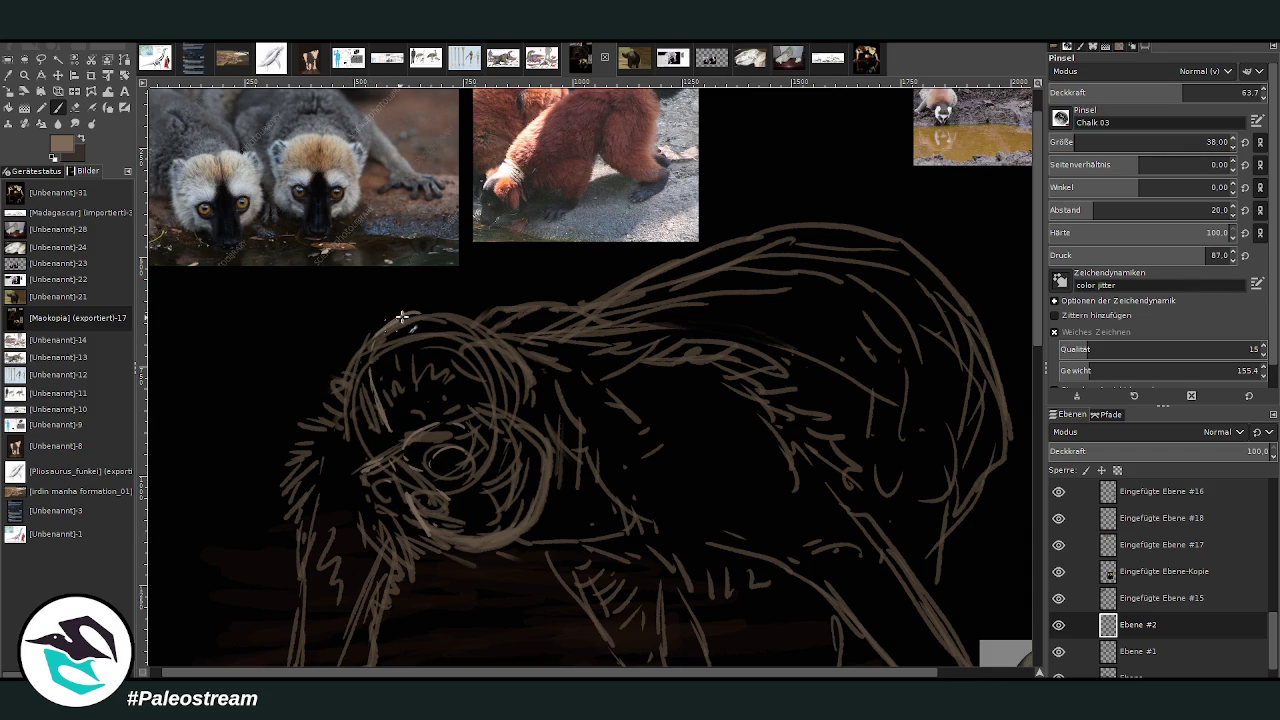
left_click_drag(419, 314, 465, 311)
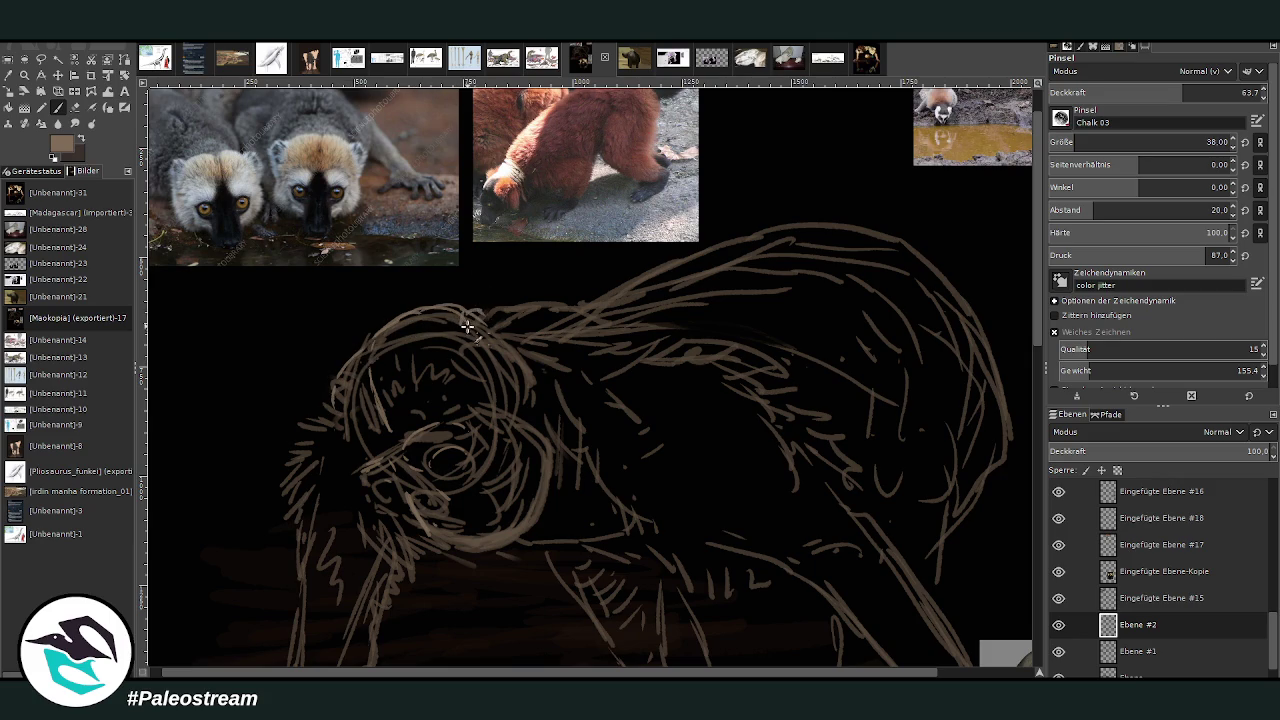
left_click_drag(482, 306, 533, 375)
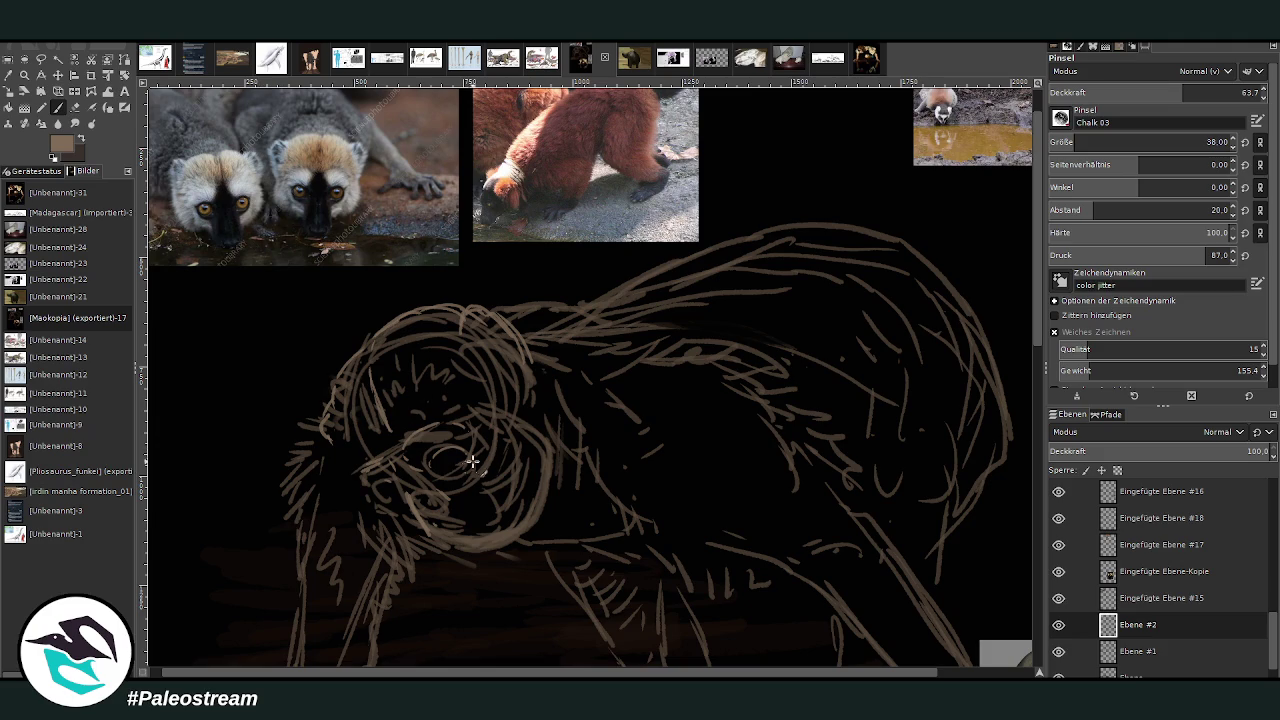
left_click_drag(466, 457, 482, 490)
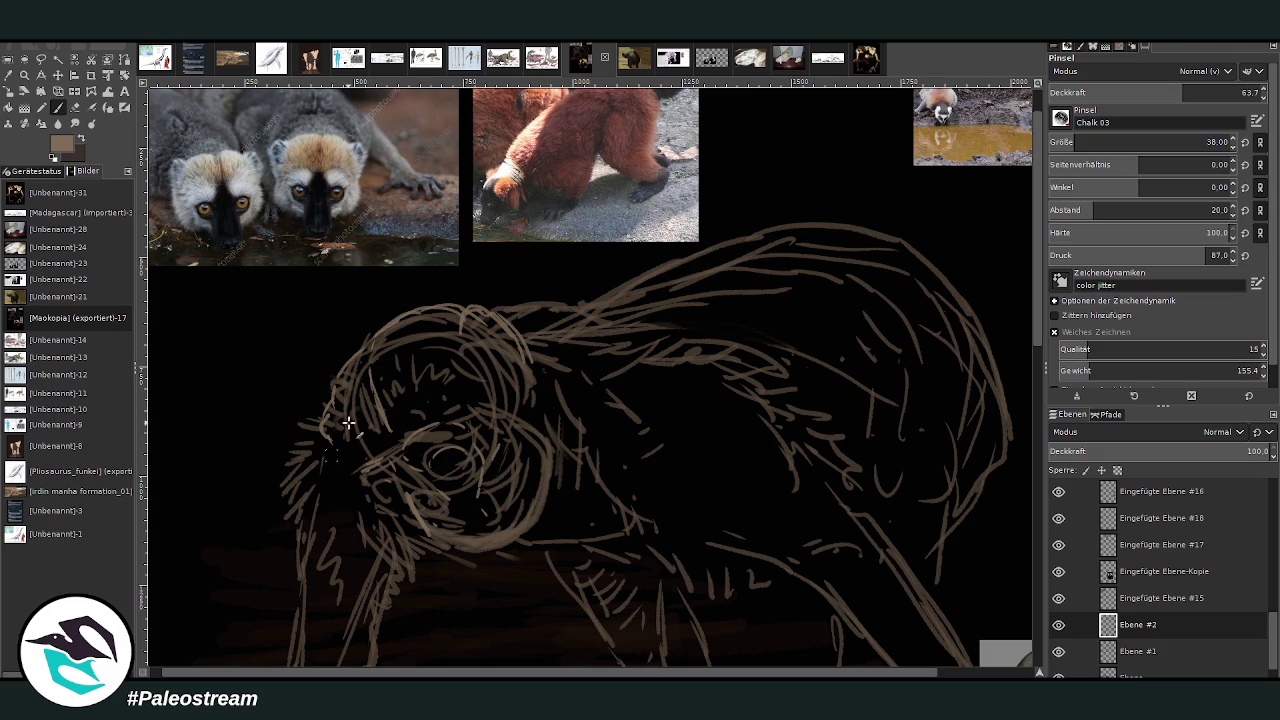